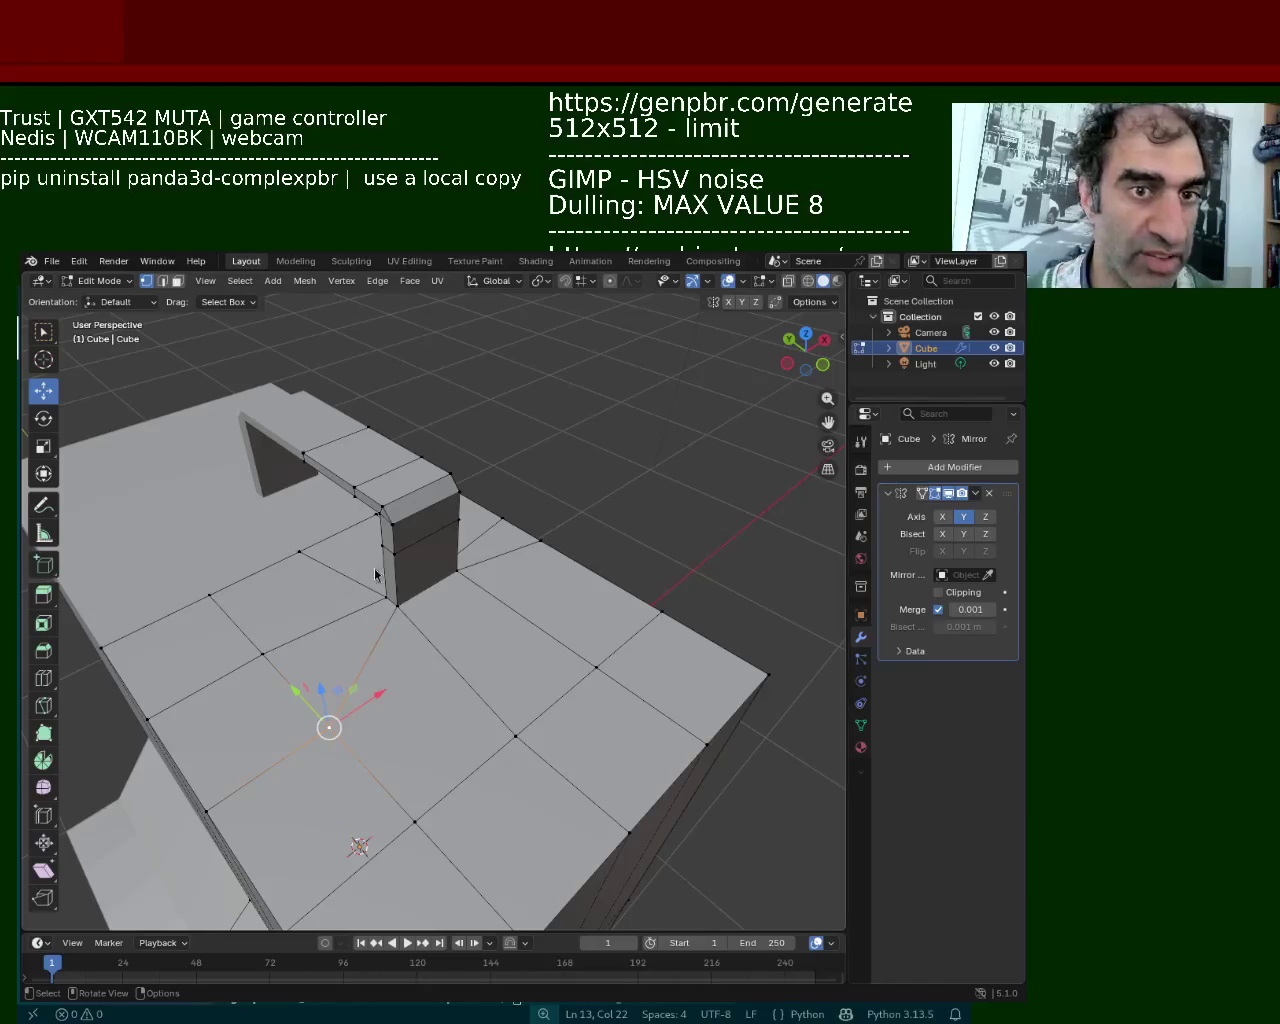
Raise the handle's corner vertex upward
mouse_move(381, 548)
middle_down()
mouse_move(425, 441)
mouse_move(496, 455)
mouse_move(420, 414)
middle_up()
click(430, 405)
drag(448, 353, 450, 360)
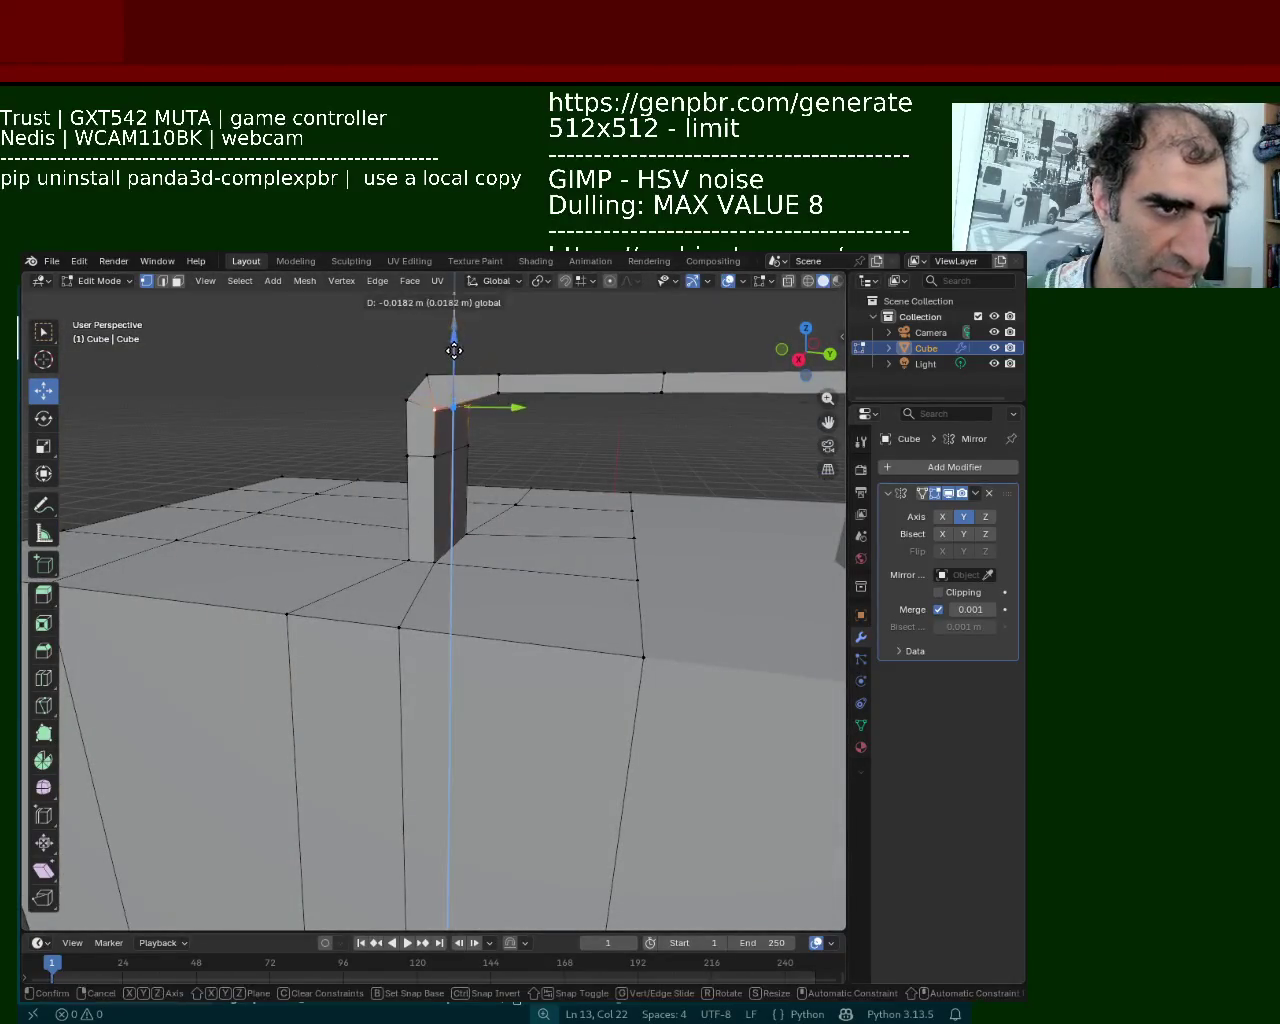
mouse_move(470, 385)
middle_down()
mouse_move(480, 395)
mouse_move(385, 432)
mouse_move(507, 440)
middle_up()
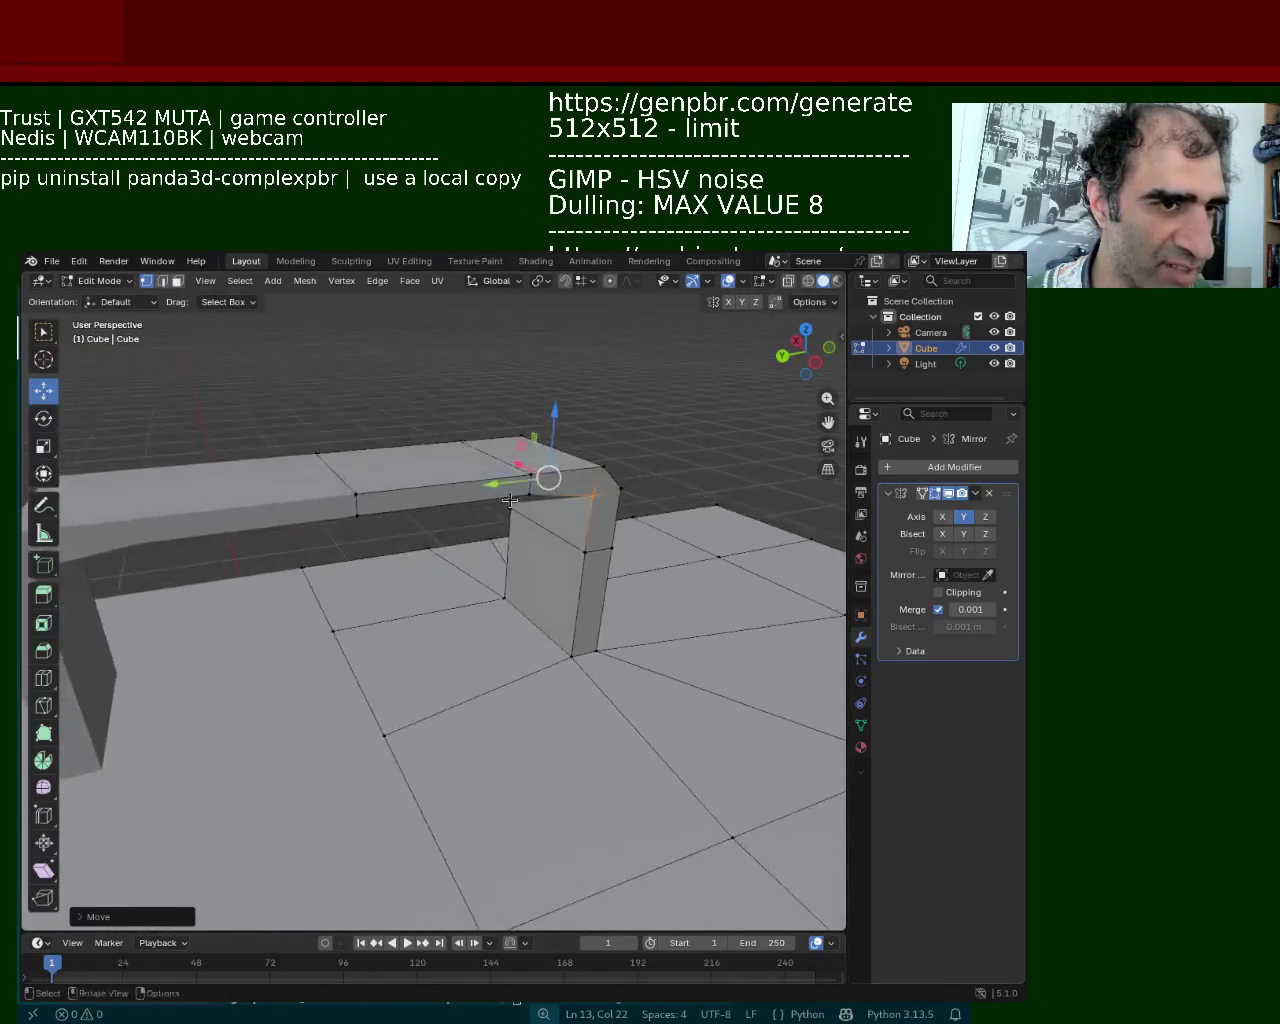
drag(507, 416, 506, 414)
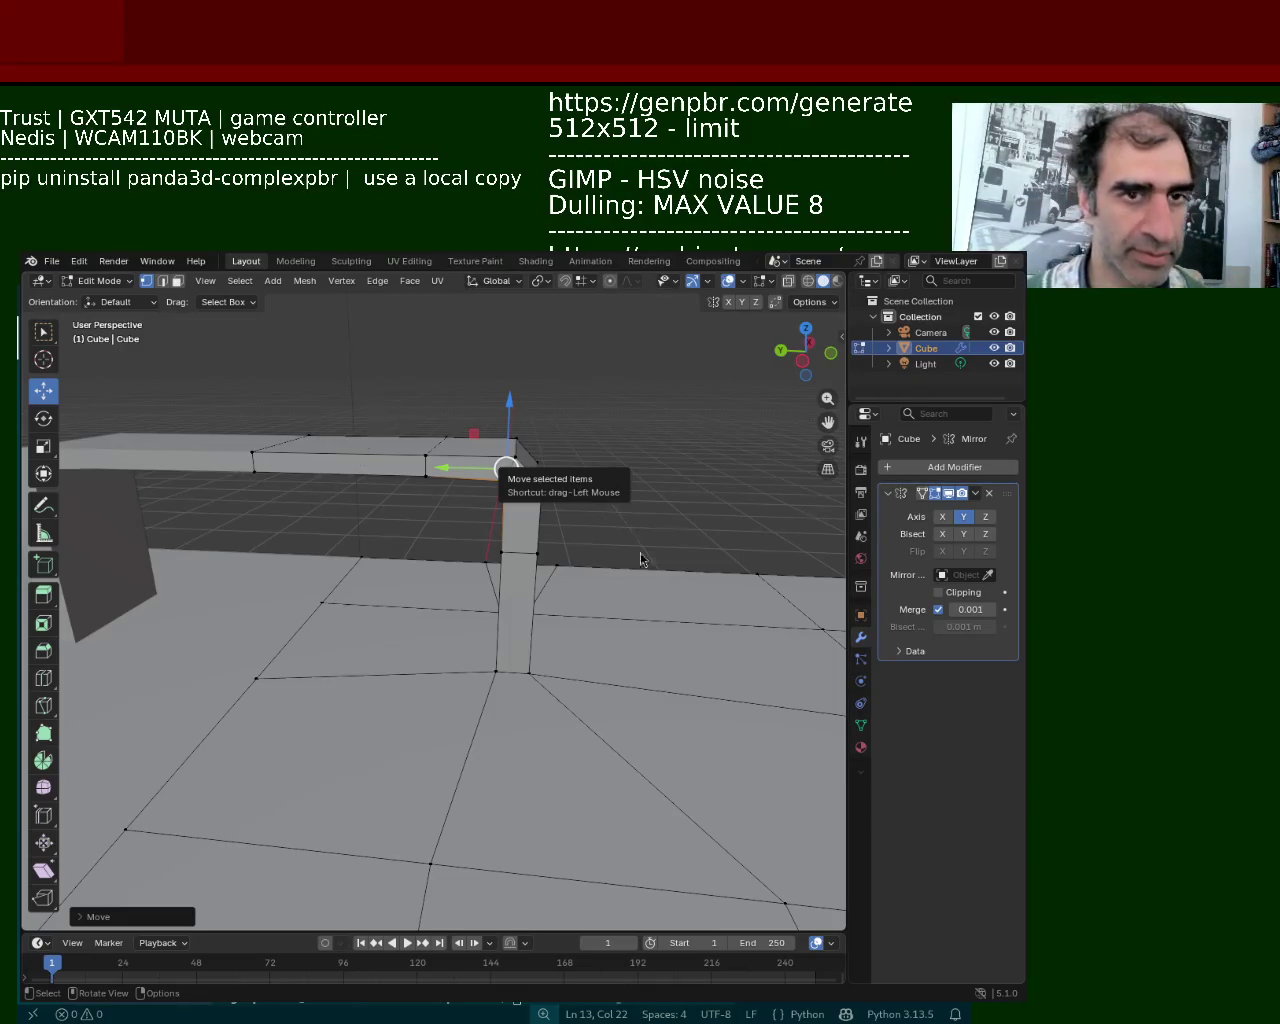
Shift the handle leg's end-face vertices 0.0159 m along the Y axis
middle_drag(550, 668, 422, 508)
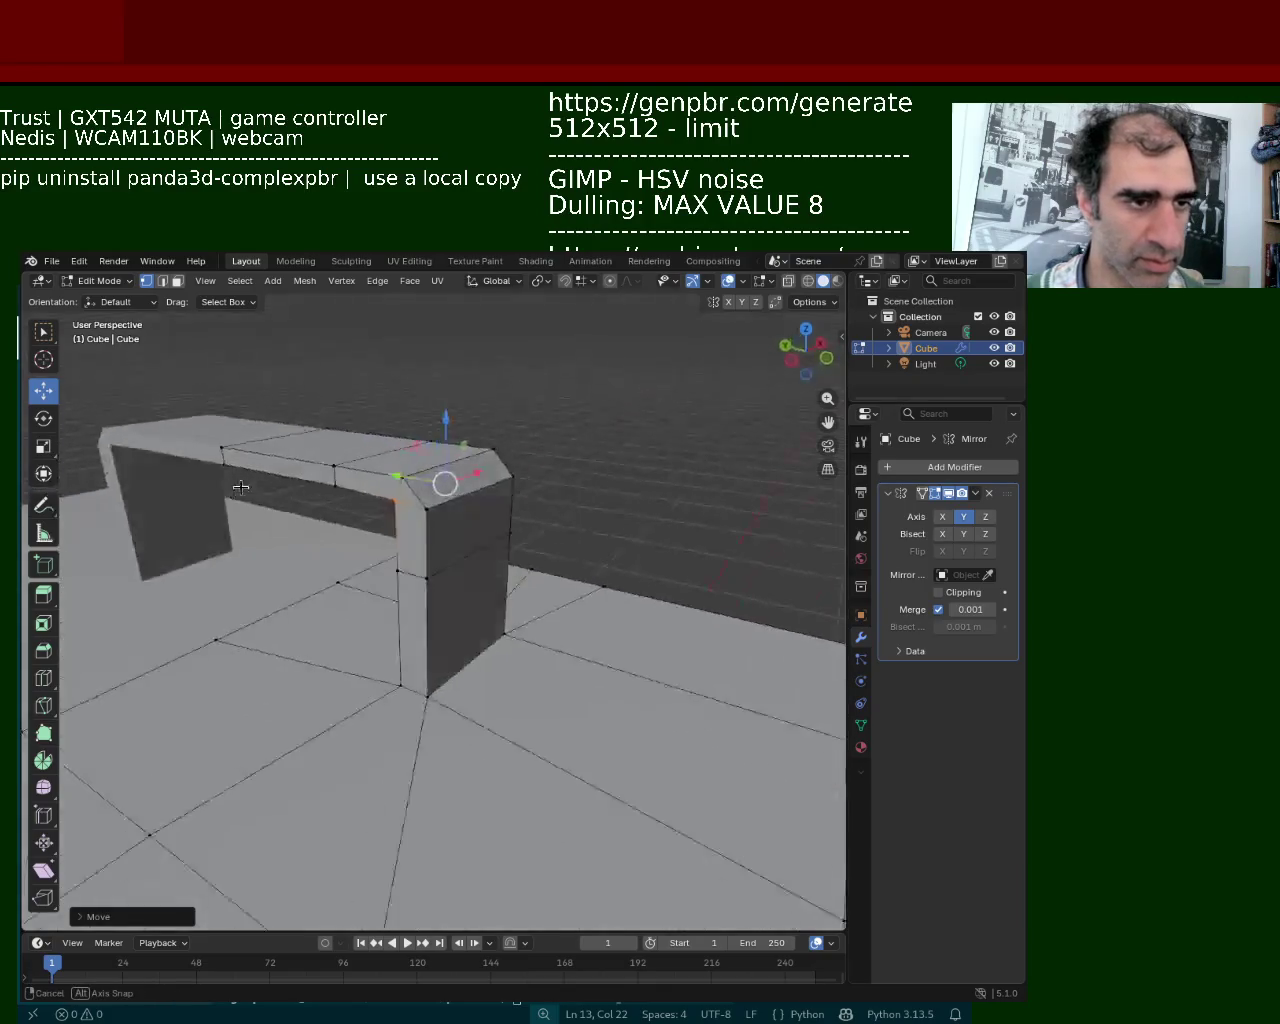
click(426, 510)
shift+click(511, 480)
shift+click(506, 631)
shift+click(428, 689)
shift+click(426, 579)
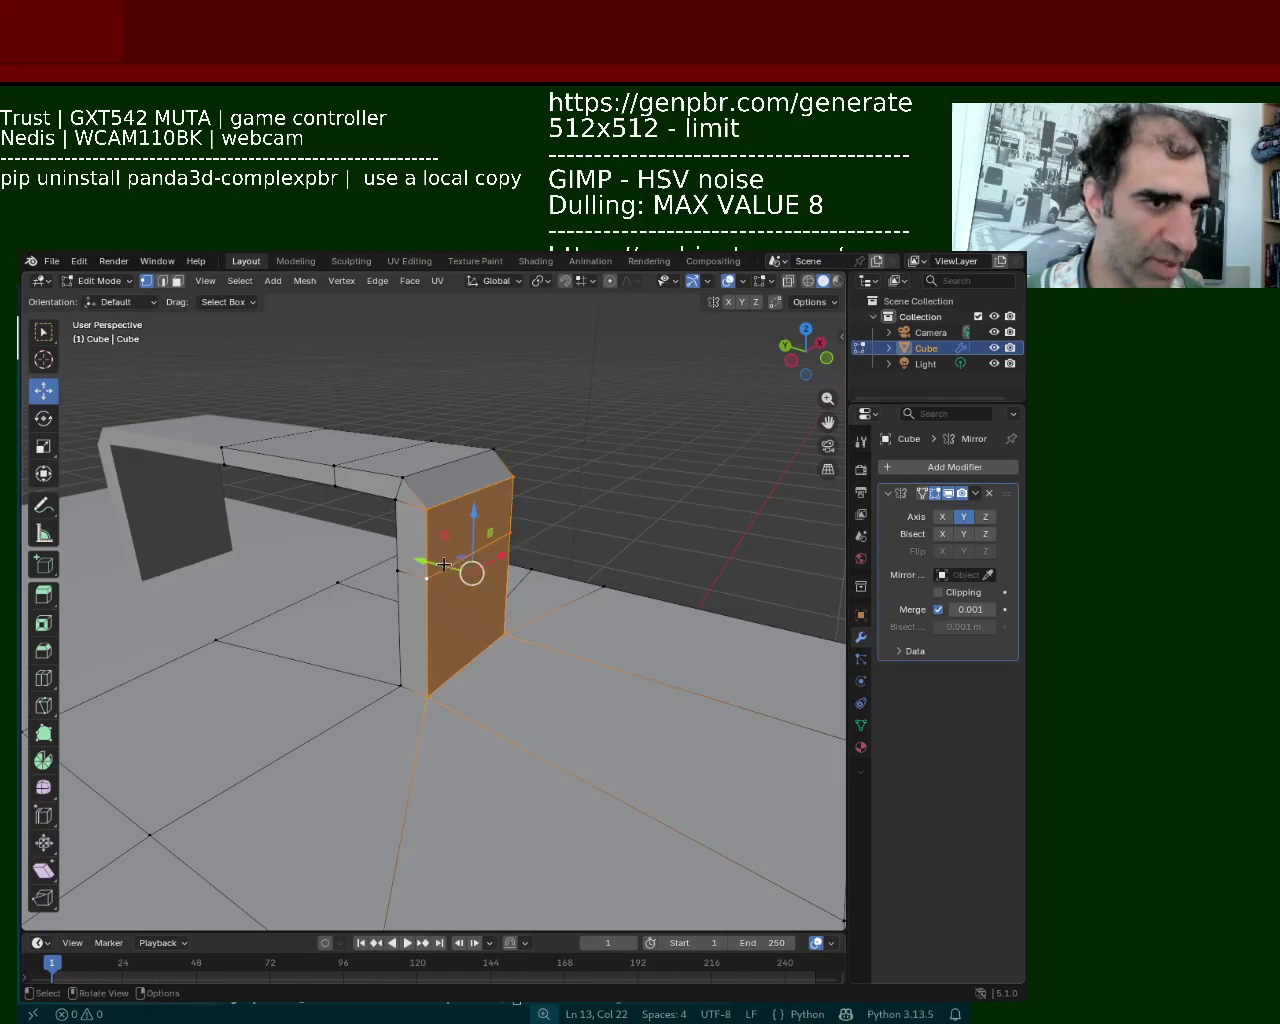
key(g)
key(y)
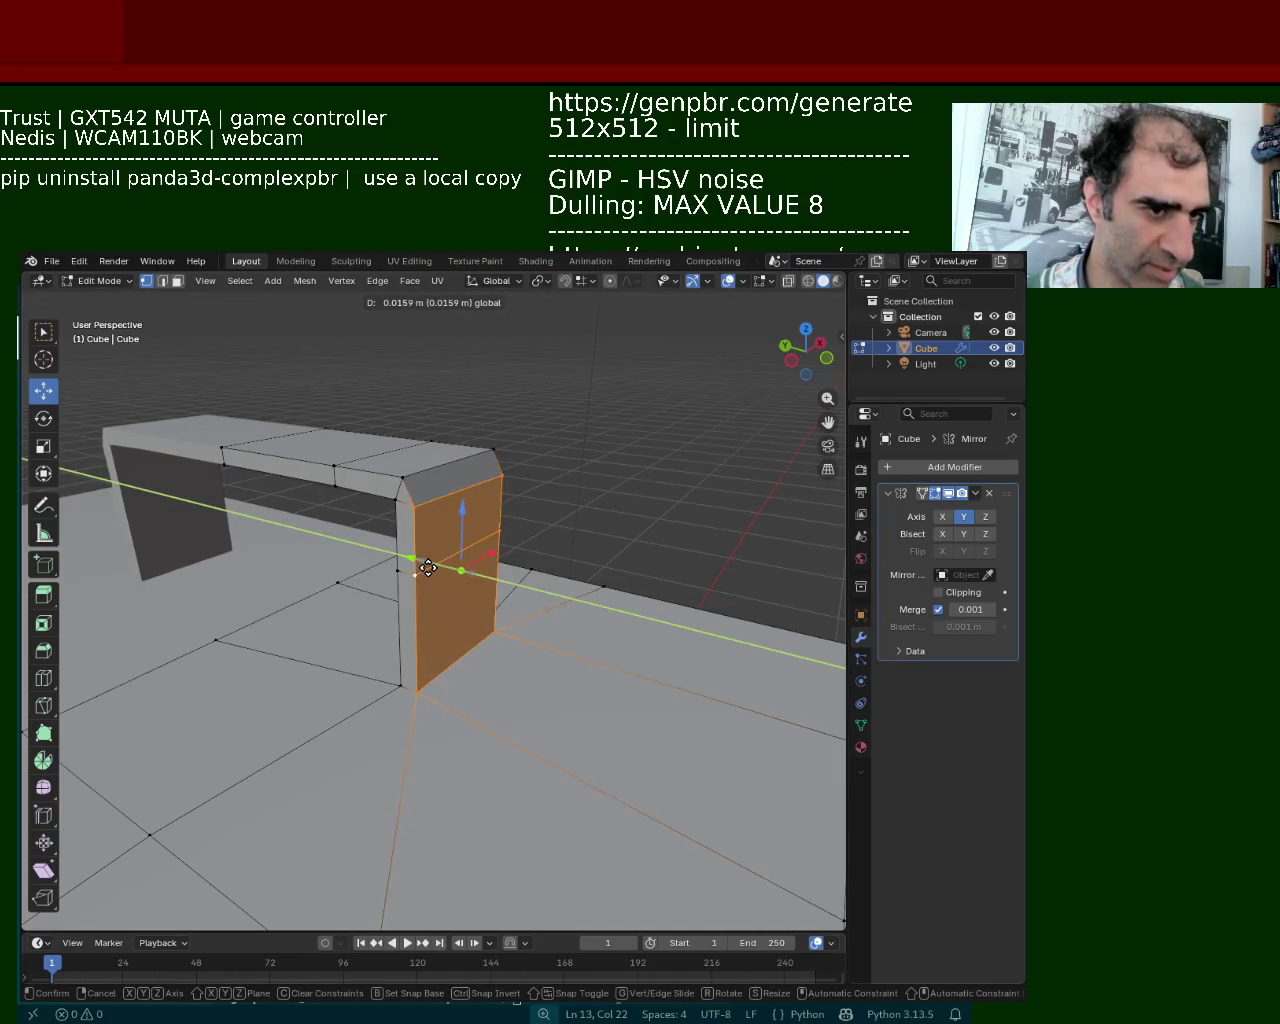
click(427, 567)
mouse_move(428, 567)
middle_down()
mouse_move(391, 463)
mouse_move(380, 560)
mouse_move(457, 657)
middle_up()
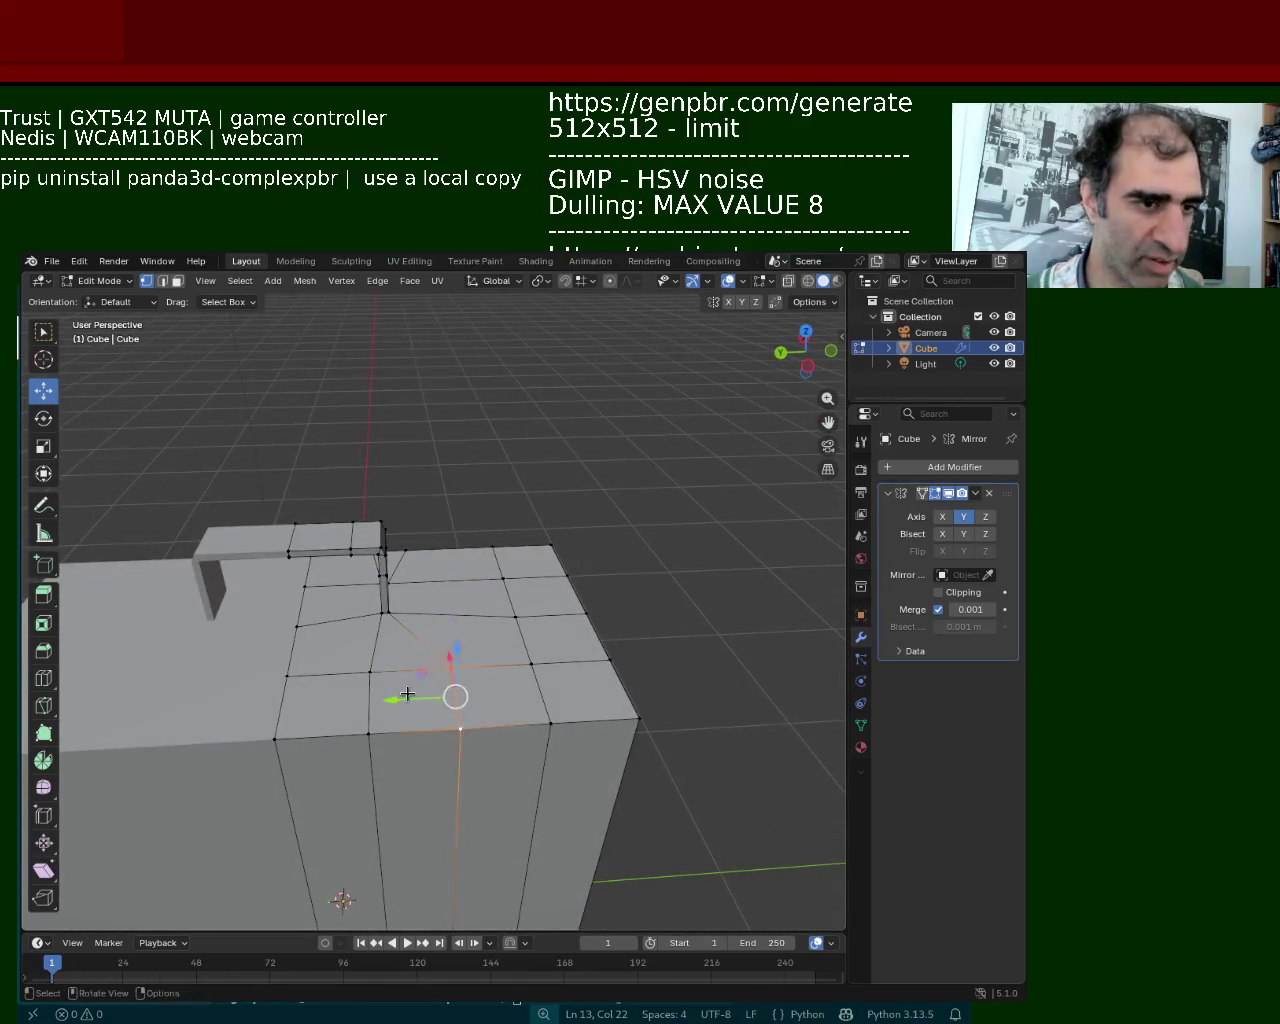
Slide the box-top edge along Y, then lift the handle's top vertices in X-ray into an arch
drag(406, 694, 336, 713)
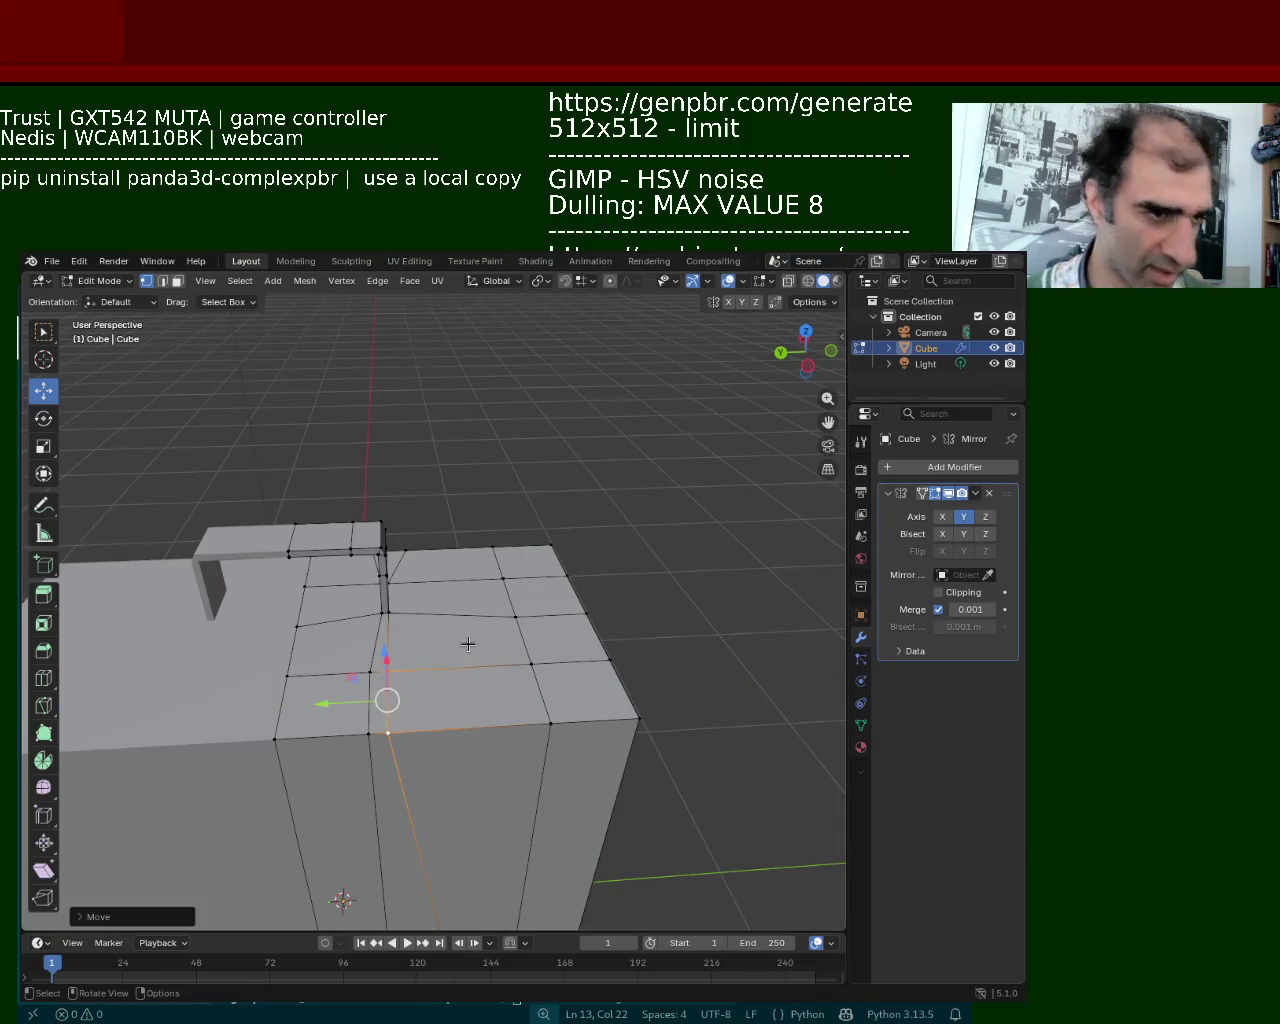
middle_drag(286, 480, 632, 317)
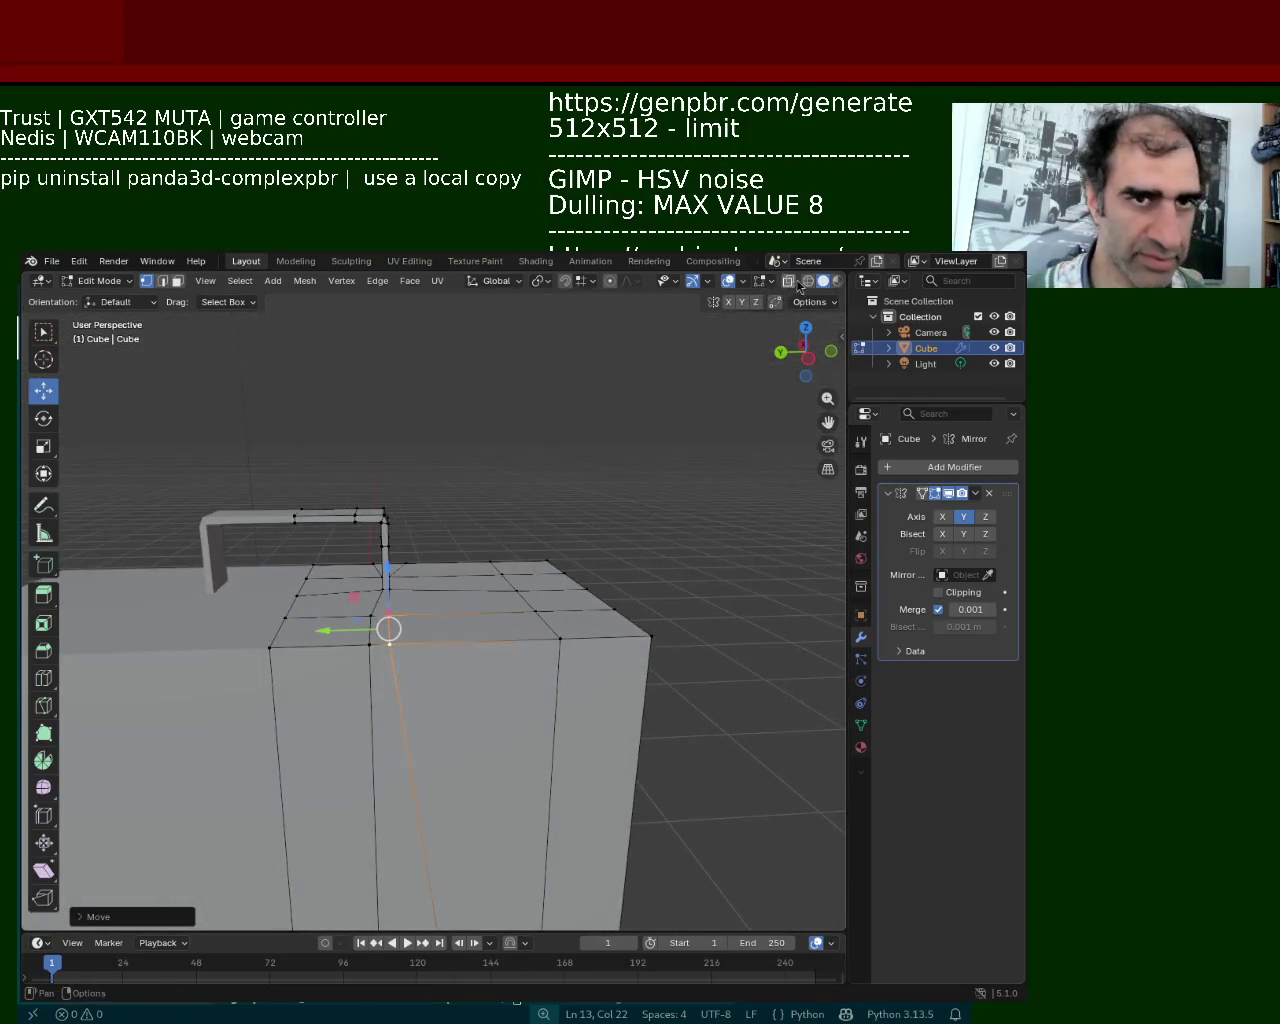
click(790, 283)
mouse_move(560, 470)
middle_down()
mouse_move(343, 472)
mouse_move(311, 449)
middle_up()
drag(315, 441, 338, 505)
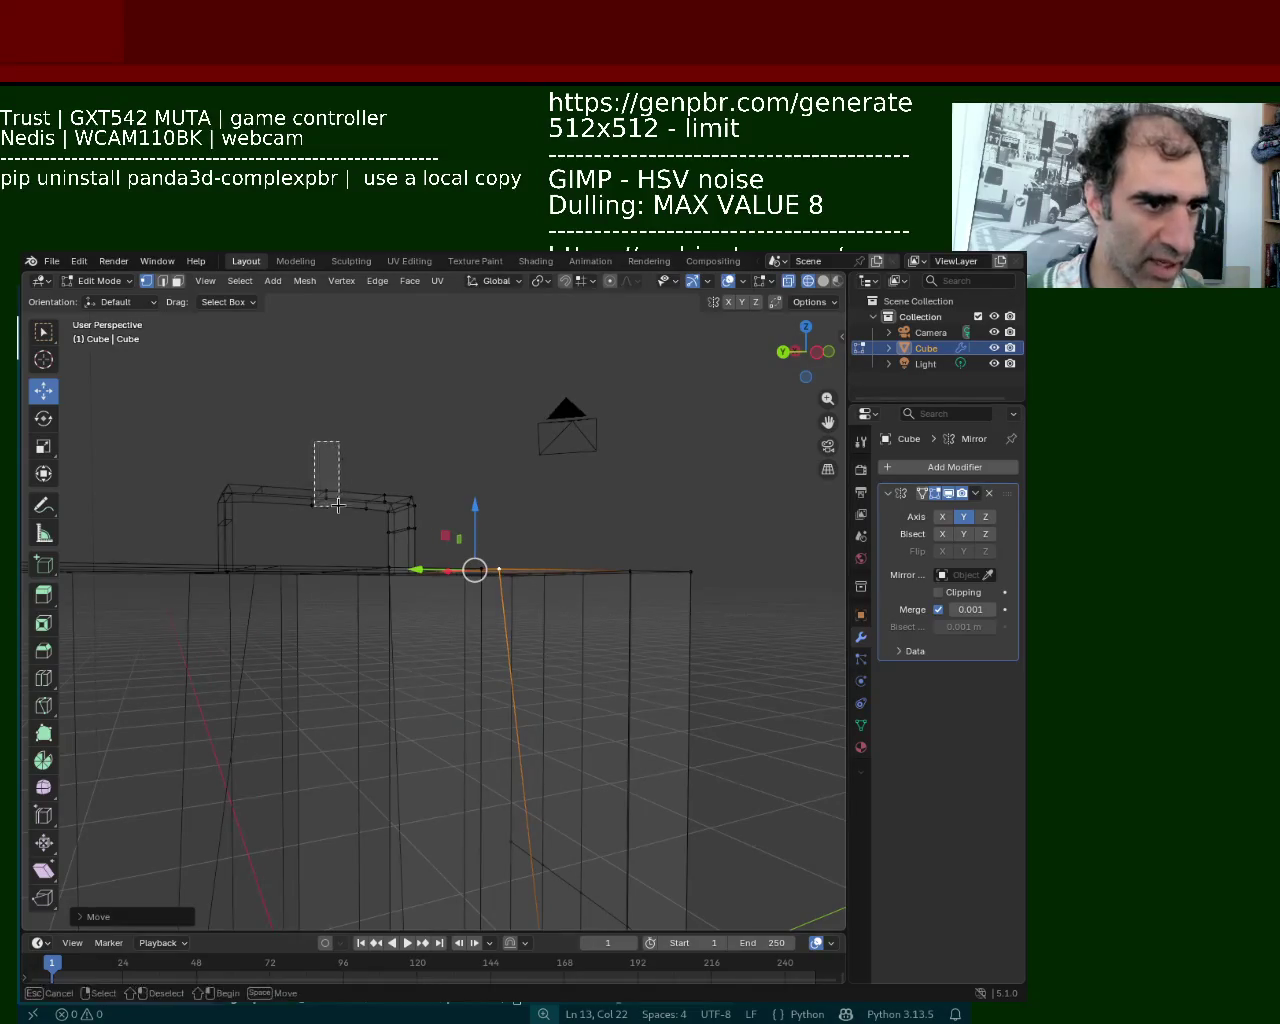
click(289, 429)
drag(284, 418, 349, 523)
drag(329, 437, 323, 421)
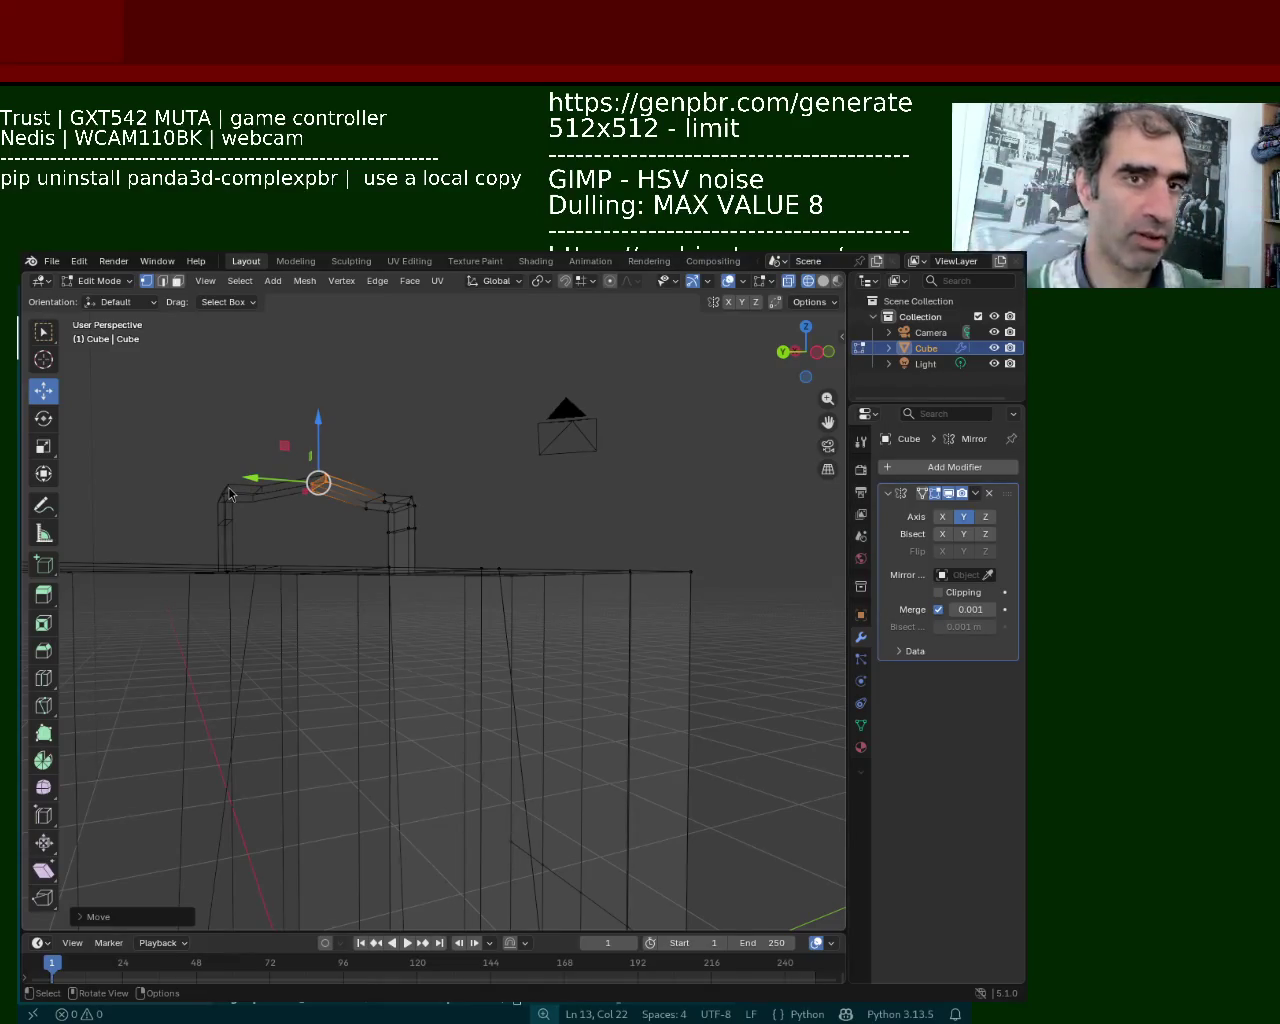
Raise a vertex on the handle's top bar vertically with G Z
mouse_move(327, 512)
middle_down()
mouse_move(366, 509)
mouse_move(311, 449)
middle_up()
click(334, 472)
key(g)
key(z)
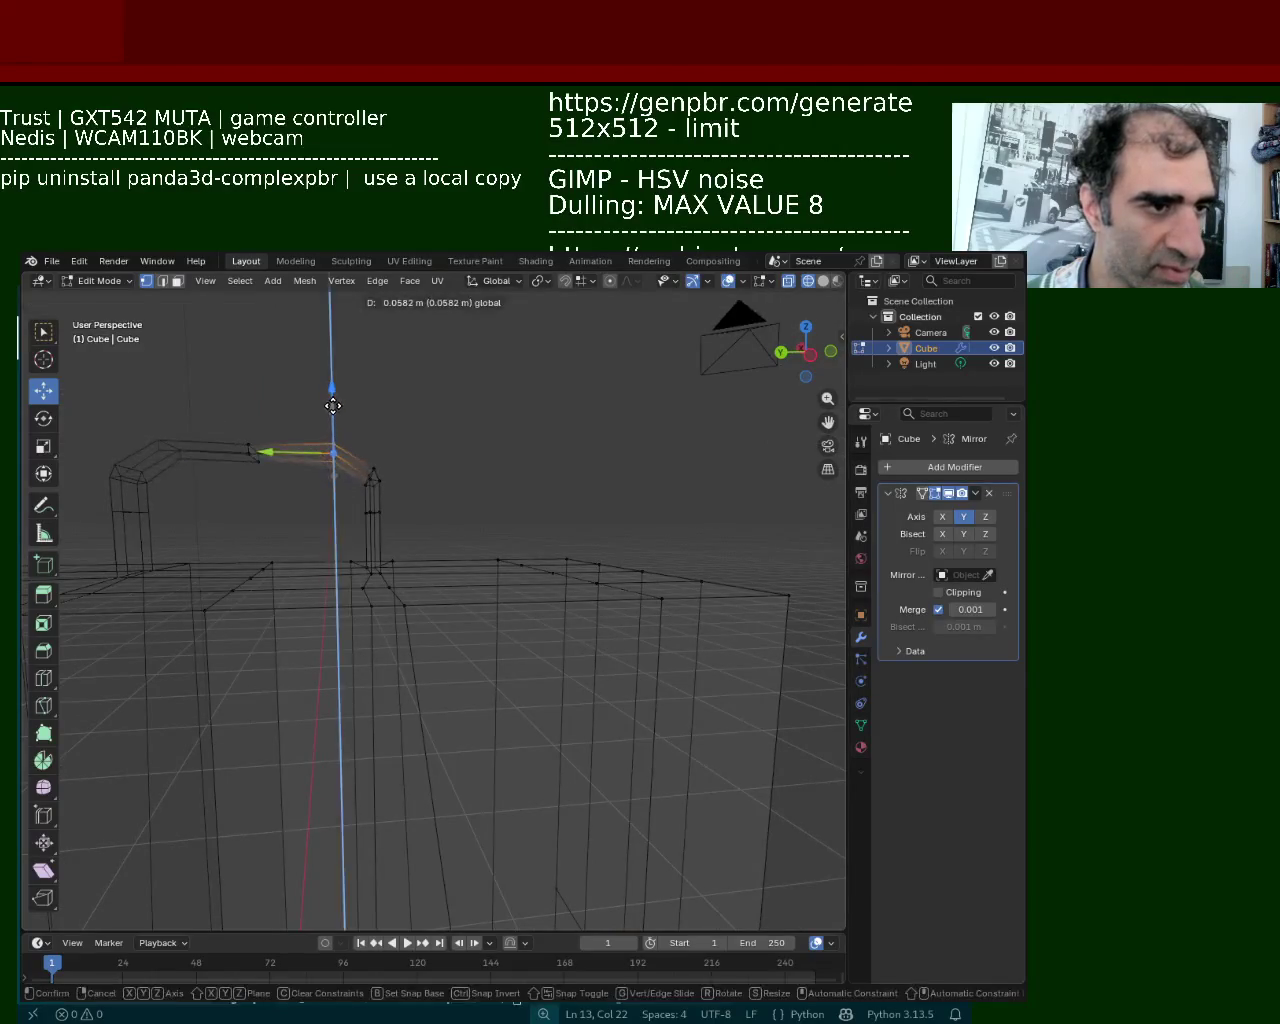
click(330, 420)
middle_drag(330, 420, 400, 470)
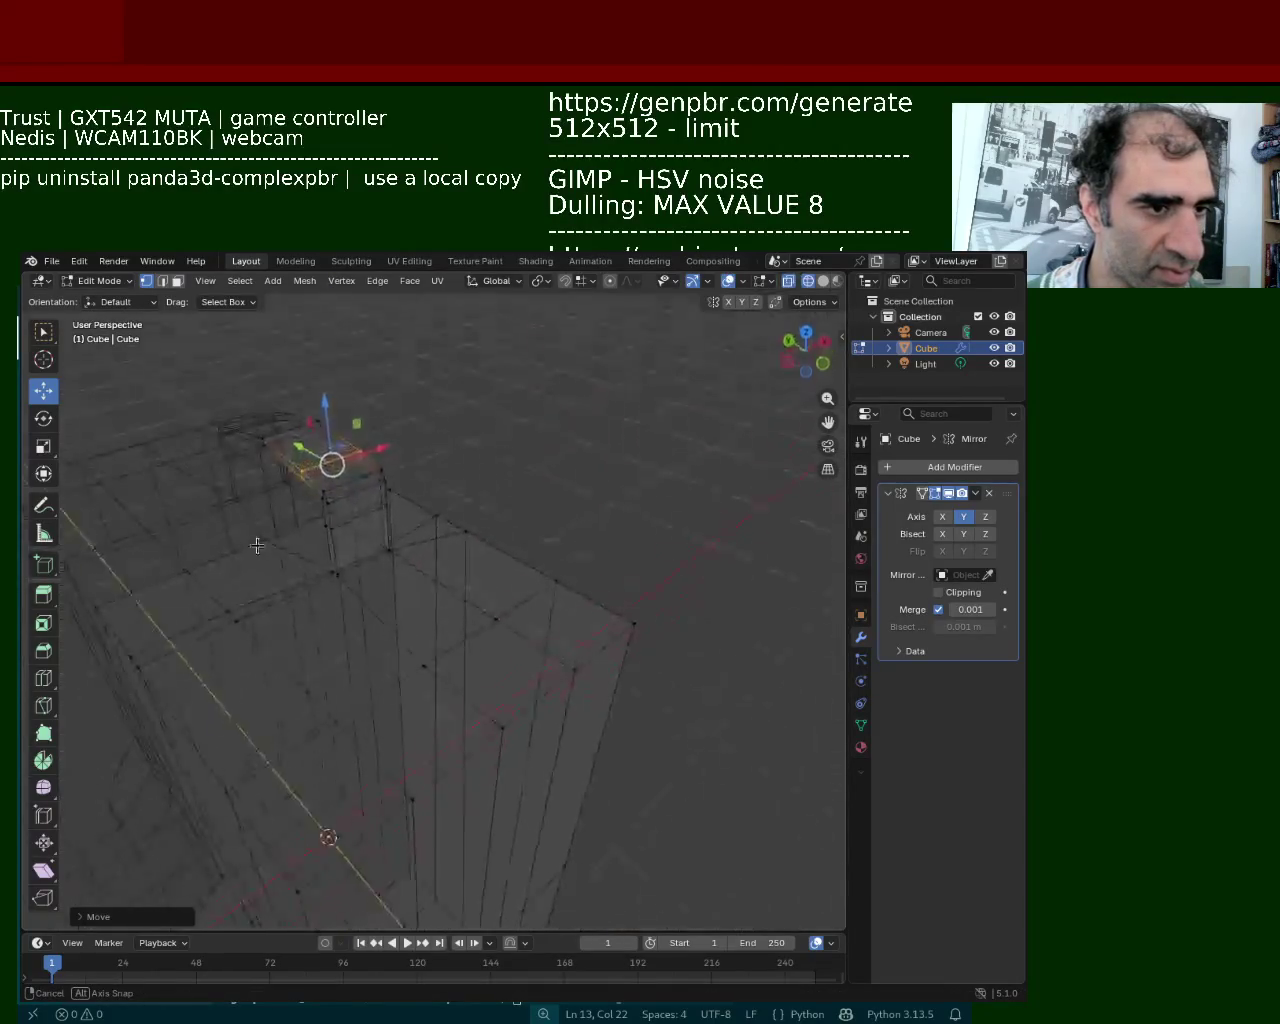
click(823, 281)
mouse_move(480, 520)
middle_down()
mouse_move(508, 567)
mouse_move(507, 487)
mouse_move(430, 516)
middle_up()
click(808, 281)
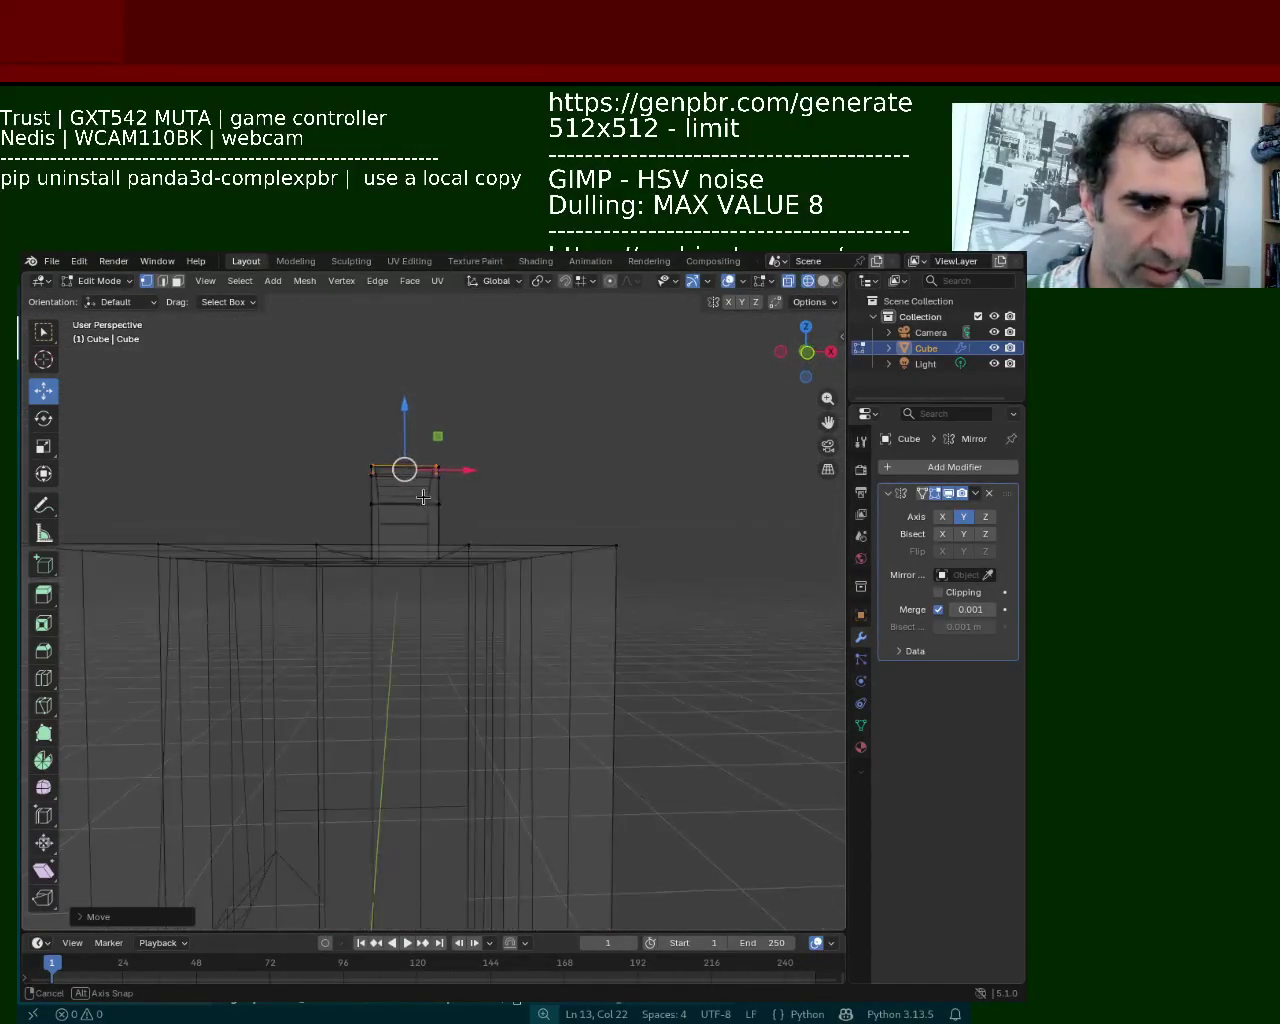
In Front Orthographic view, shift the leg's left vertex column right along X
middle_drag(430, 516, 427, 506)
drag(488, 424, 500, 485)
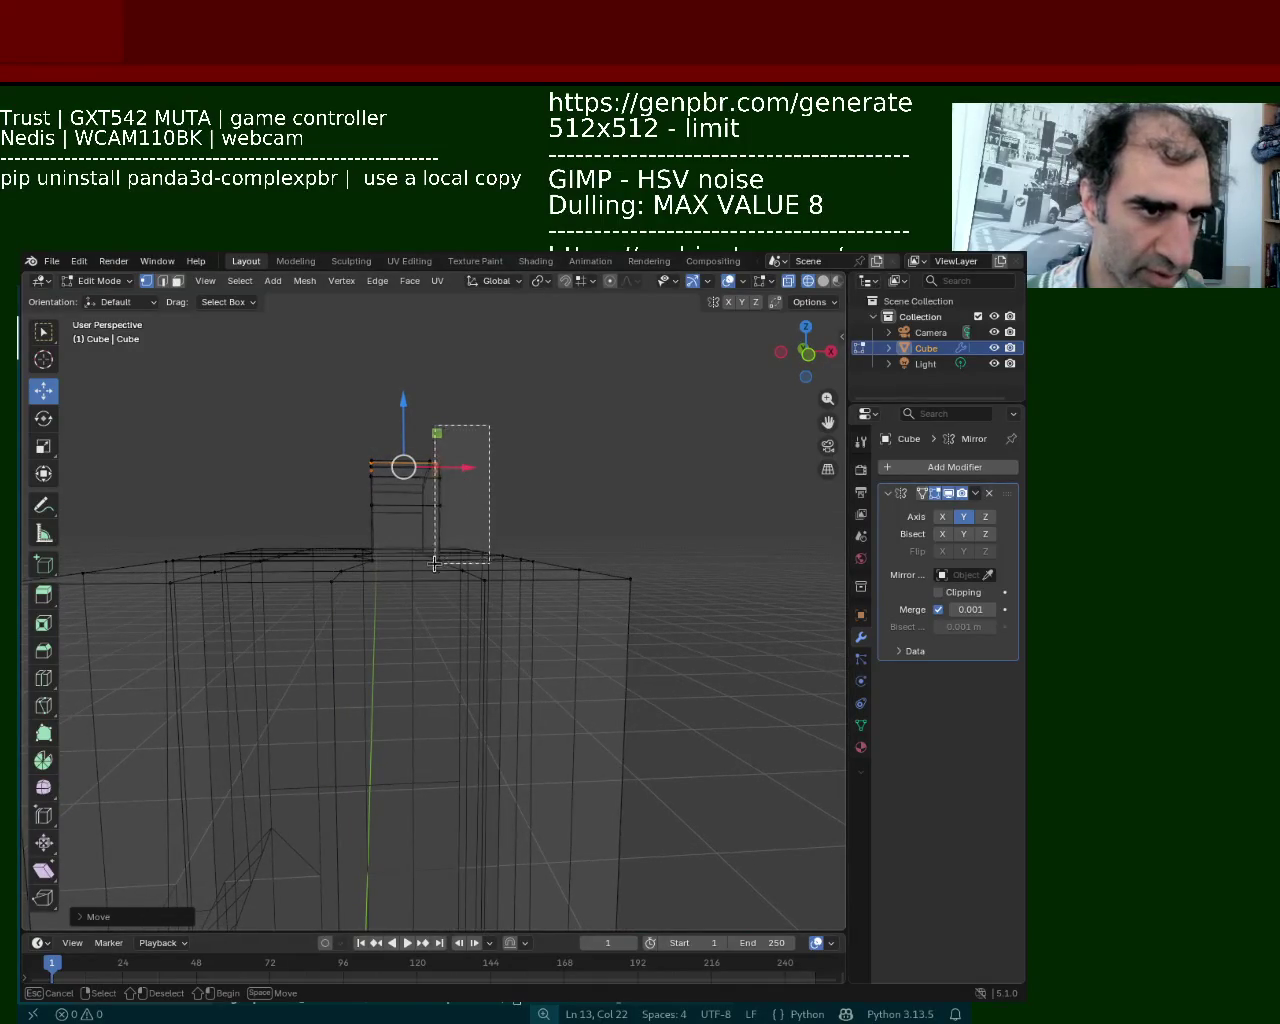
key(KP_1)
drag(359, 403, 392, 586)
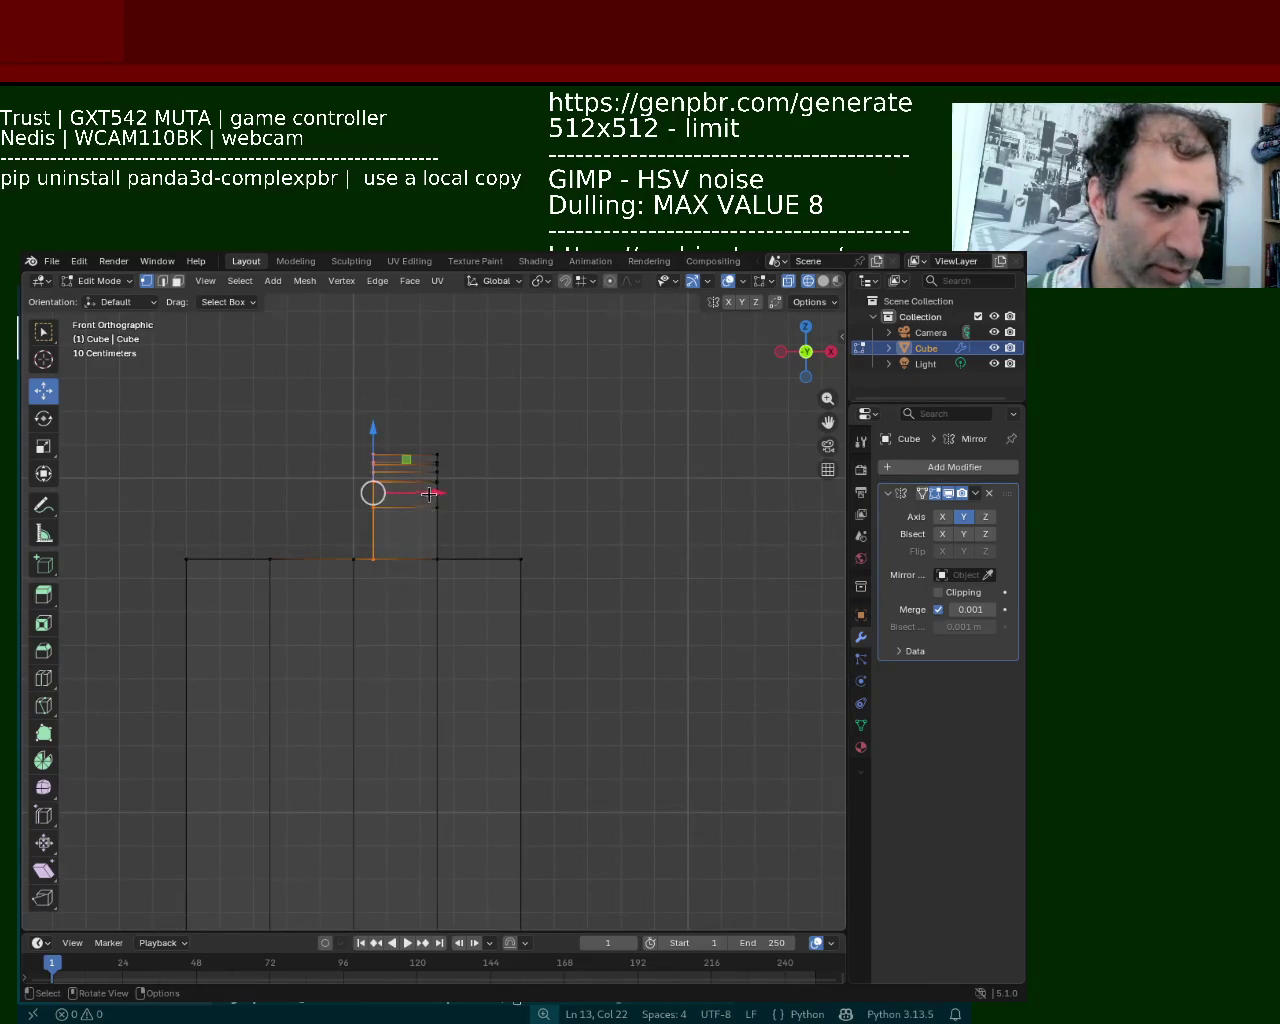
drag(429, 493, 455, 494)
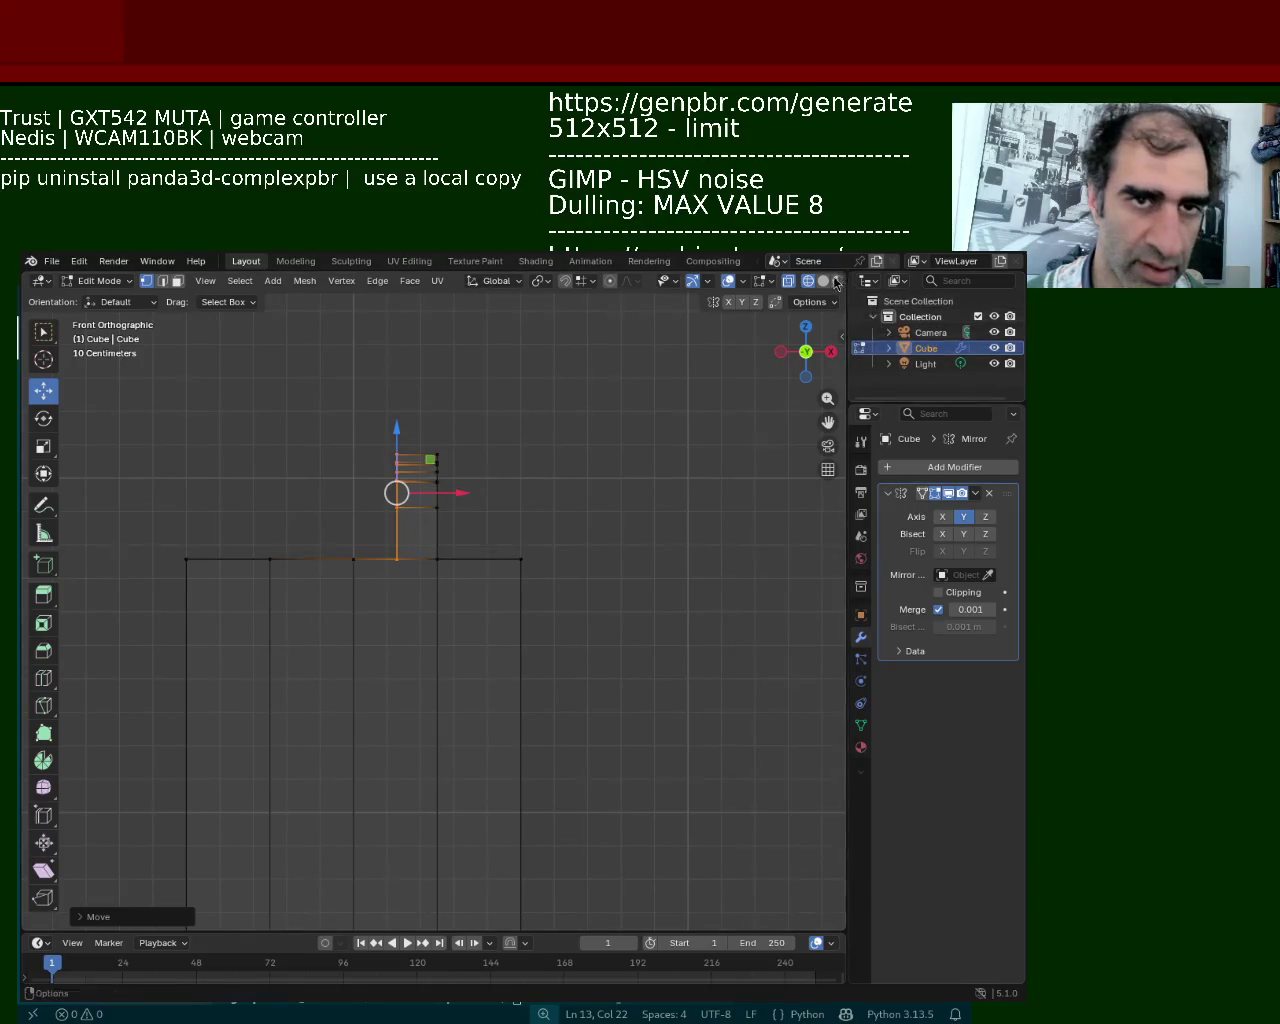
click(826, 281)
mouse_move(246, 535)
middle_down()
mouse_move(461, 540)
mouse_move(501, 581)
mouse_move(418, 642)
mouse_move(470, 622)
middle_up()
Confirm the 0.005 m vertex nudge and lower the box's right vertical edge to slant the corner
key(g)
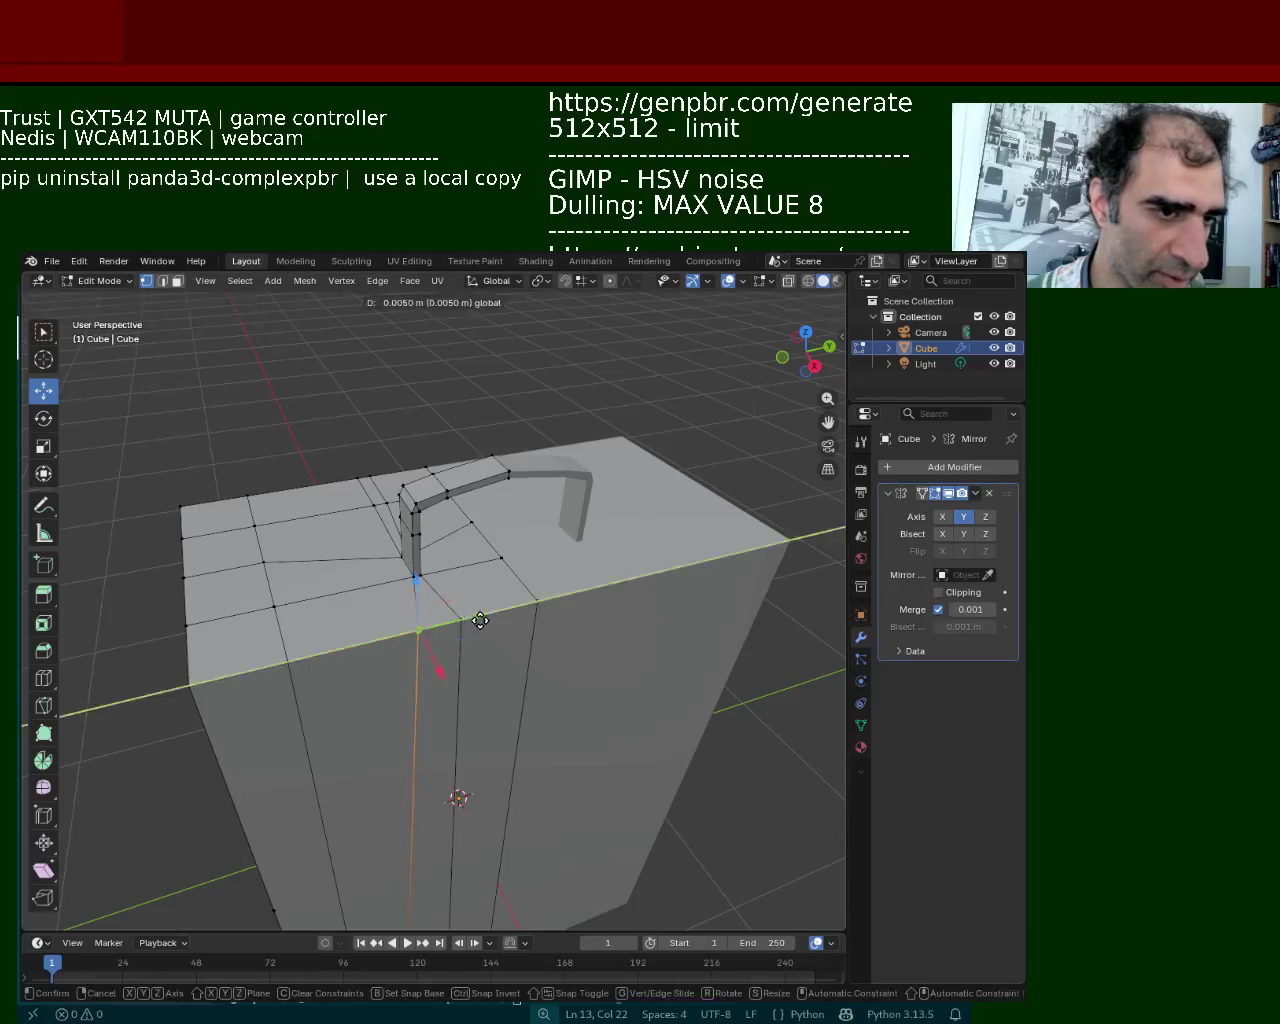
click(502, 616)
mouse_move(502, 616)
middle_down()
mouse_move(580, 519)
mouse_move(634, 577)
mouse_move(638, 526)
middle_up()
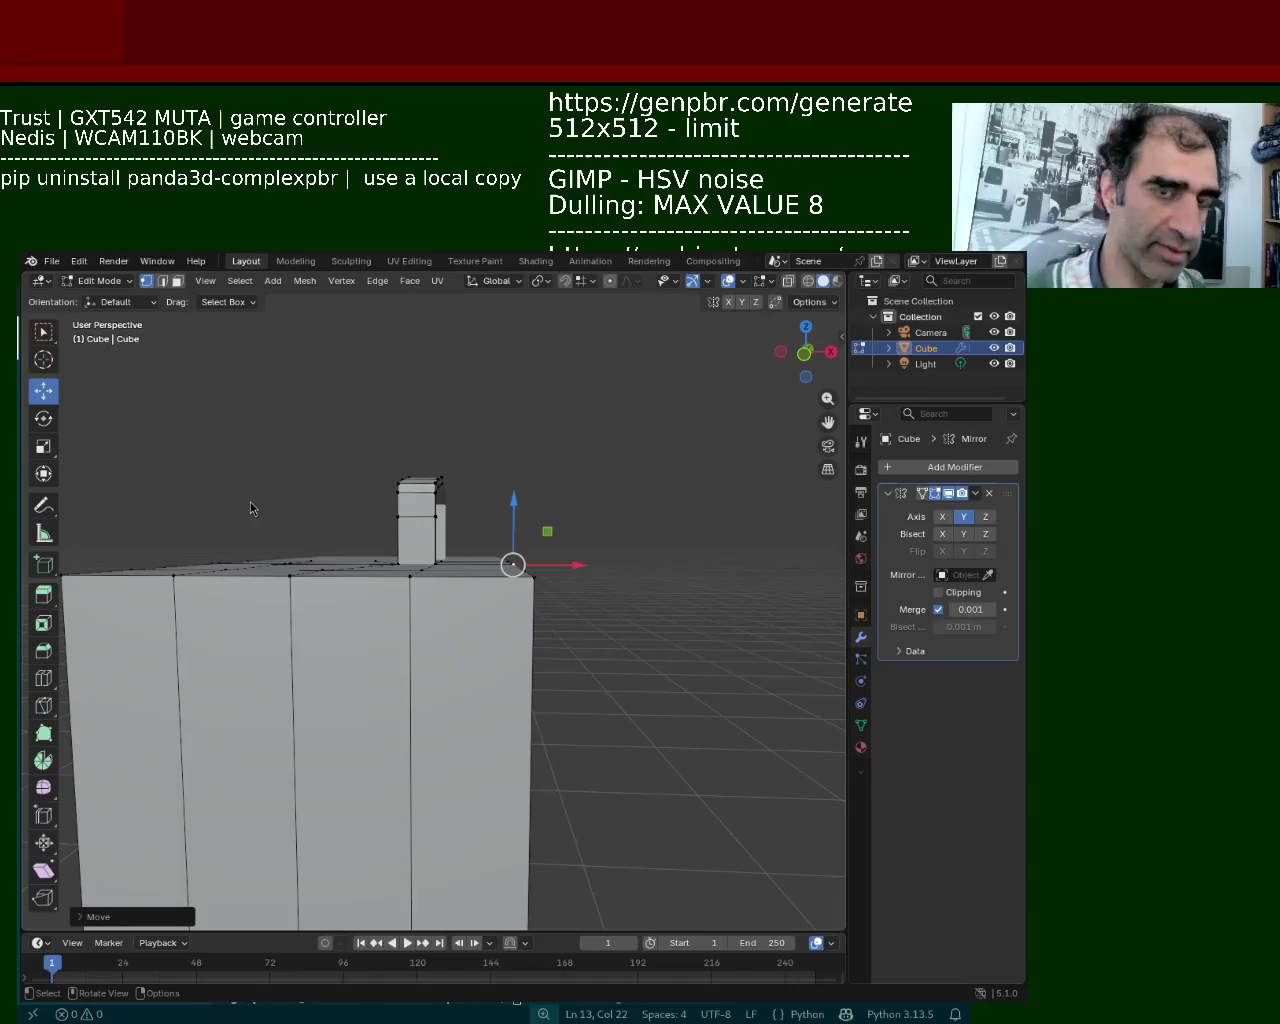
click(660, 472)
drag(588, 510, 446, 726)
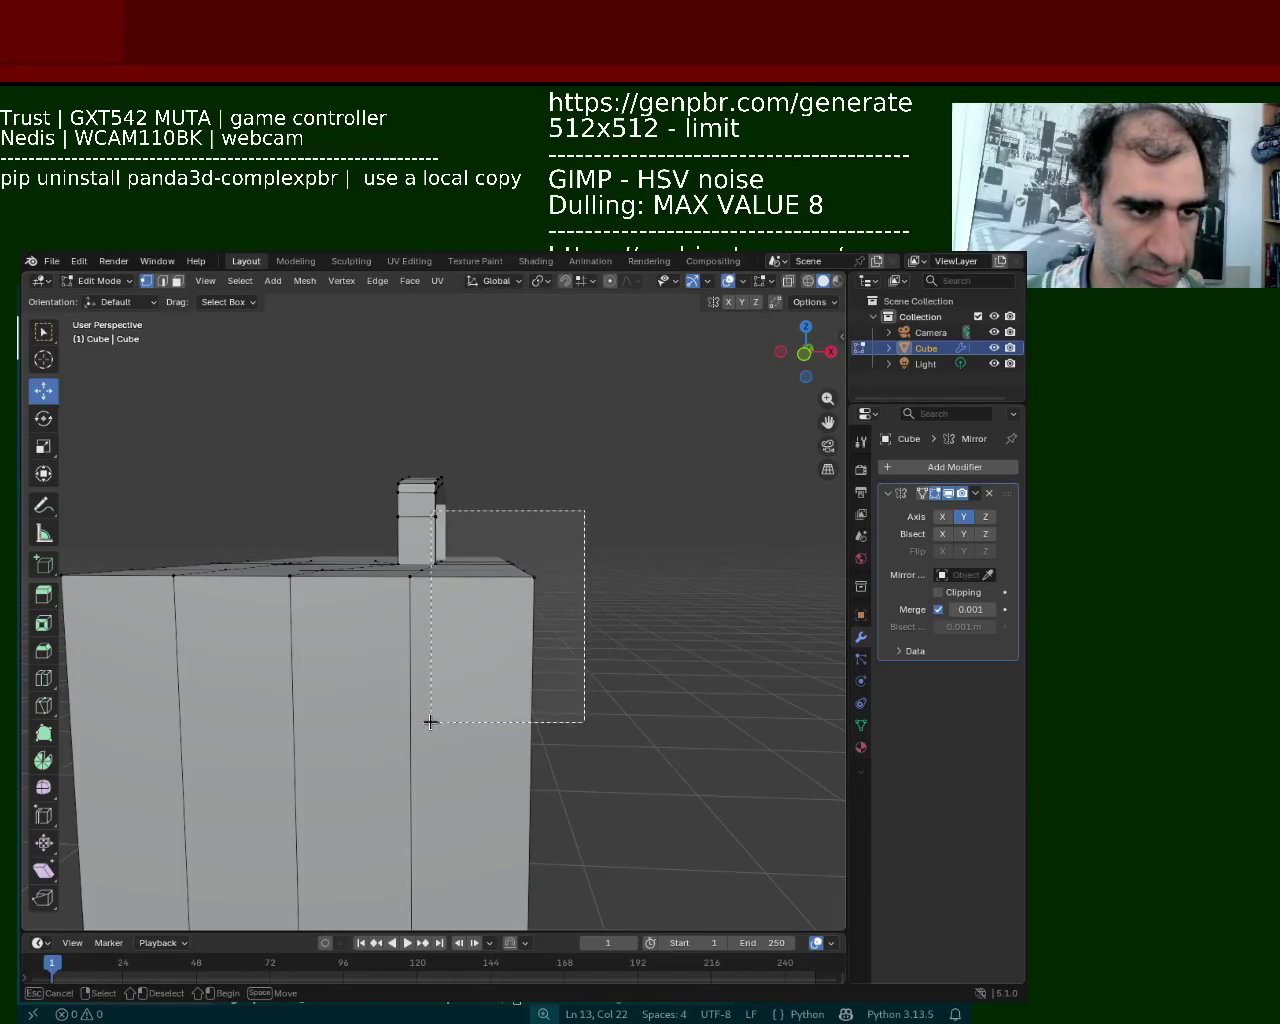
mouse_move(530, 478)
mouse_down()
mouse_move(528, 516)
mouse_move(540, 503)
mouse_move(497, 682)
mouse_up()
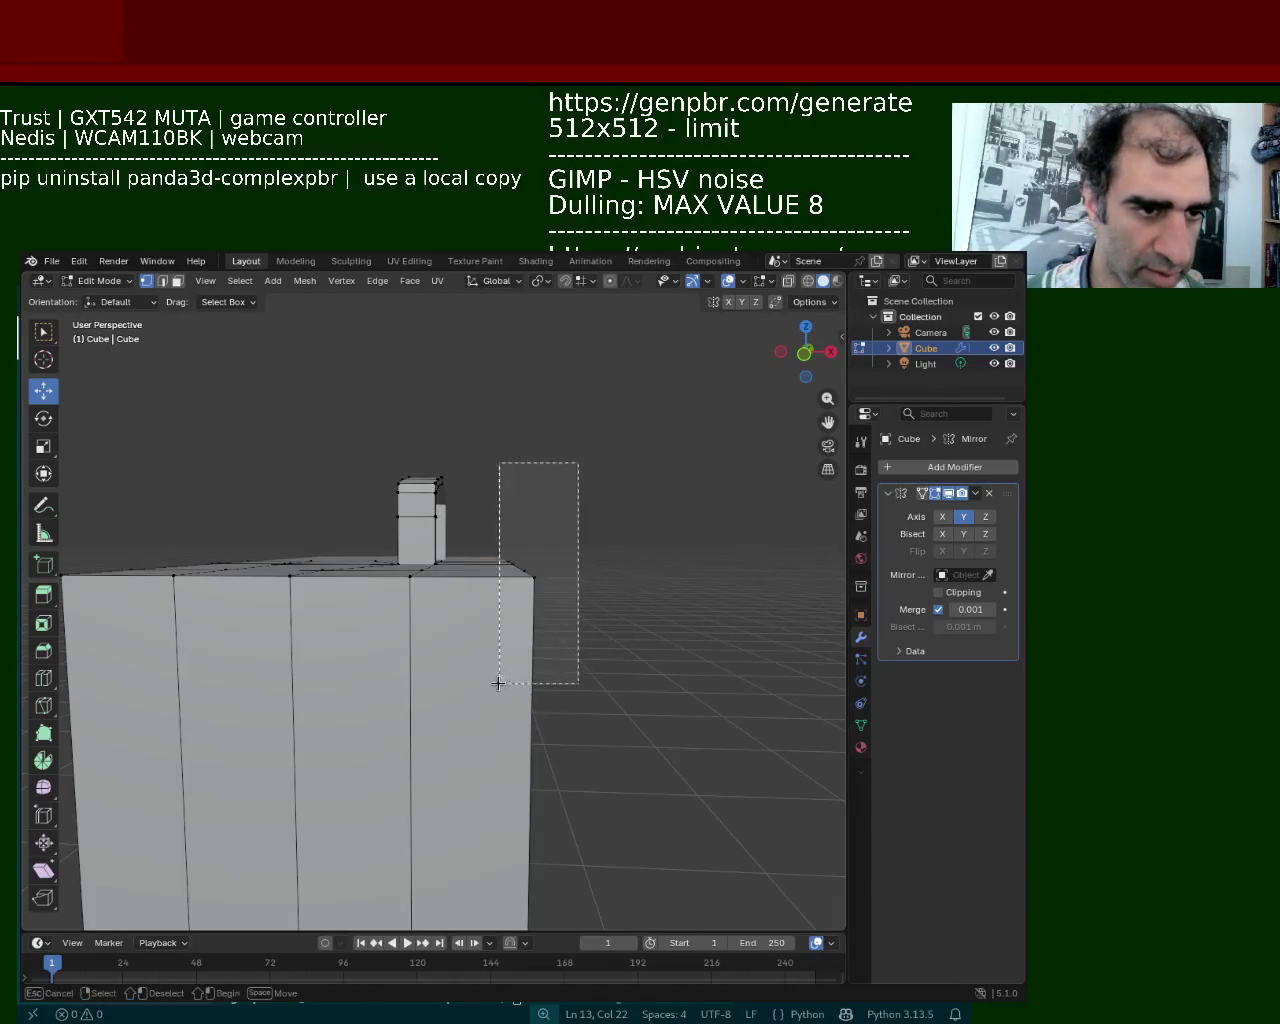
drag(517, 497, 521, 533)
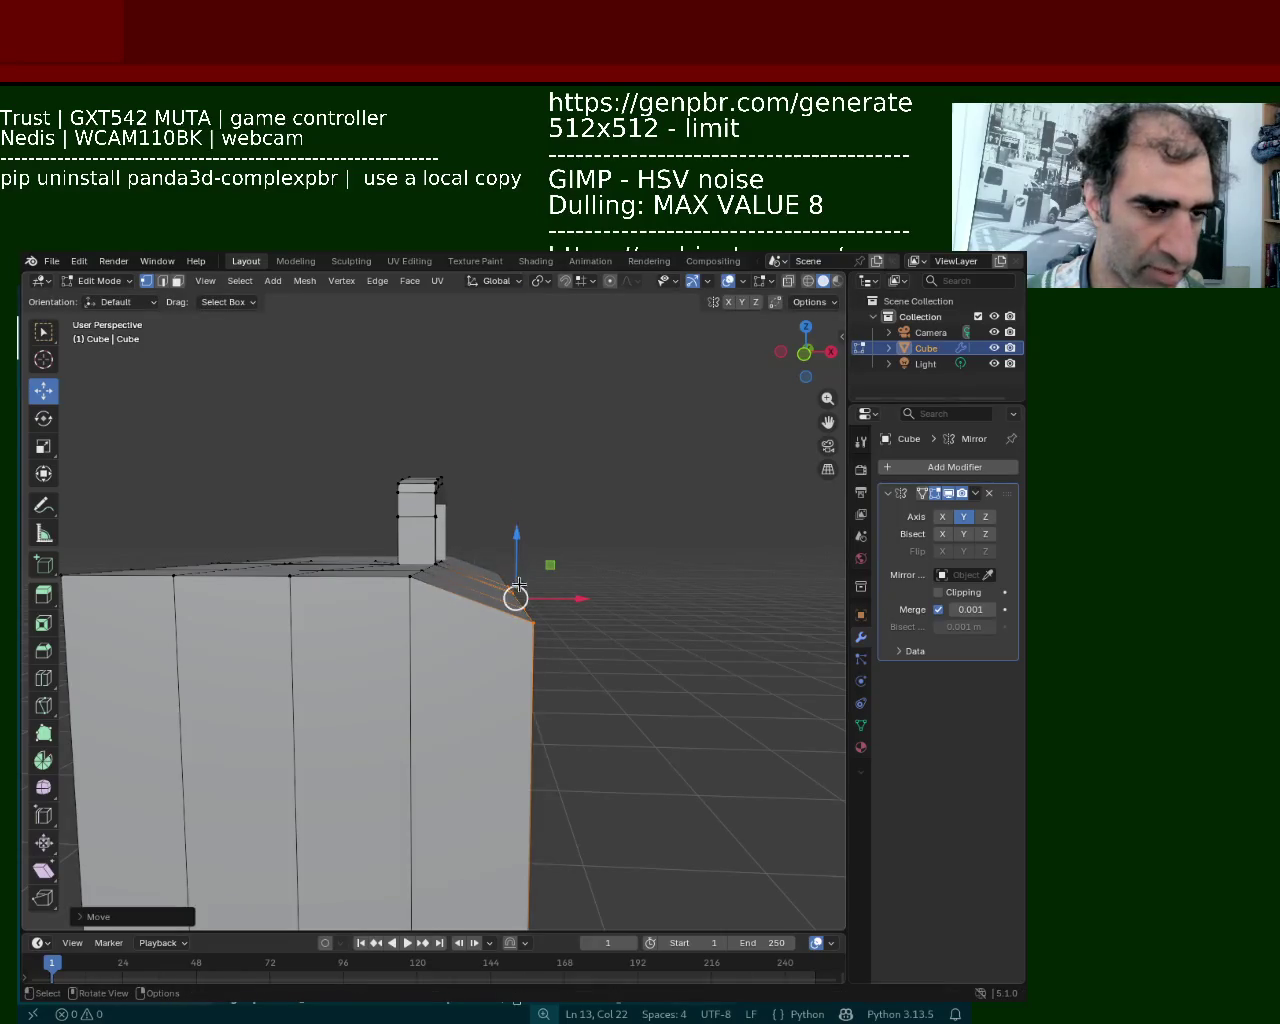
click(429, 590)
right_click(514, 626)
key(Escape)
middle_drag(508, 560, 517, 628)
Select the edges along the chamfer and start extruding them
click(509, 575)
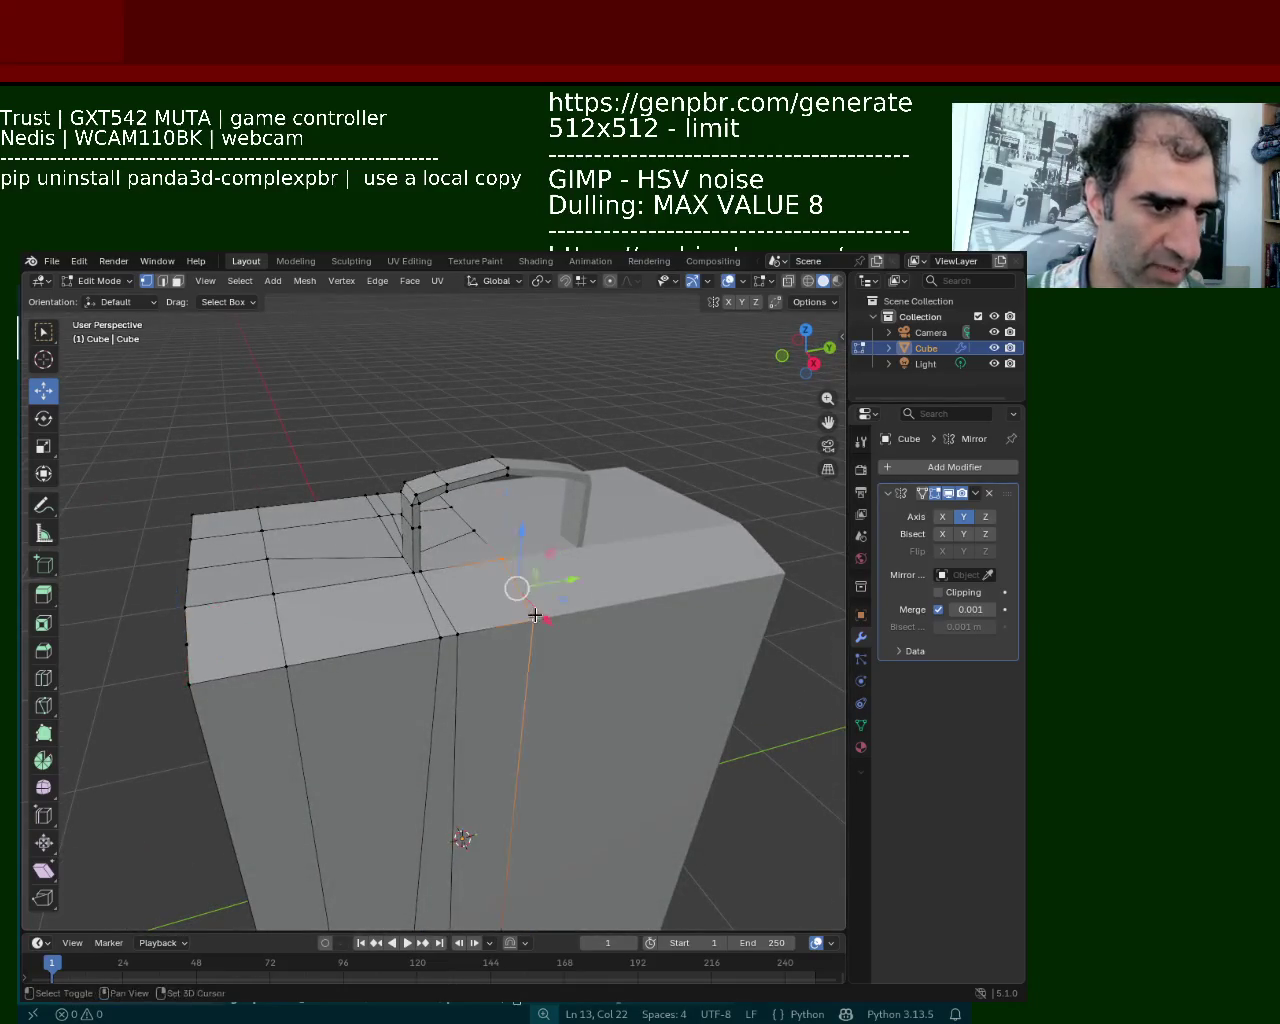
shift+click(189, 651)
middle_drag(189, 651, 512, 584)
click(512, 584)
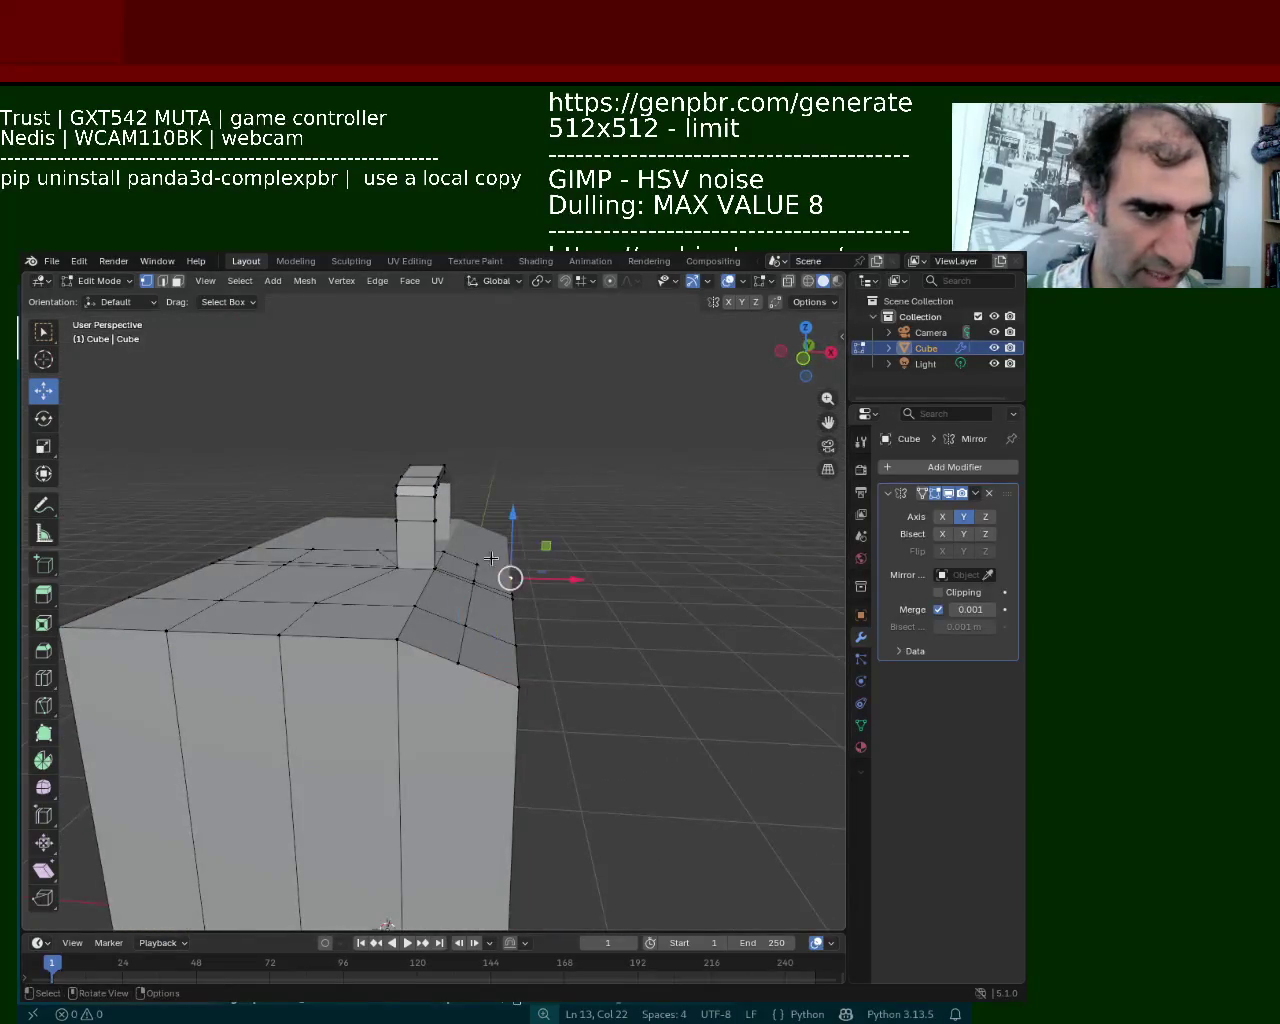
shift+click(469, 586)
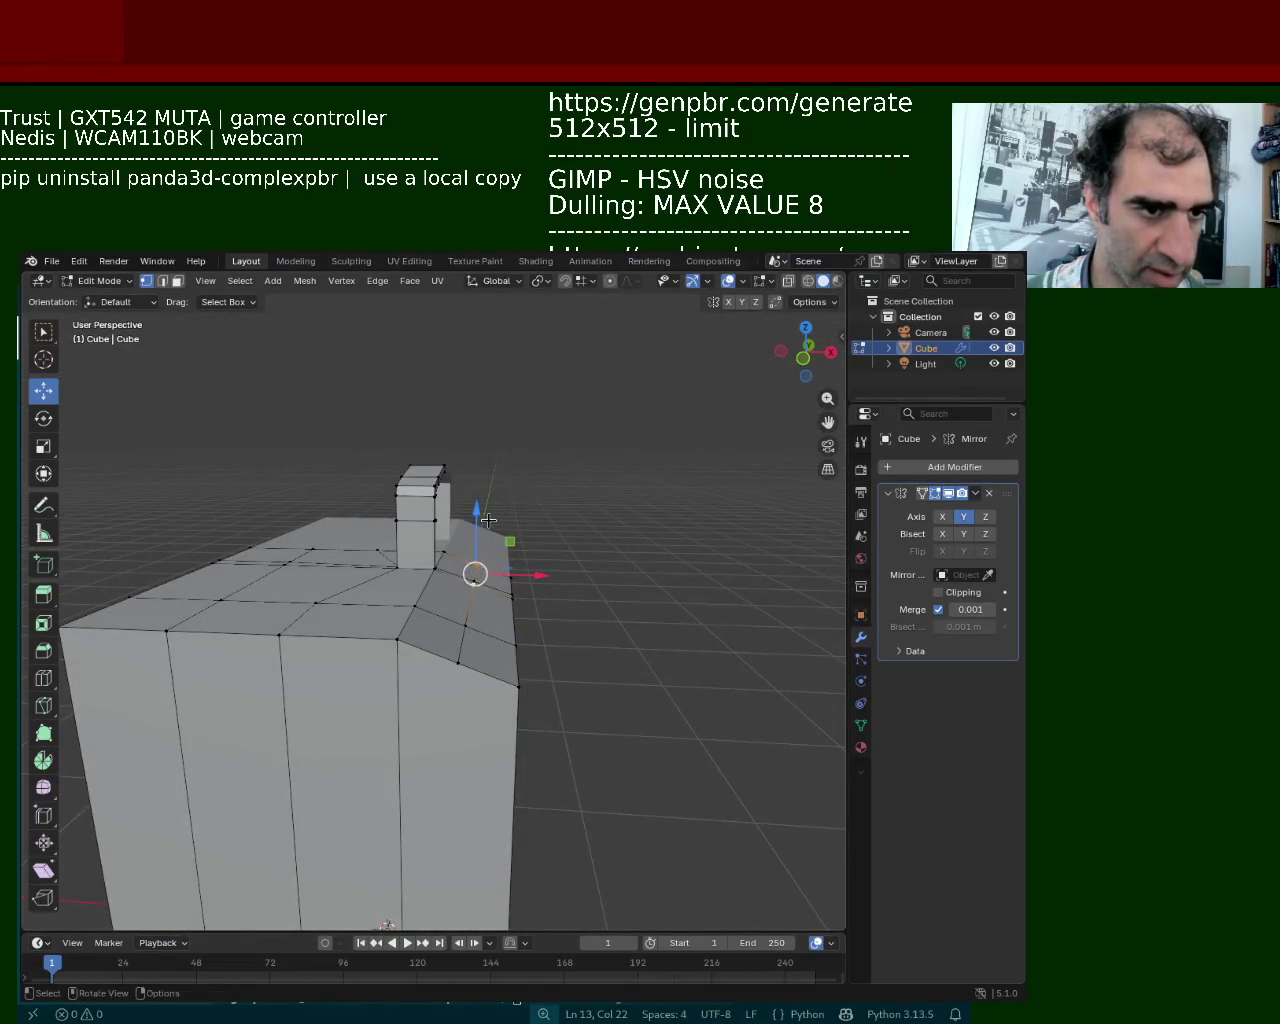
key(e)
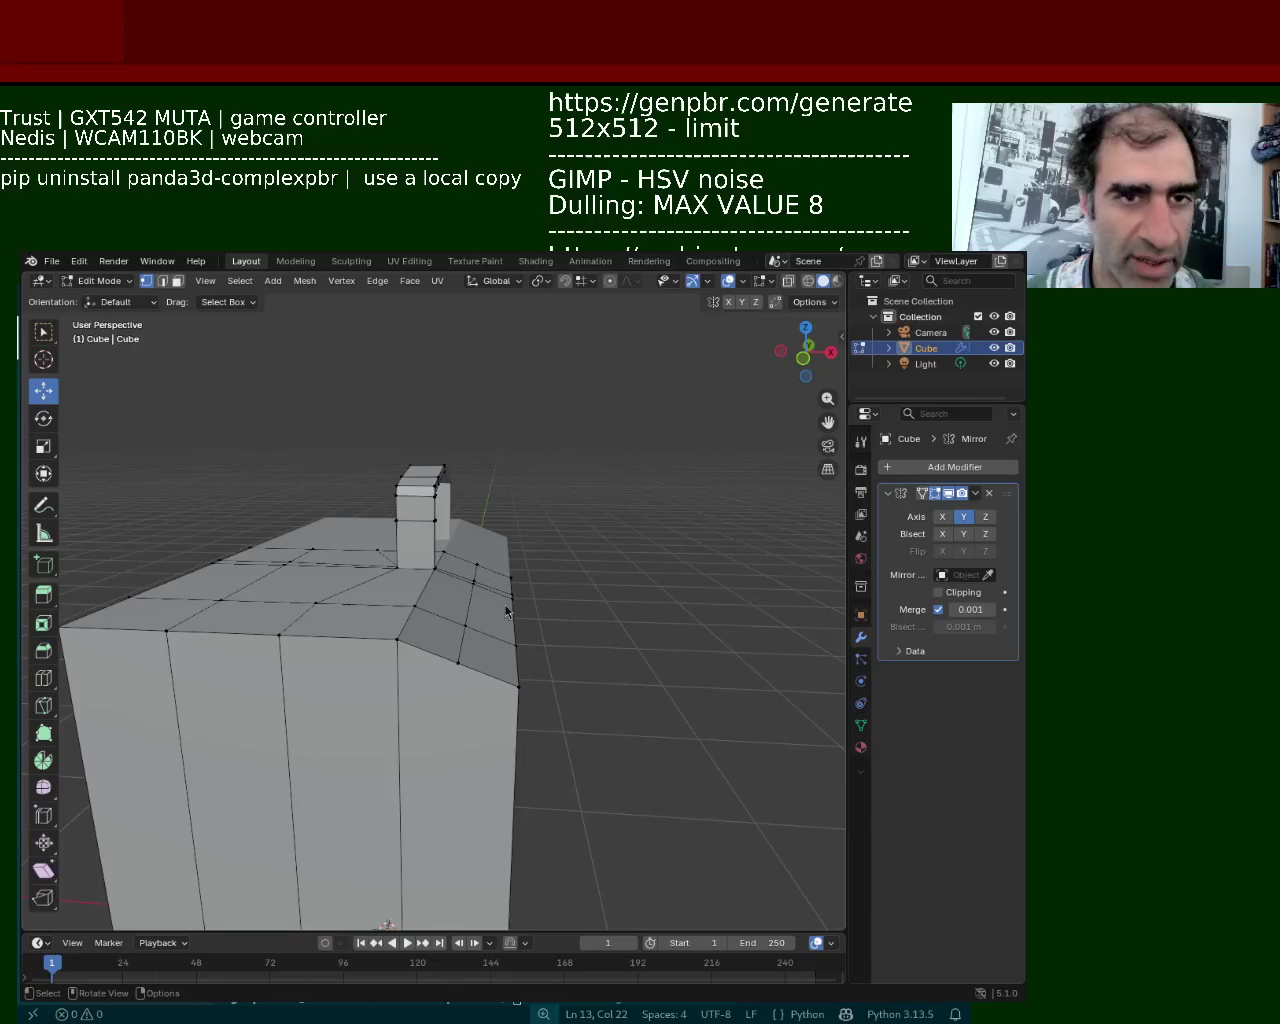
Select a vertex on the box's top corner
click(476, 563)
Raise the three top-corner vertices vertically with G Z
shift+click(474, 582)
shift+click(462, 648)
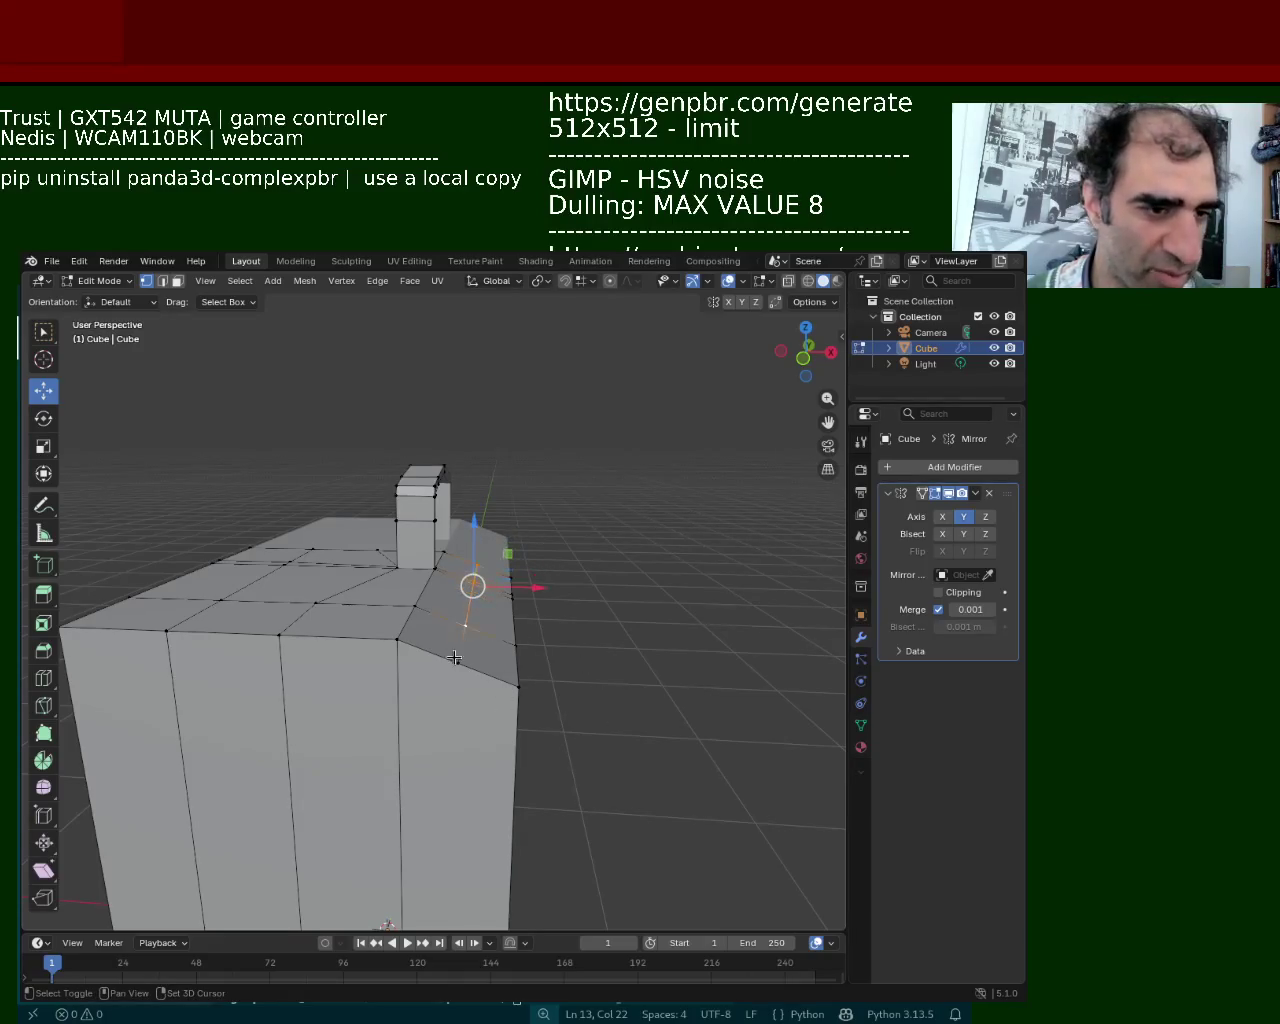
key(g)
key(z)
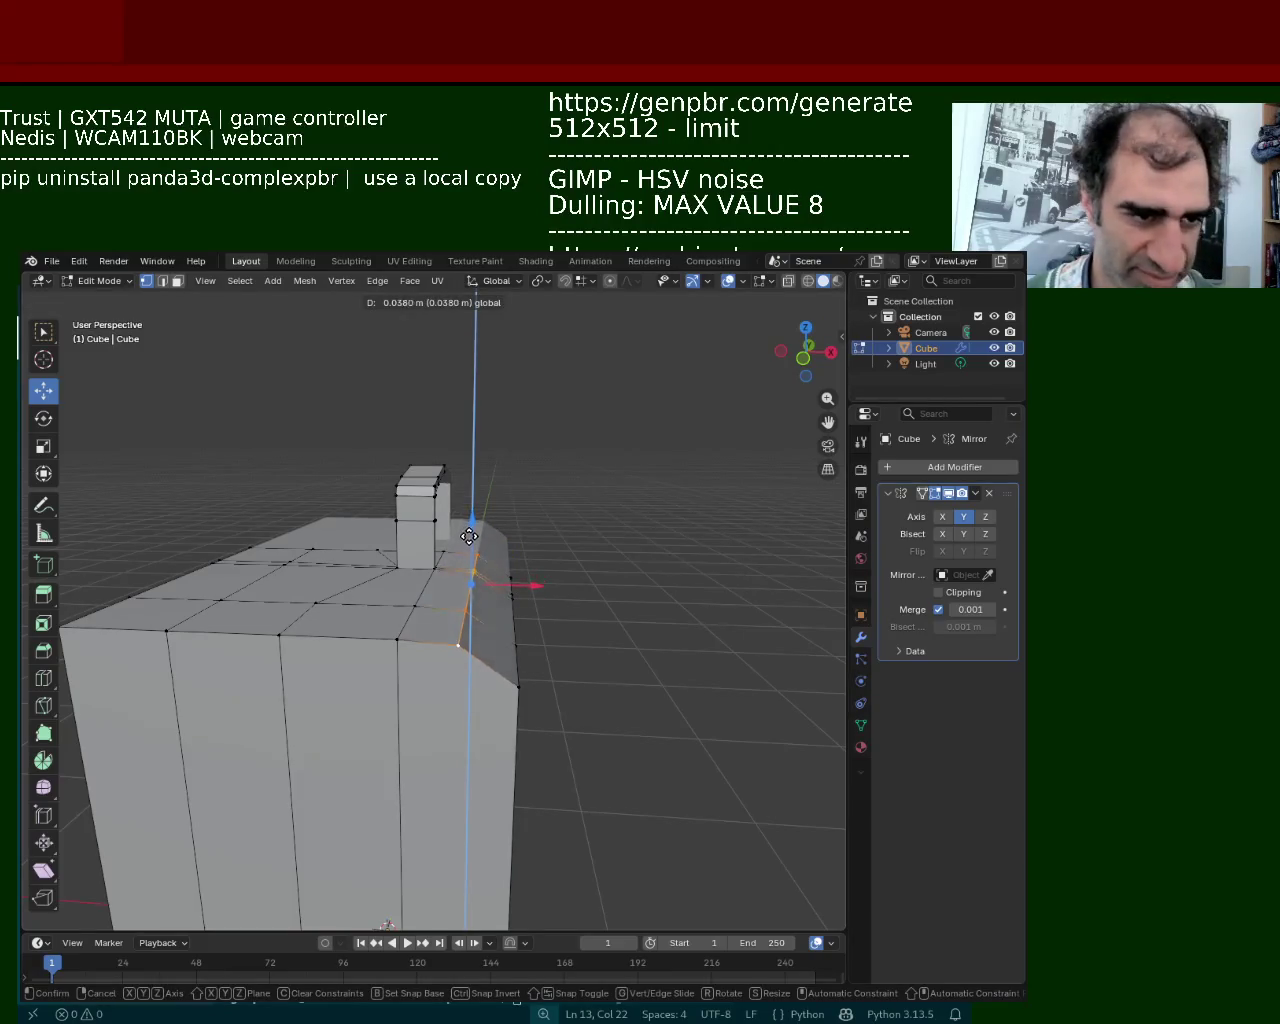
click(469, 531)
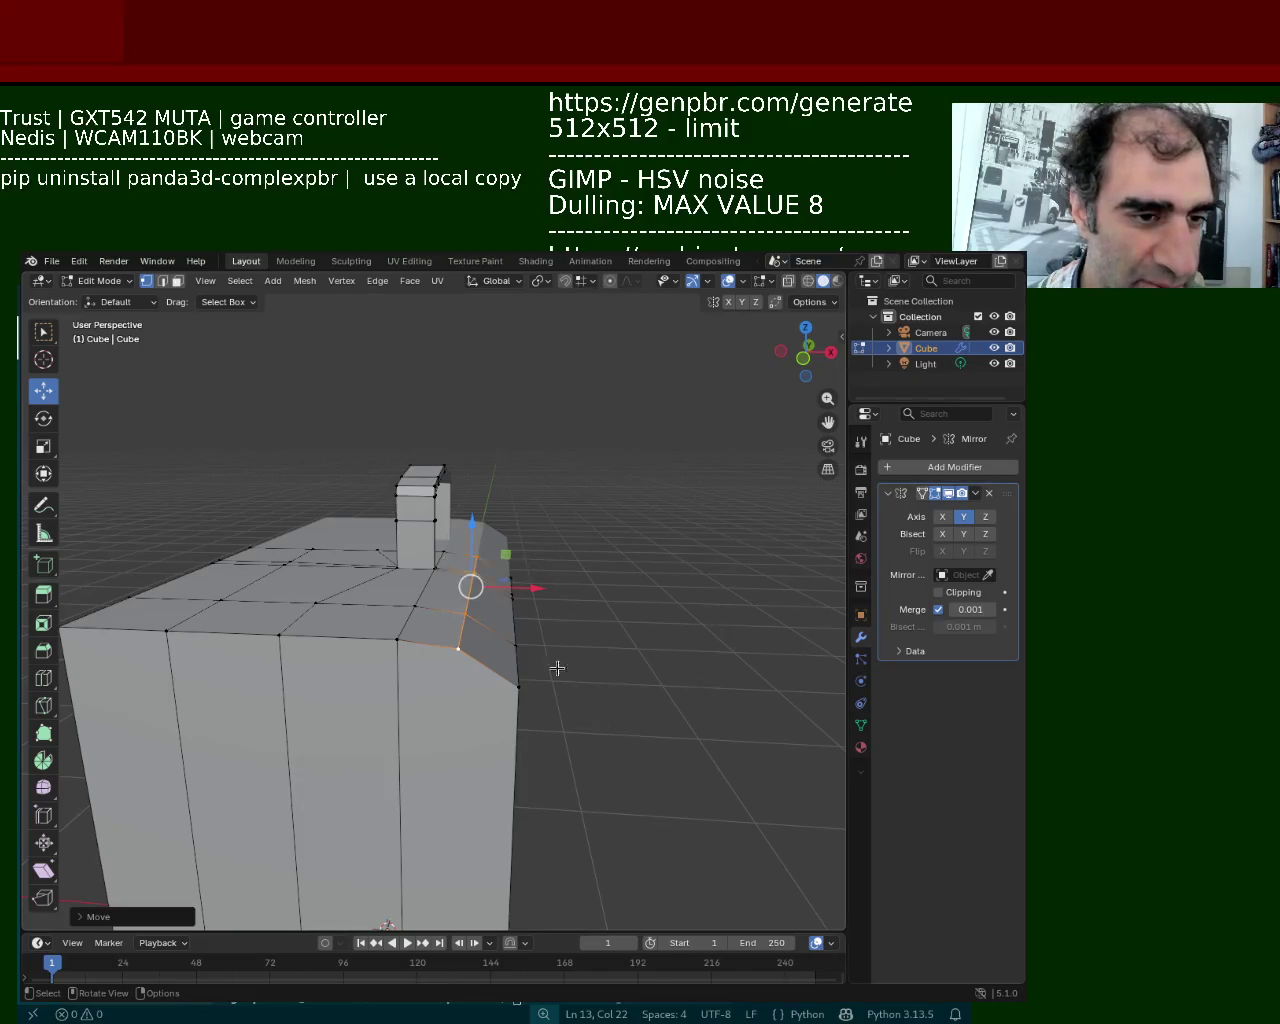
Select the left top corner vertices and shift the front top edge inward
click(518, 686)
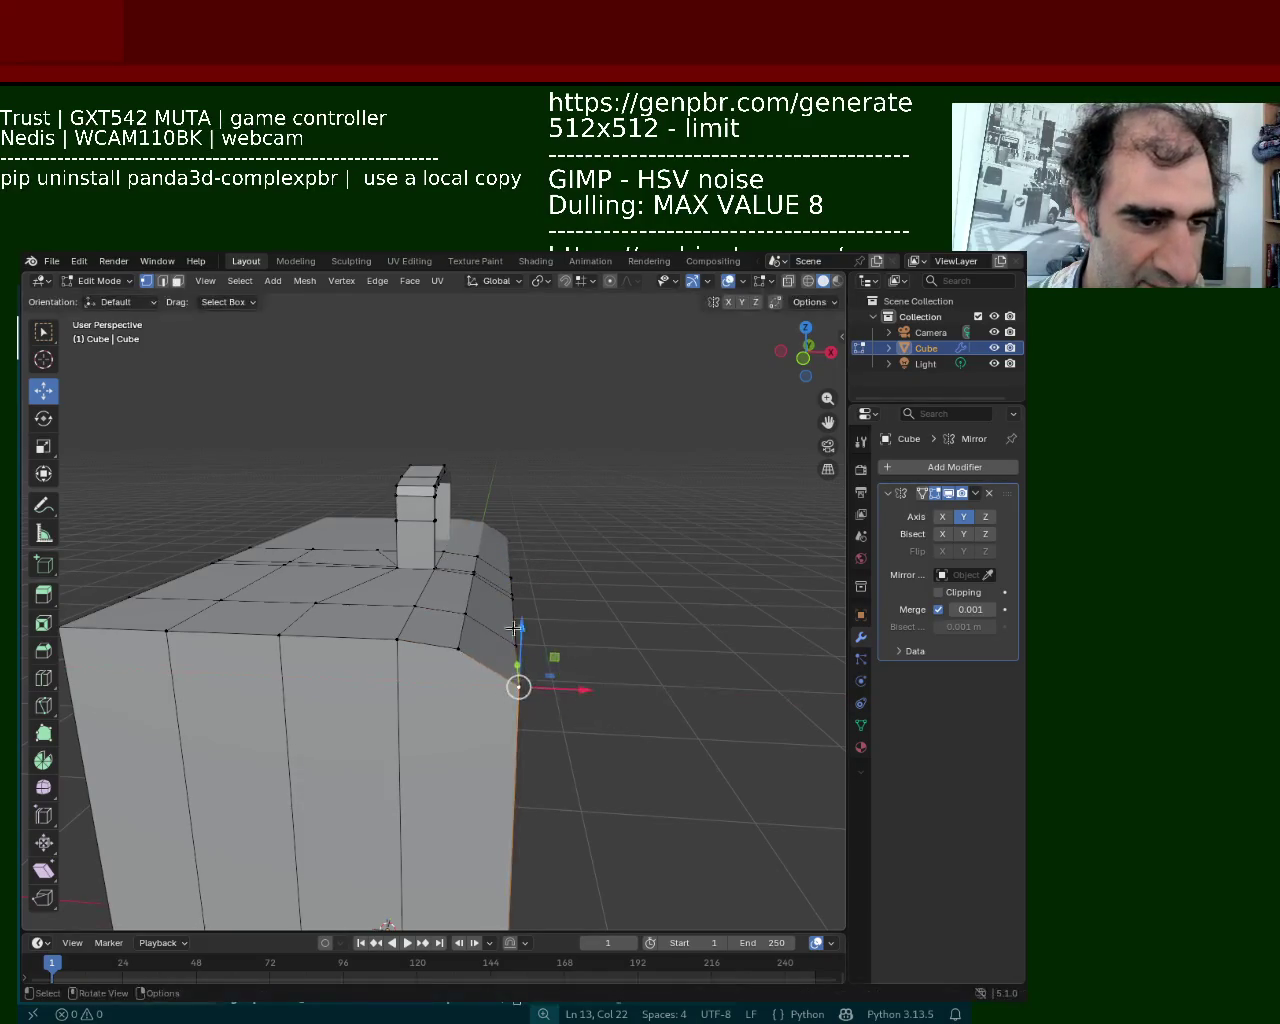
mouse_move(306, 617)
middle_down()
mouse_move(408, 604)
mouse_move(337, 531)
middle_up()
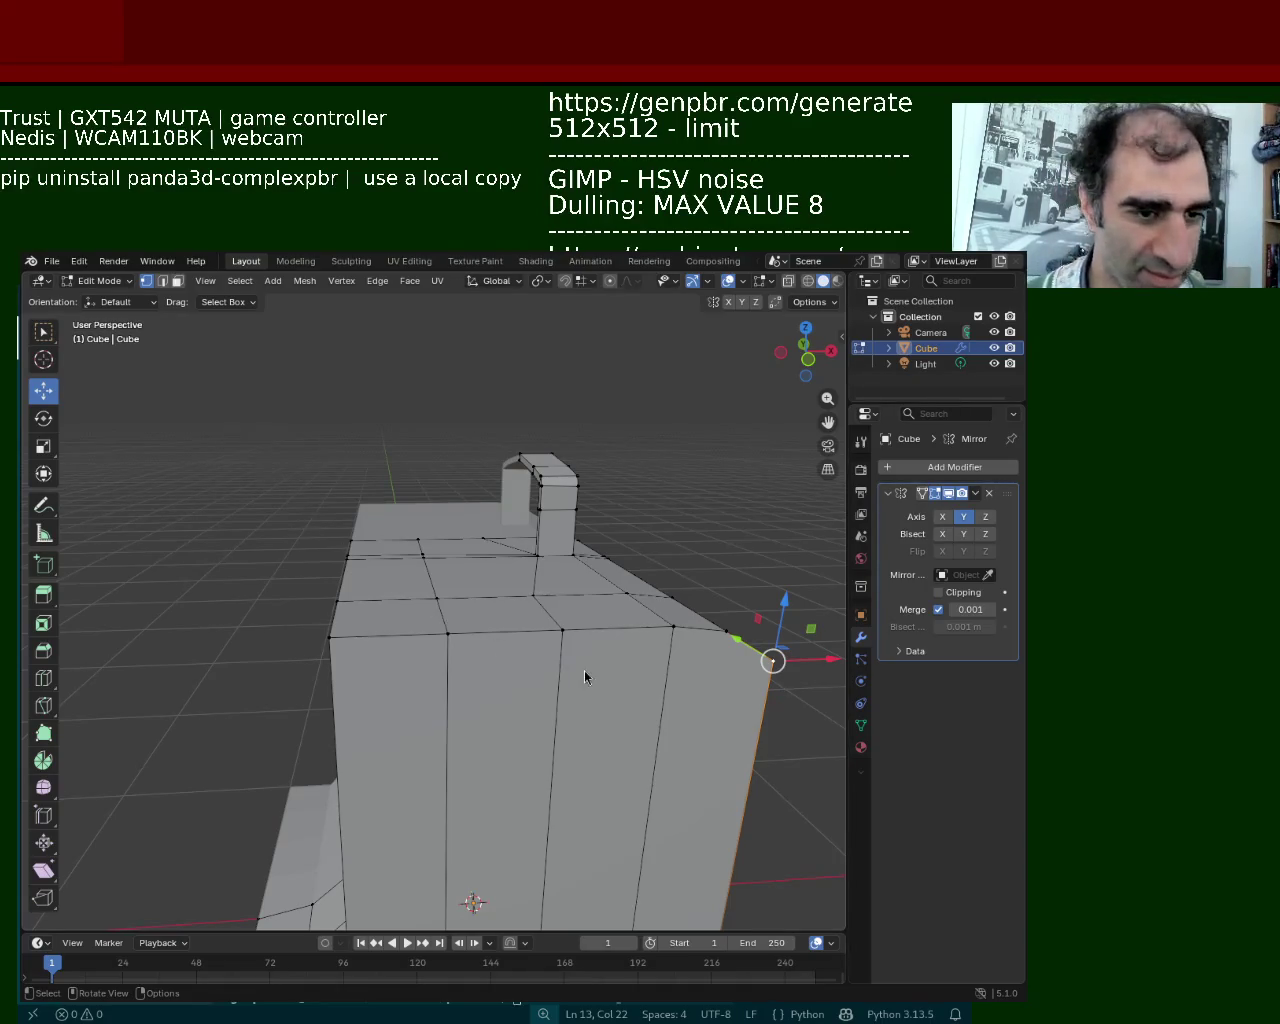
middle_drag(387, 593, 357, 538)
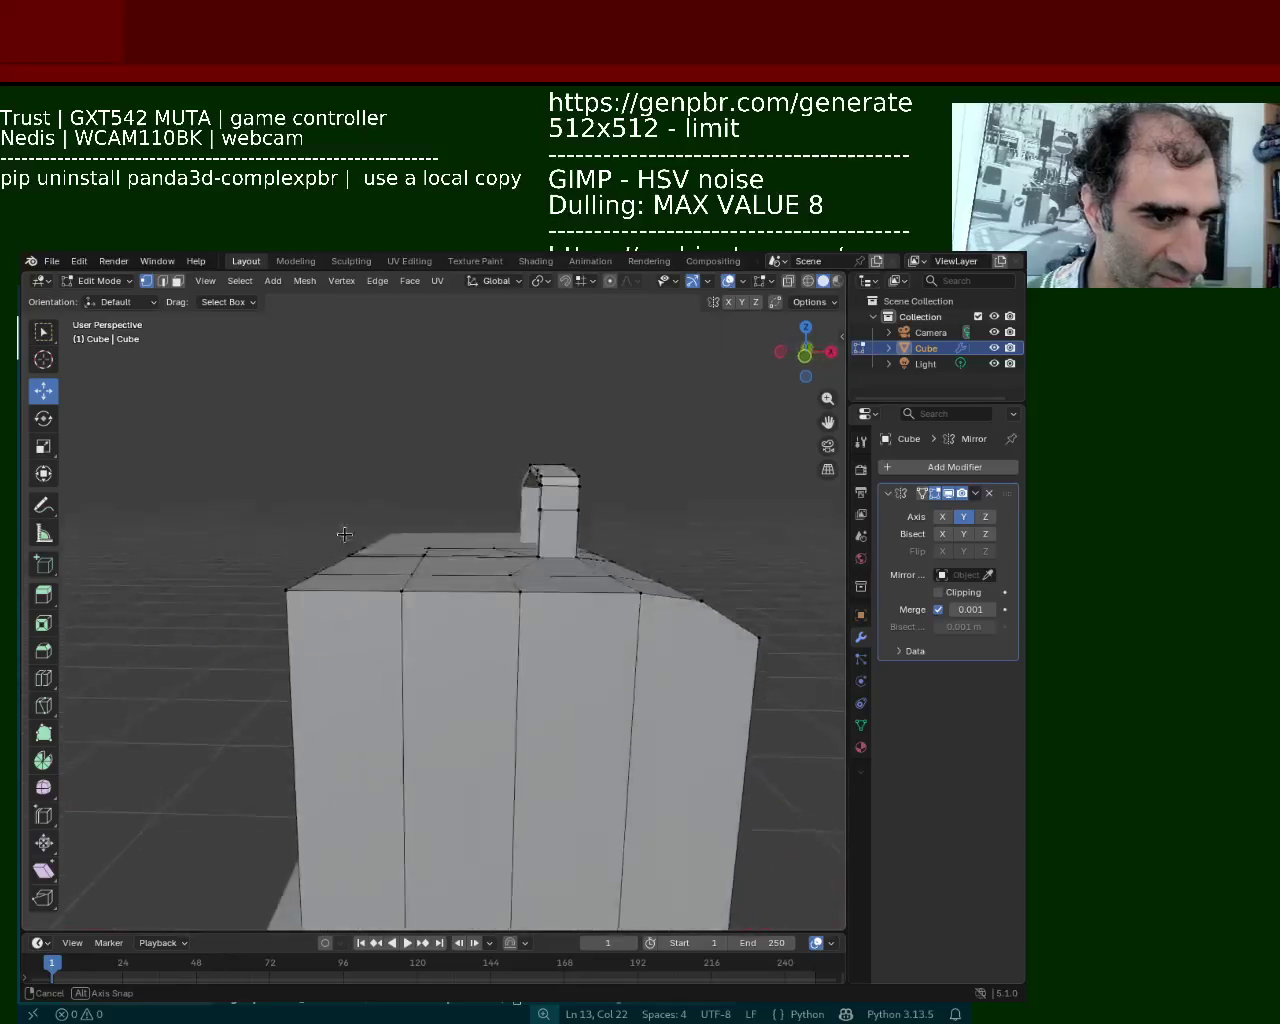
drag(285, 477, 378, 640)
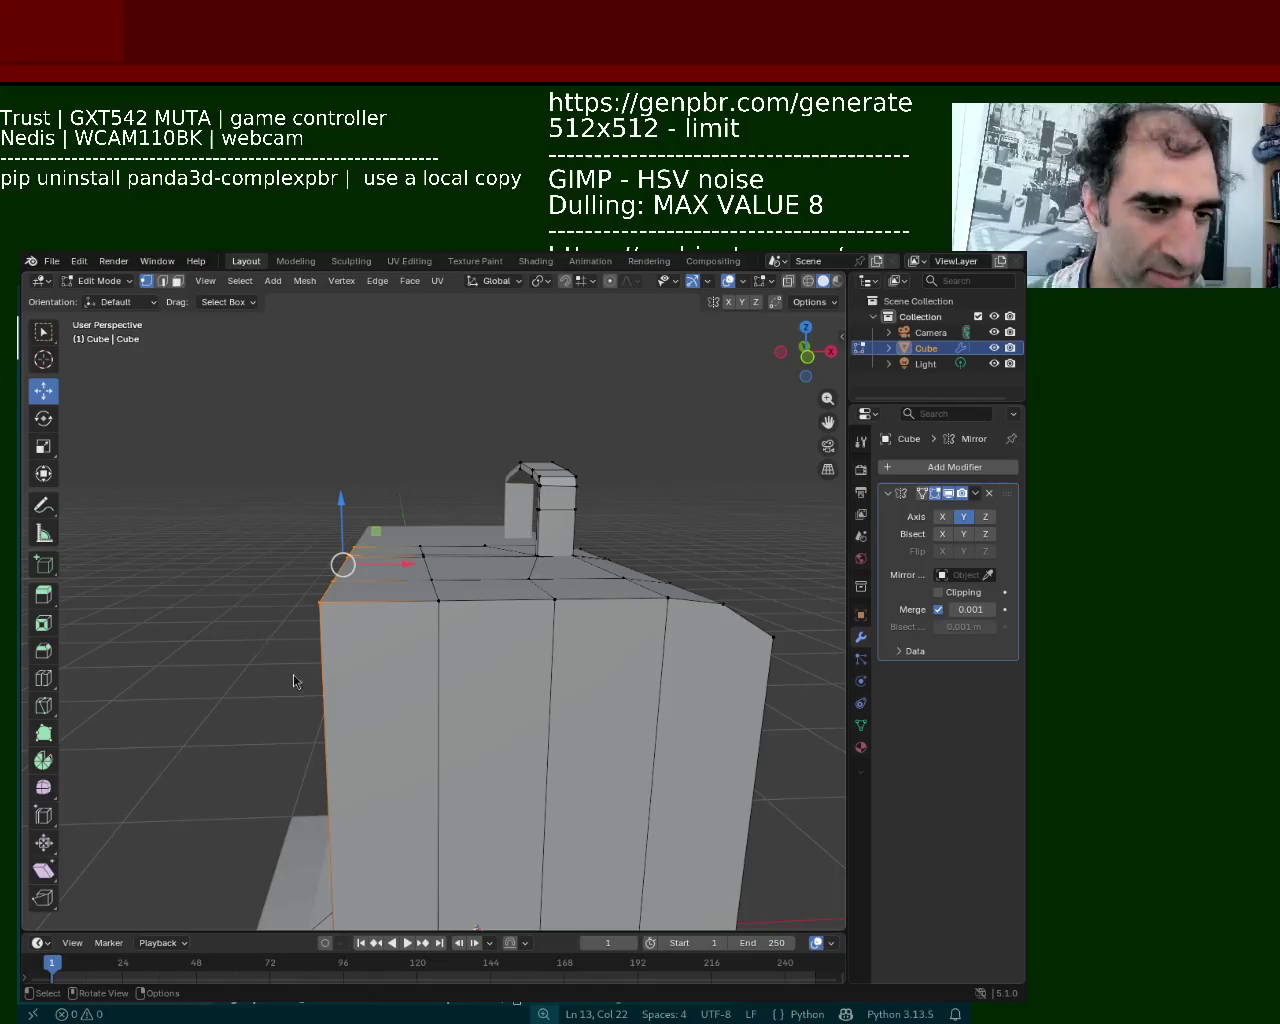
drag(415, 561, 444, 580)
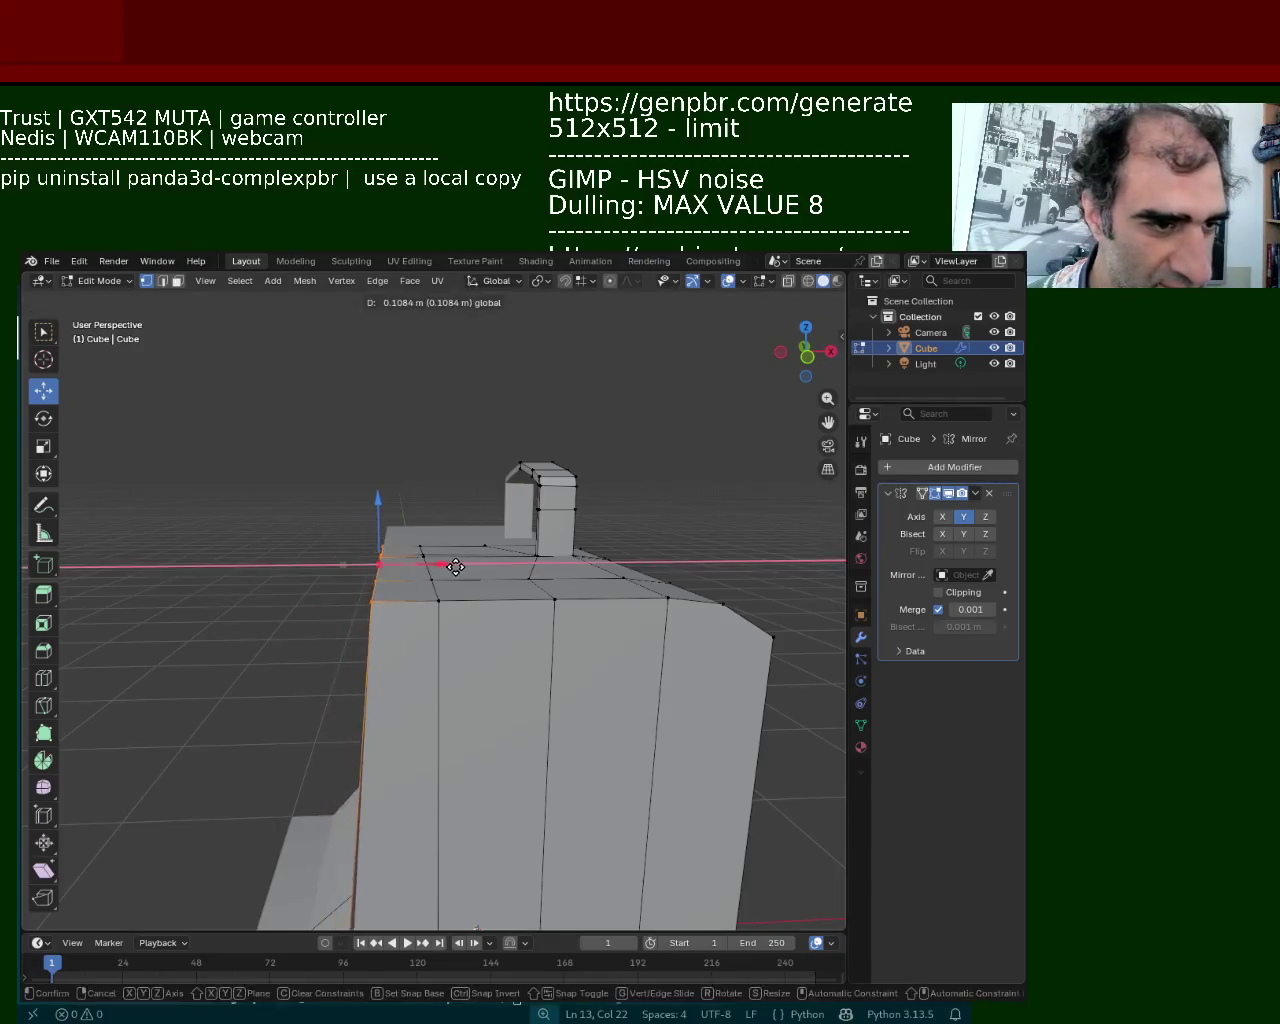
Slide the chosen top edge along X to chamfer the top
middle_drag(444, 580, 507, 593)
click(507, 598)
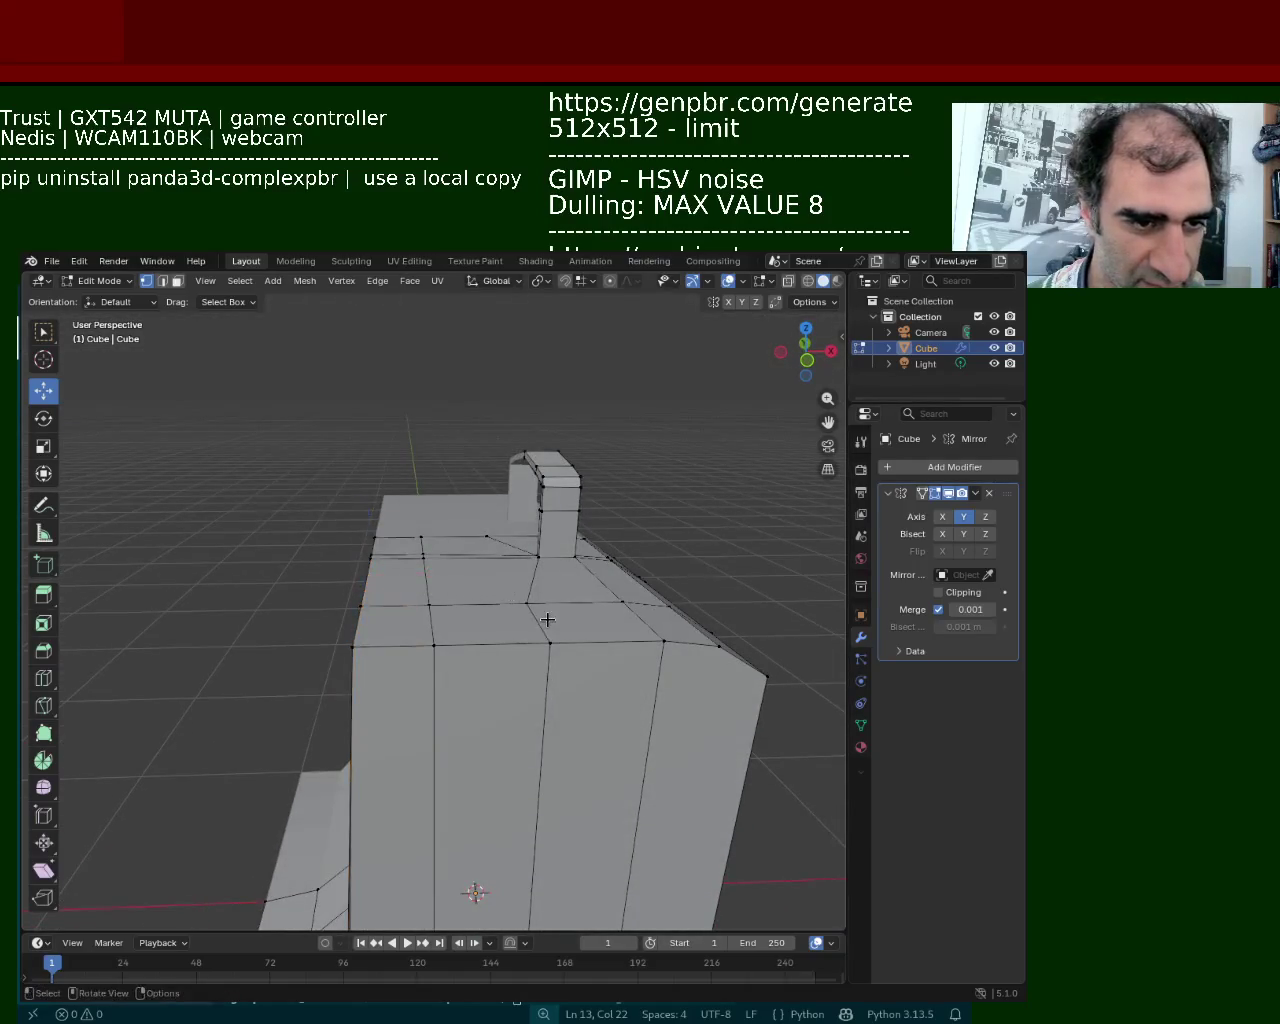
drag(588, 600, 610, 624)
click(610, 624)
middle_drag(610, 624, 552, 481)
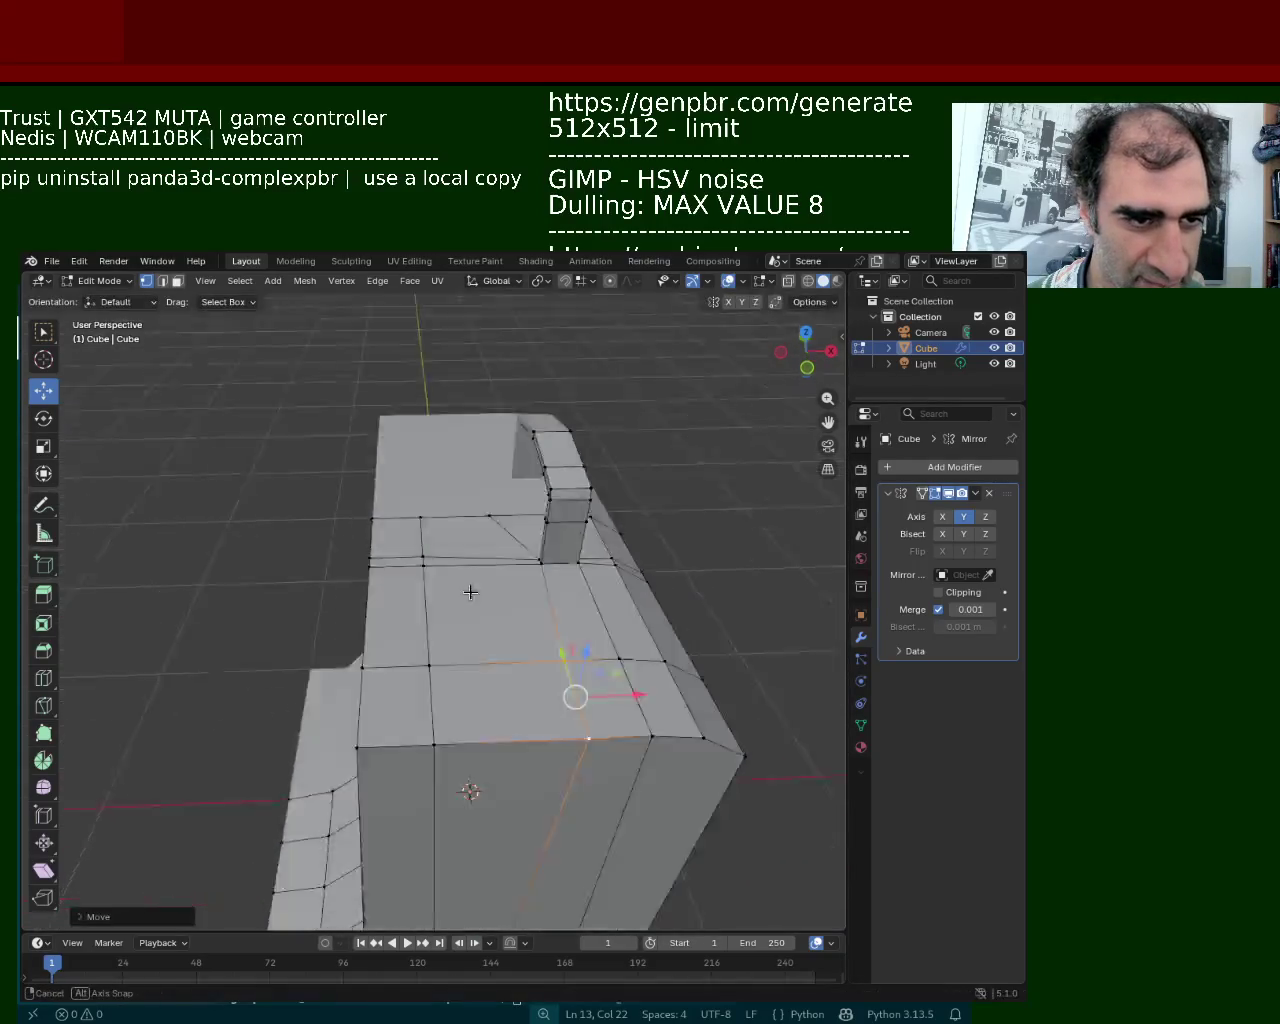
drag(558, 497, 600, 500)
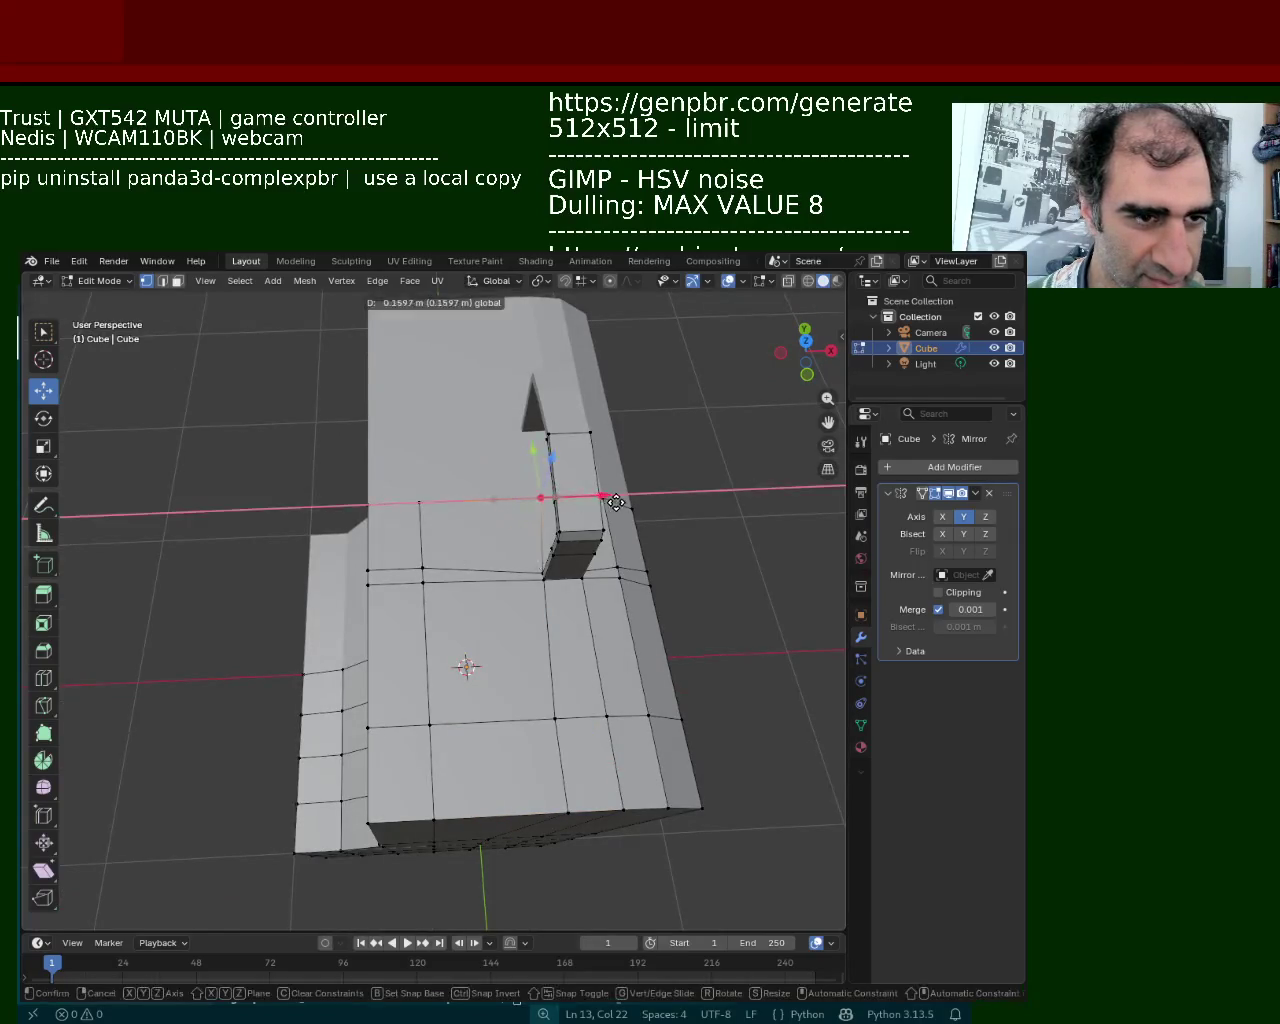
Select the front corner and slide its vertex along the front top edge
middle_drag(595, 500, 380, 520)
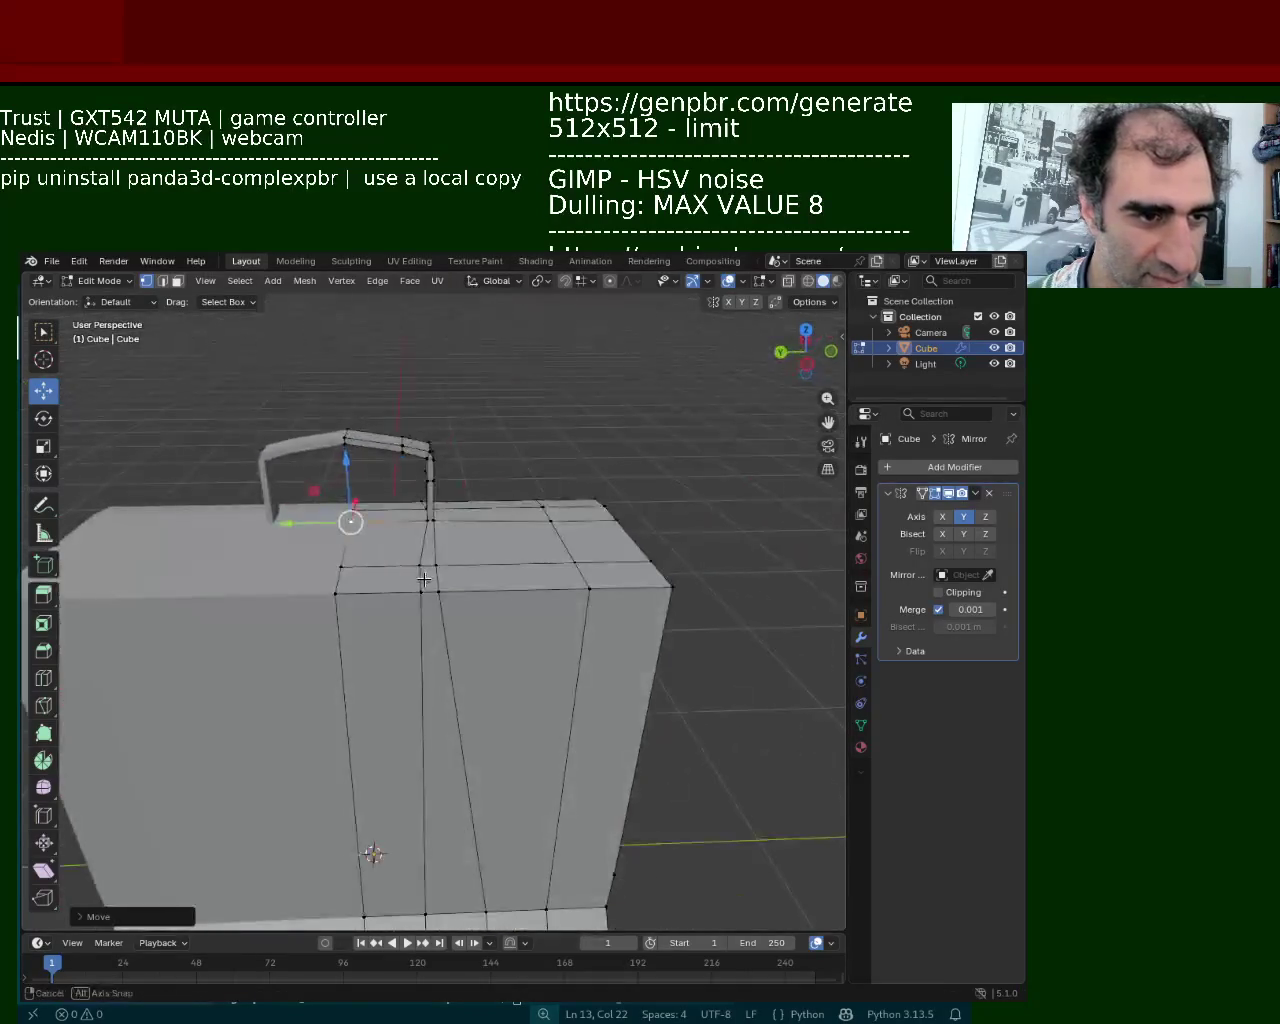
click(422, 575)
shift+click(470, 585)
shift+click(445, 640)
shift+click(432, 585)
drag(432, 585, 479, 584)
click(418, 568)
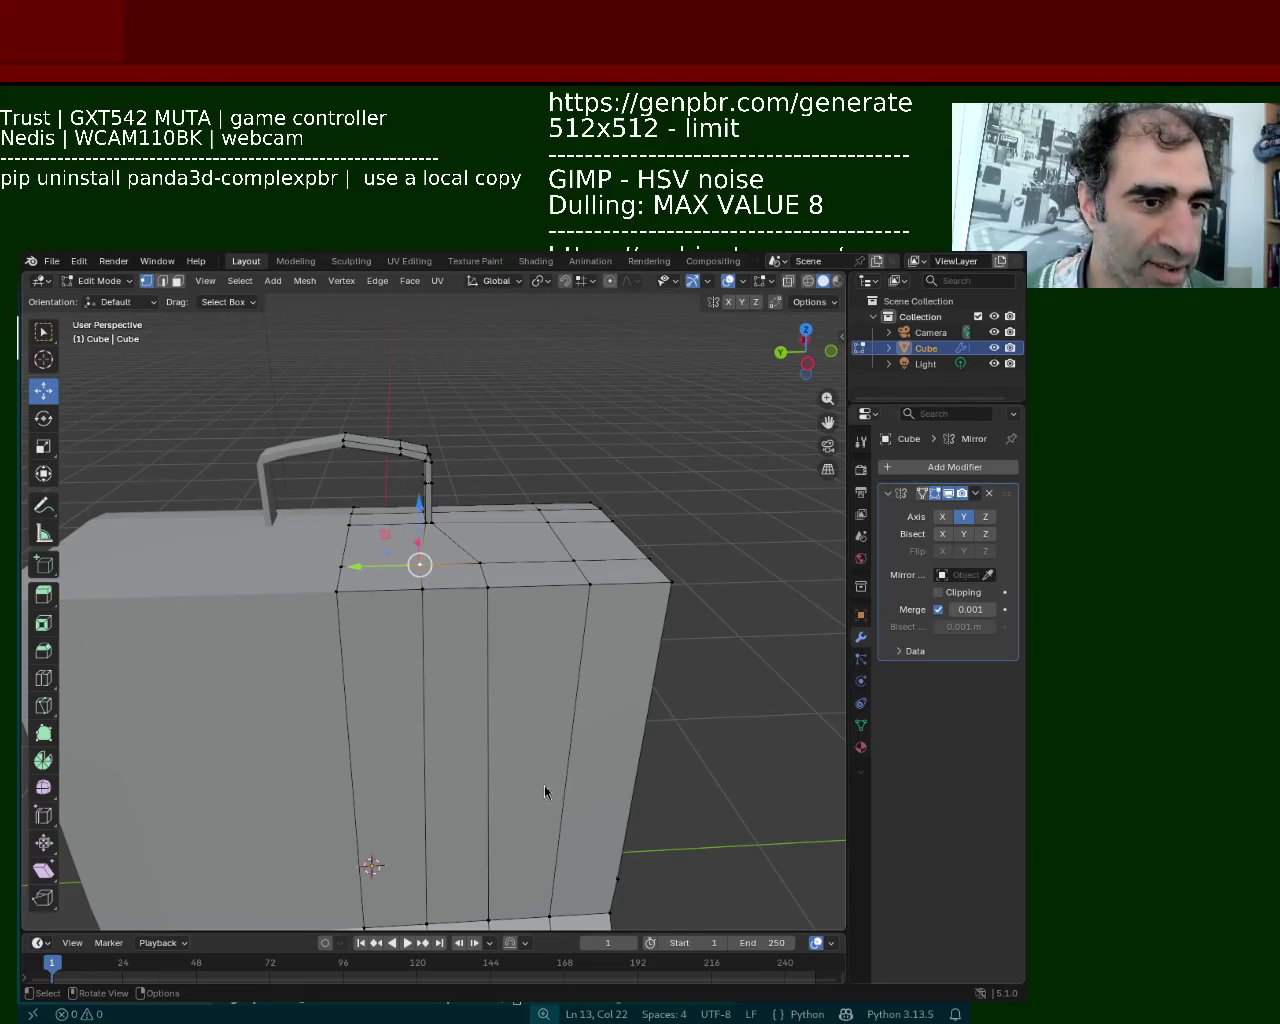
Shift the side edge's two vertices sideways to slant that edge
click(487, 586)
click(480, 563)
shift+click(487, 586)
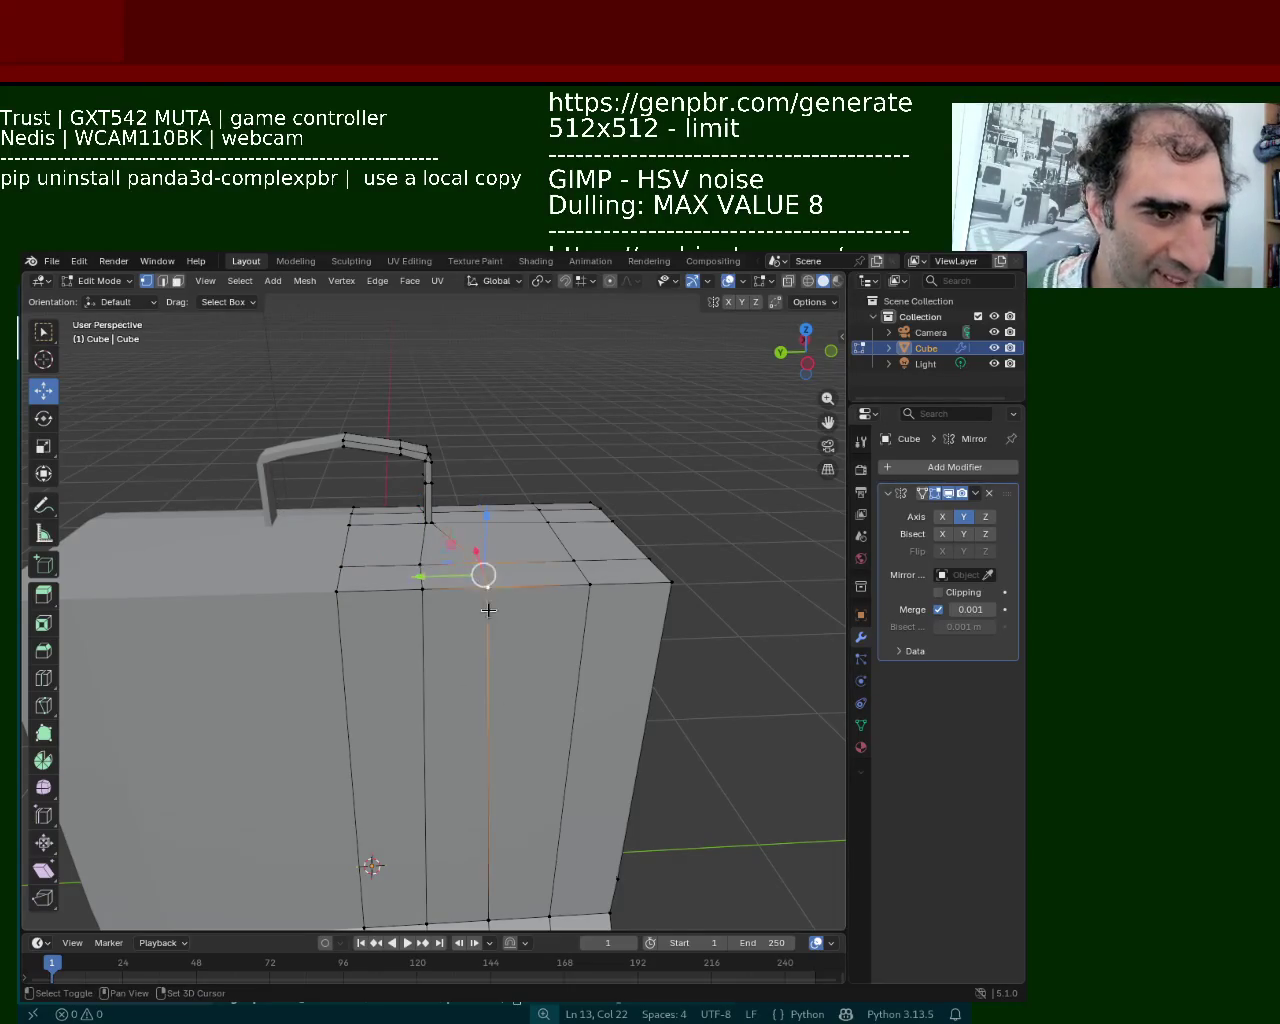
mouse_move(466, 575)
mouse_down()
mouse_move(421, 592)
mouse_move(420, 577)
mouse_up()
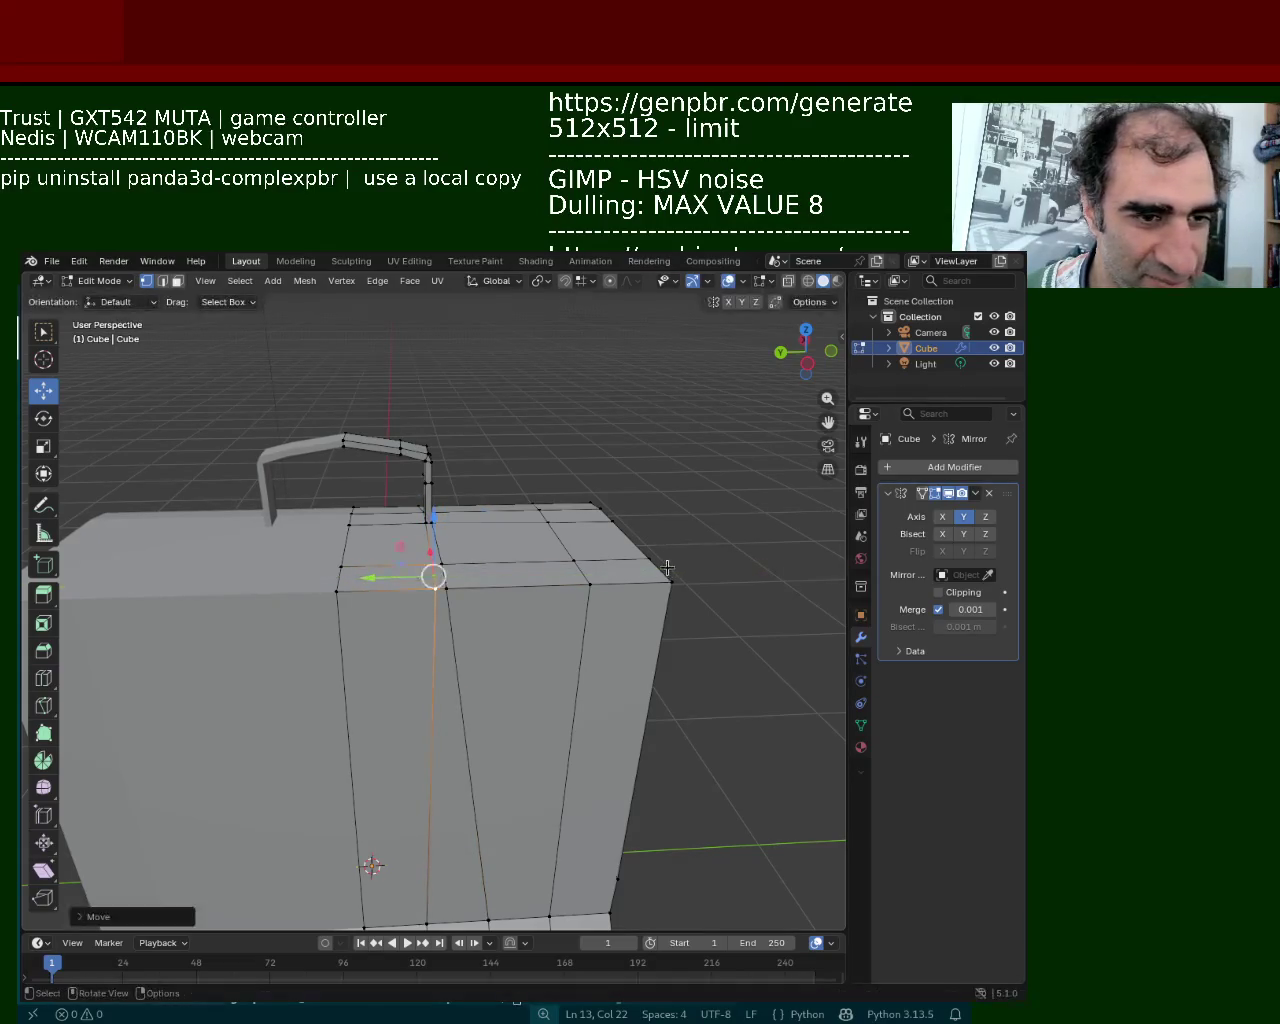
mouse_move(667, 568)
middle_down()
mouse_move(557, 502)
mouse_move(717, 523)
mouse_move(626, 352)
middle_up()
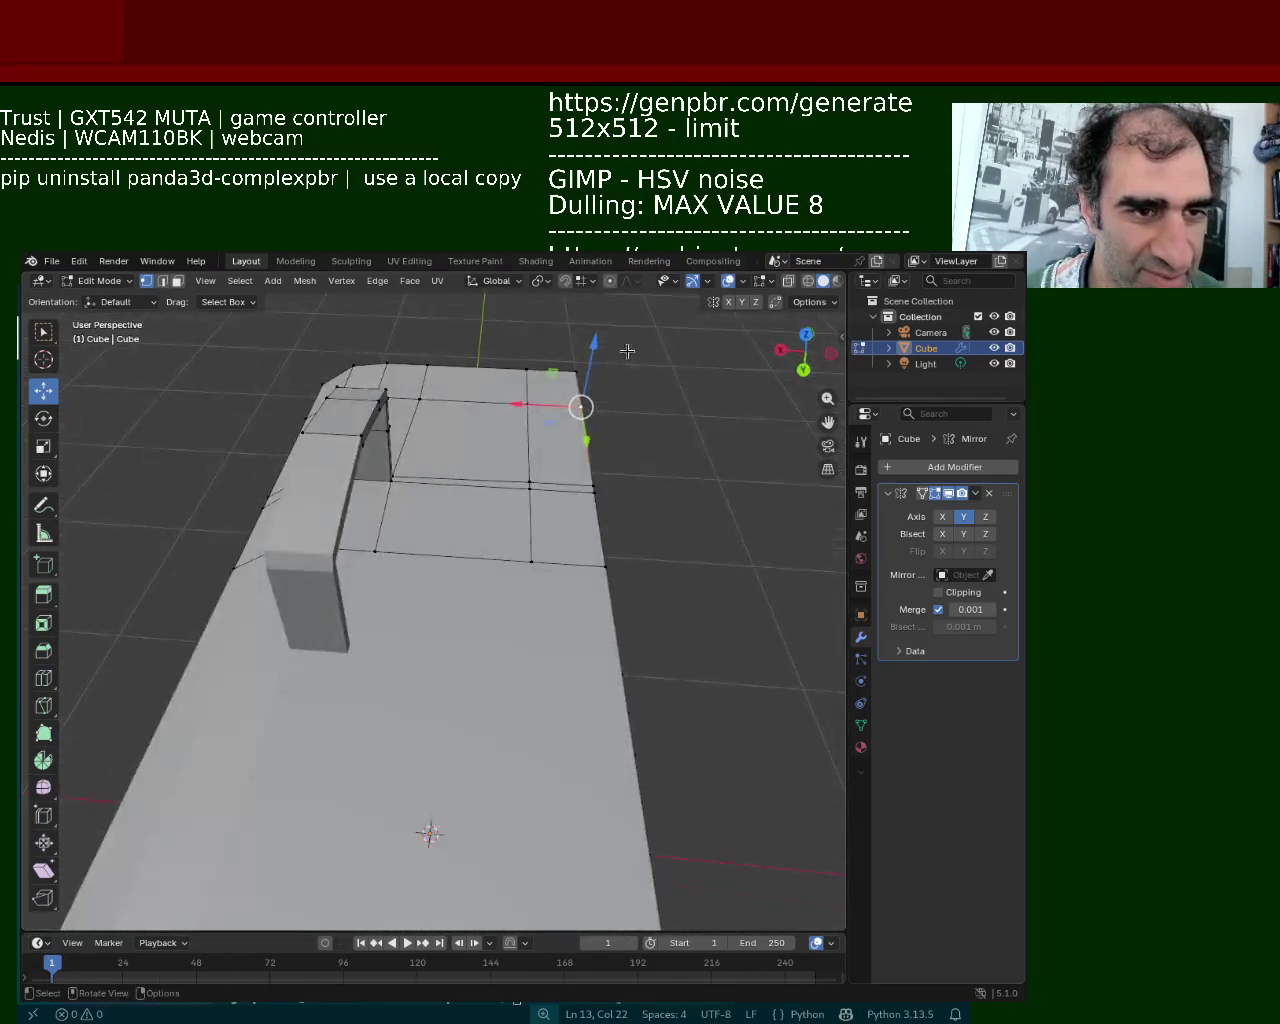
Lower the top's right-side edges along Z and move the middle edge loop along X
shift+click(590, 582)
drag(631, 343, 562, 616)
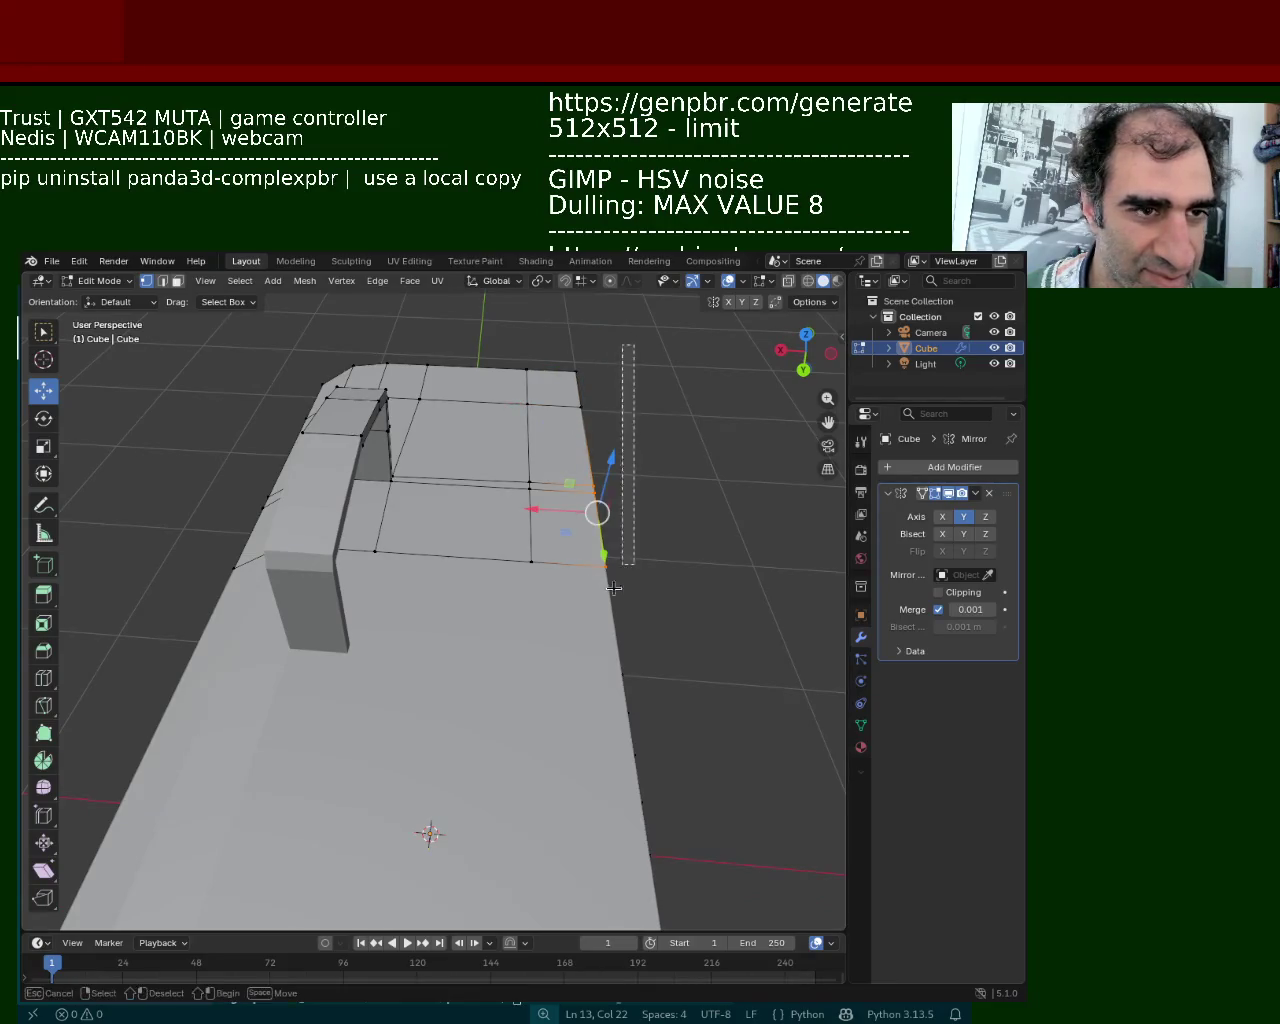
drag(598, 400, 598, 426)
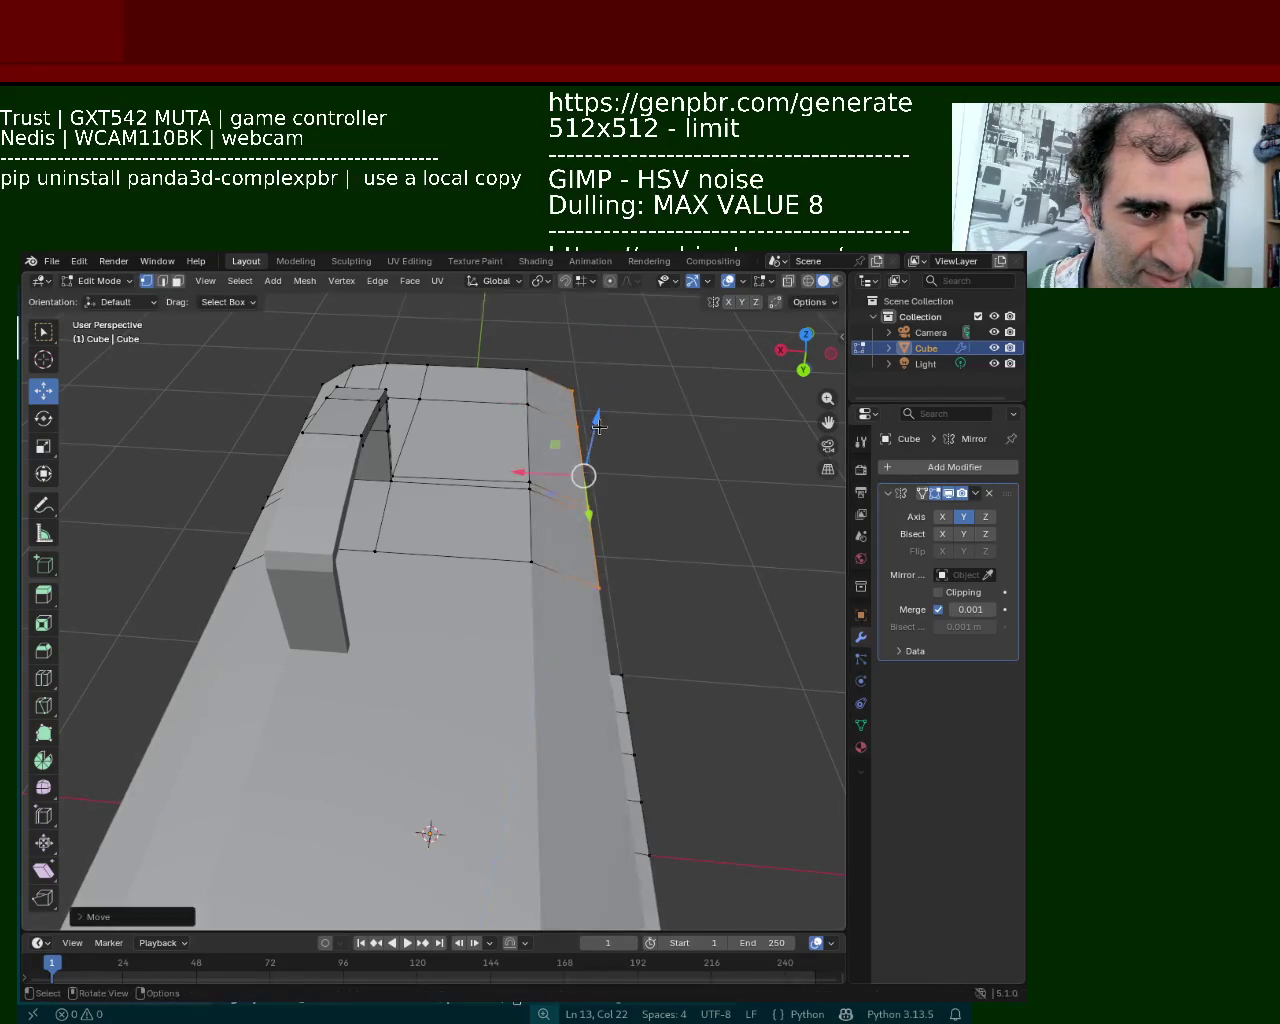
alt+click(537, 683)
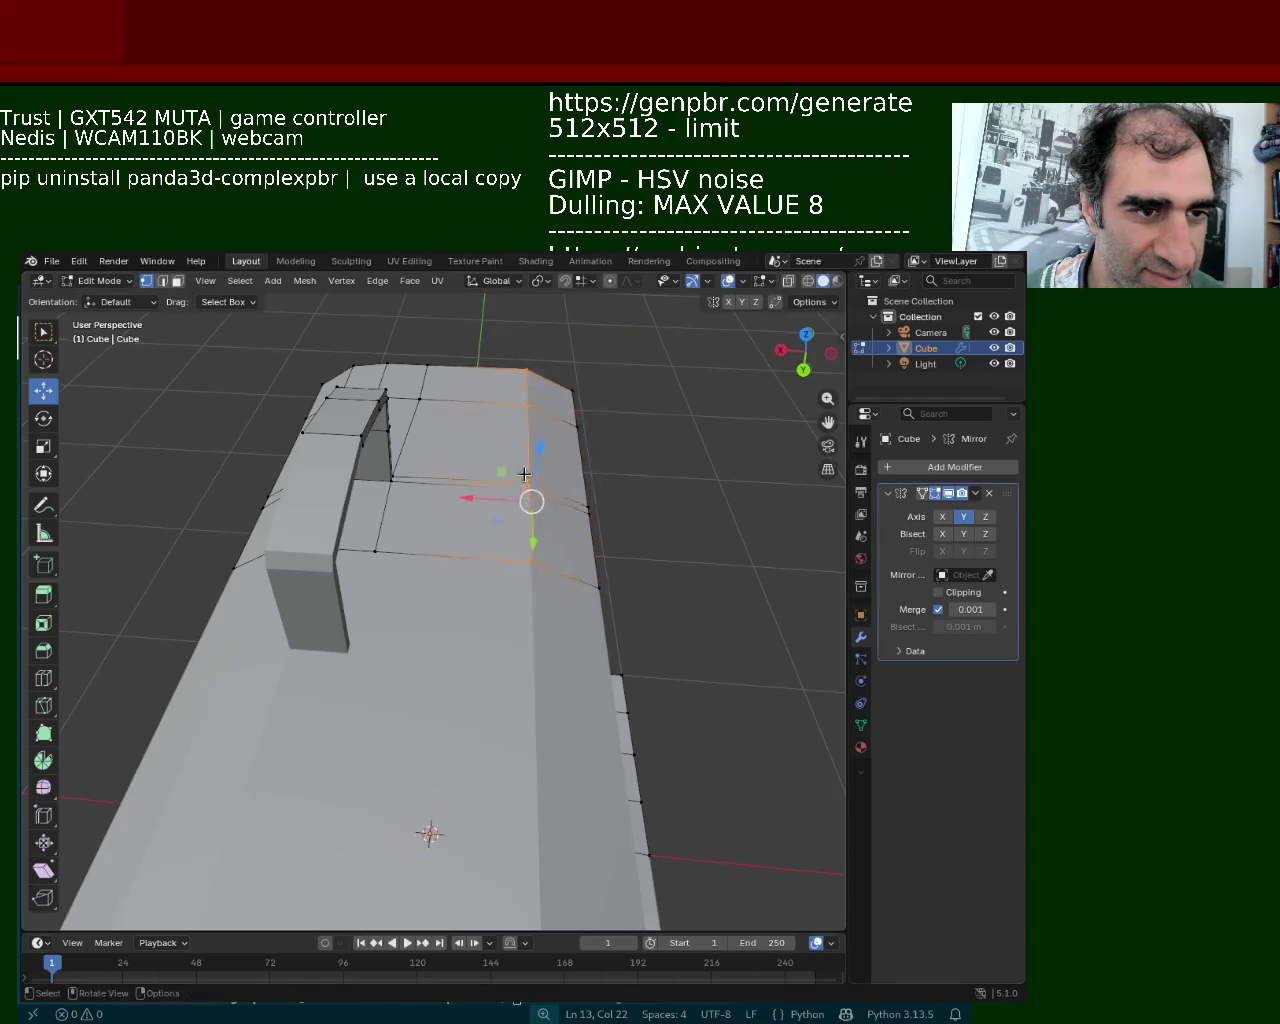
drag(482, 505, 515, 518)
Box-select the box's right vertex column and move it along Y
middle_drag(515, 518, 440, 490)
scroll(440, 490, down, 4)
mouse_move(420, 560)
middle_down()
mouse_move(401, 597)
mouse_move(517, 529)
mouse_move(520, 551)
middle_up()
scroll(517, 529, up, 3)
scroll(526, 503, up, 2)
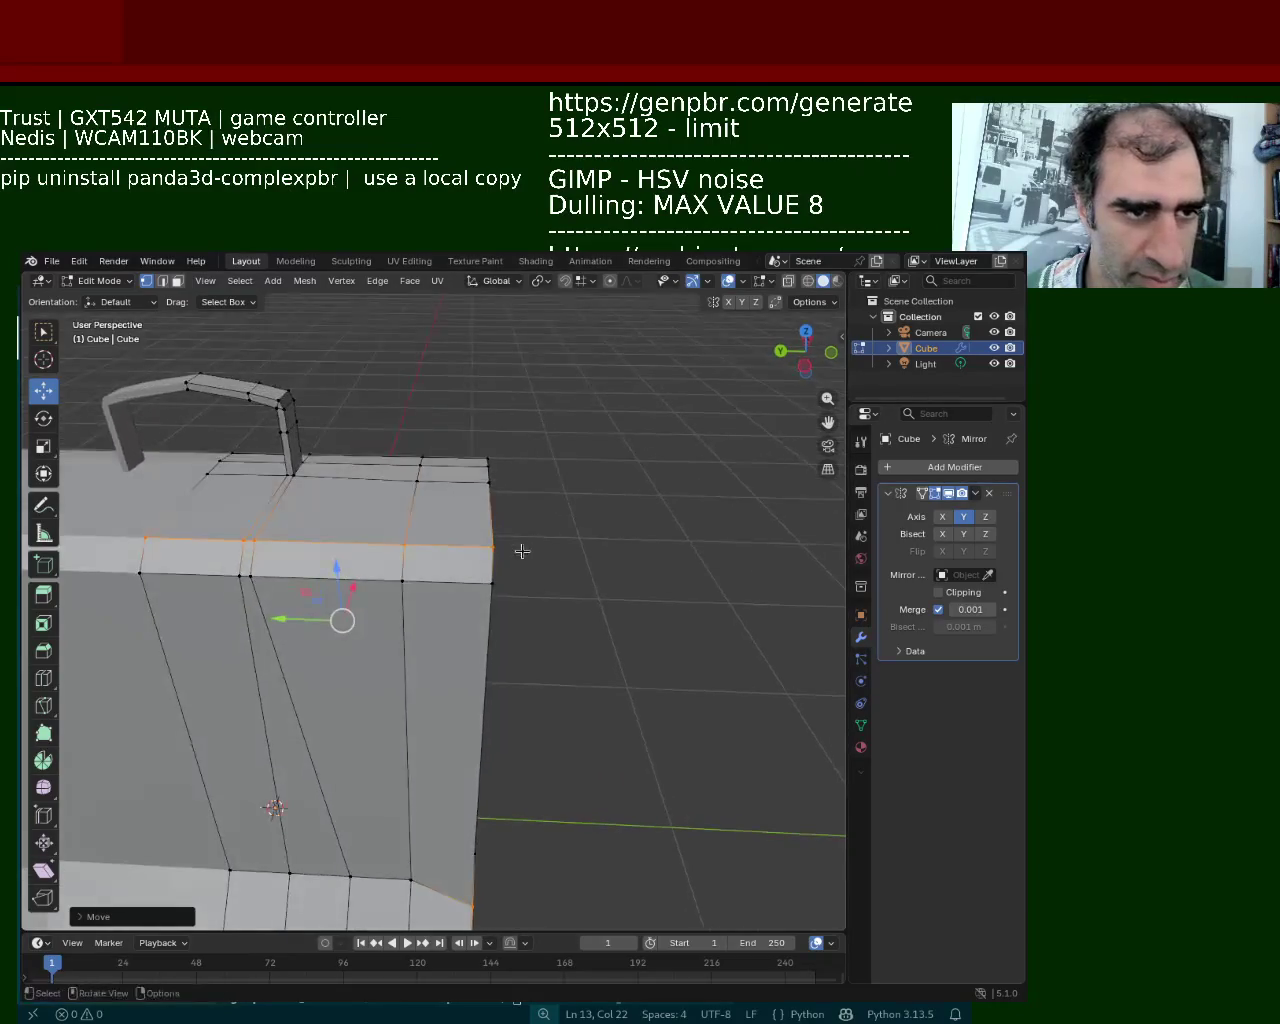
key(b)
drag(585, 410, 466, 663)
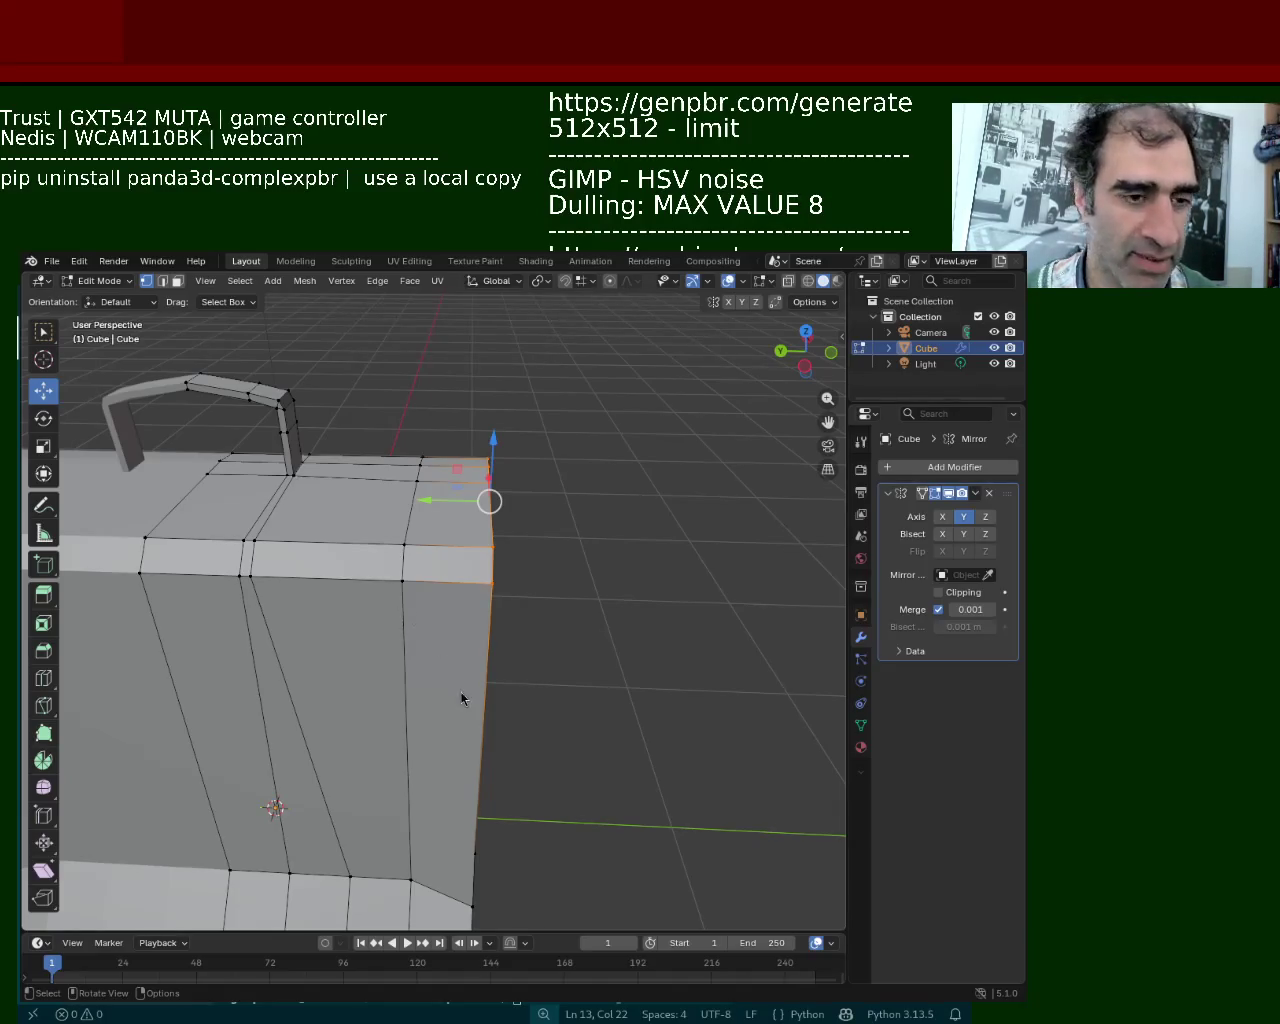
middle_drag(490, 675, 504, 540)
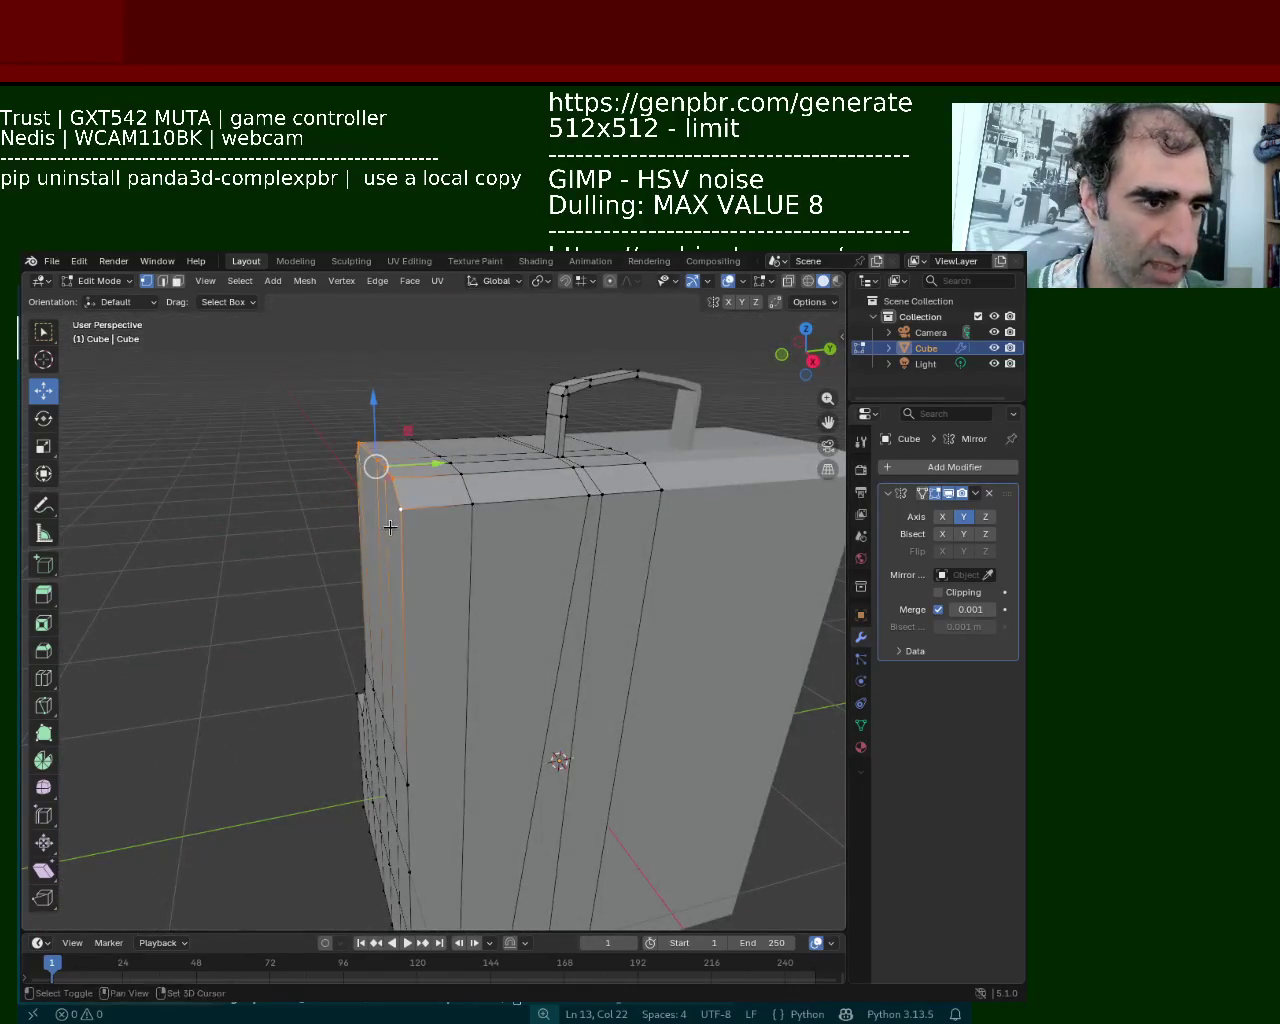
key(g)
key(y)
key(Return)
mouse_move(504, 540)
middle_down()
mouse_move(606, 502)
mouse_move(478, 545)
middle_up()
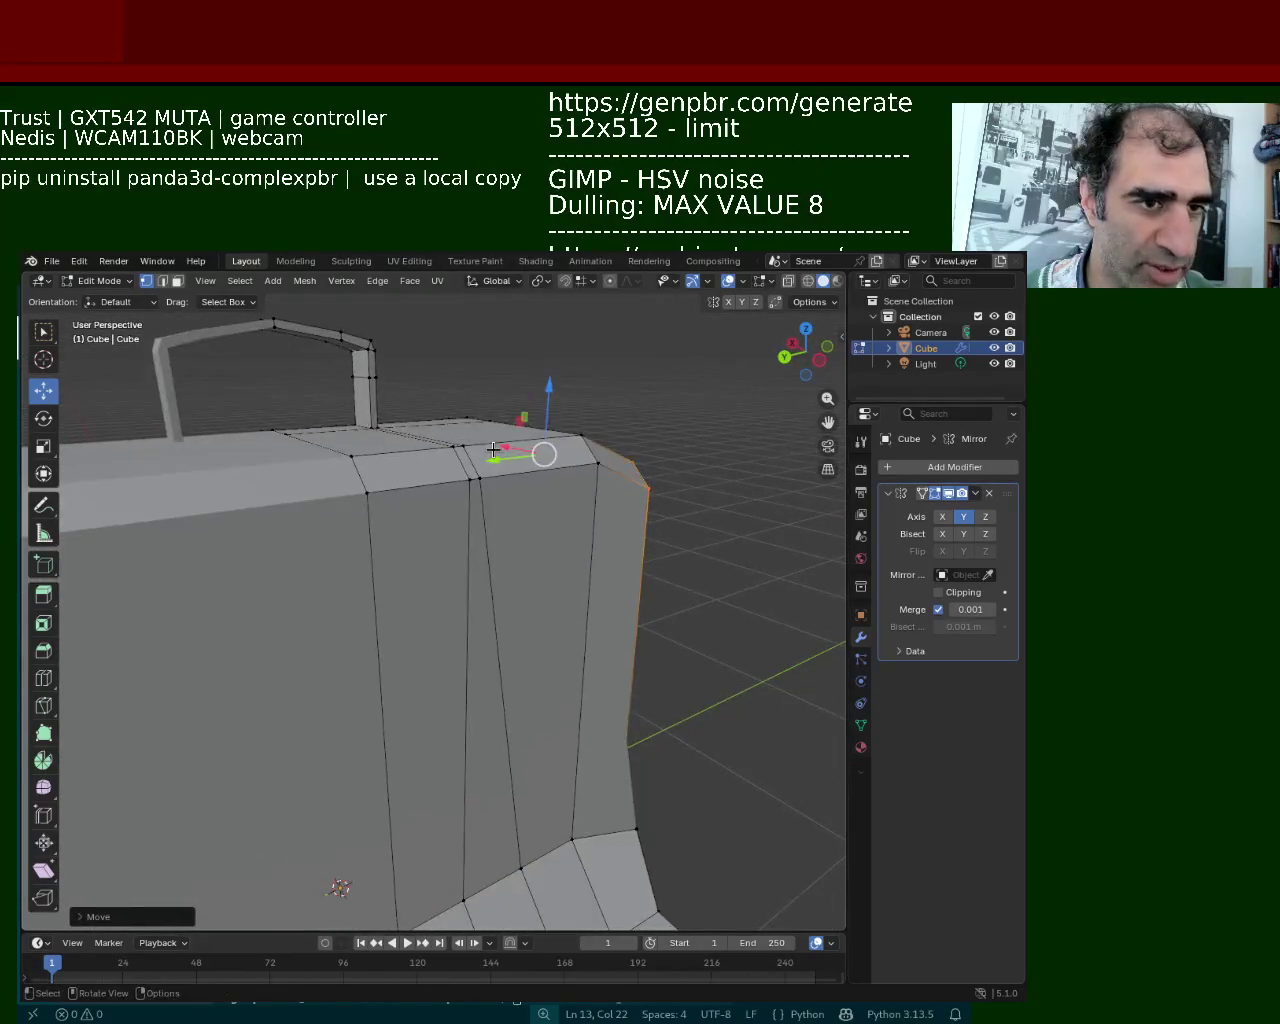
scroll(480, 545, up, 5)
middle_drag(534, 489, 442, 585)
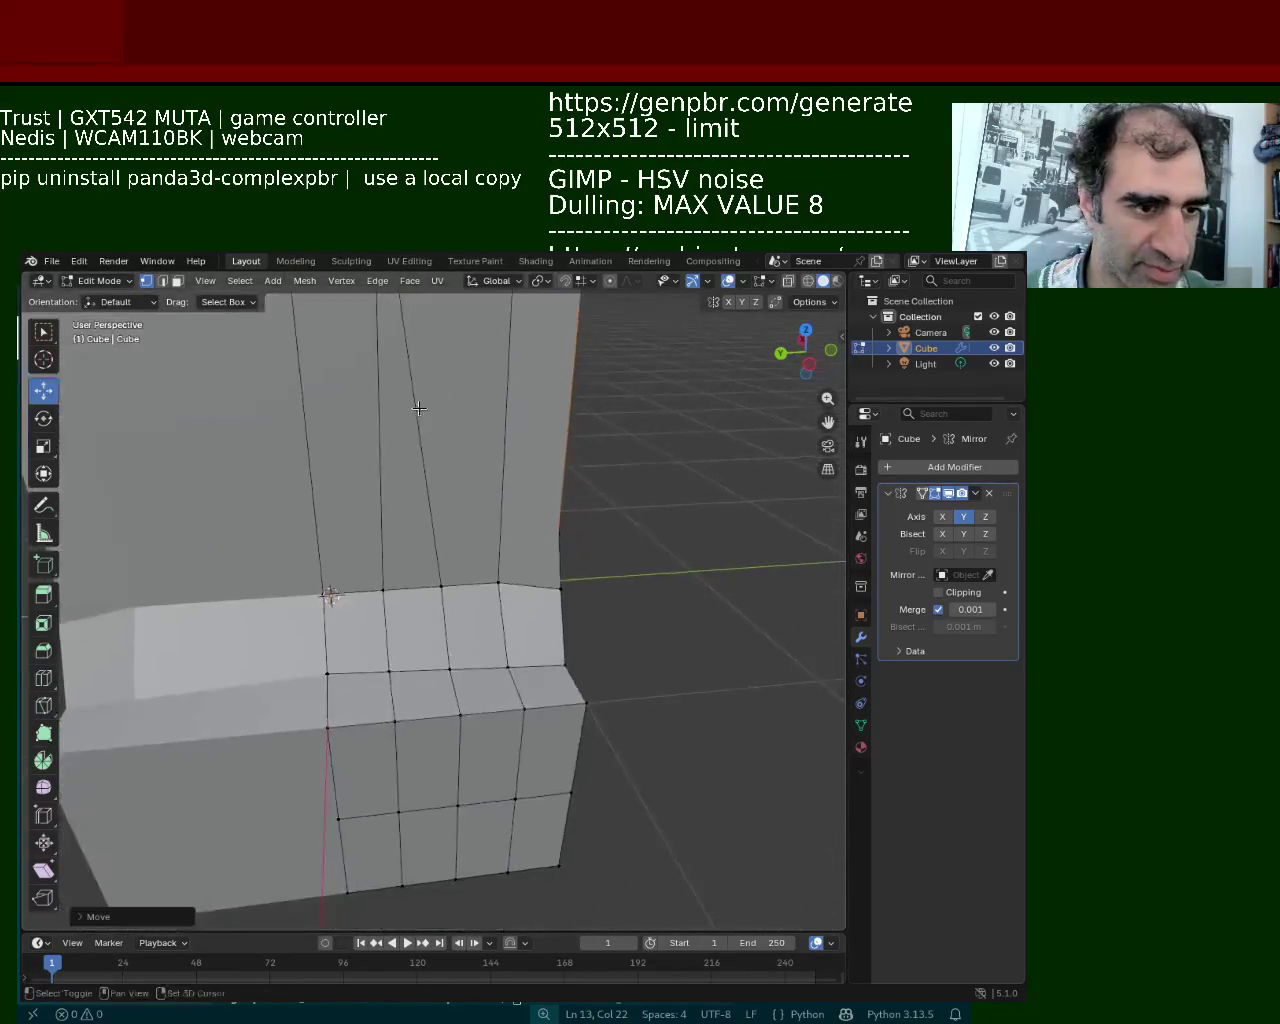
Select the ledge corner's four-vertex column and shift it sideways along Y
shift+click(450, 668)
shift+click(460, 713)
shift+click(457, 803)
shift+click(455, 878)
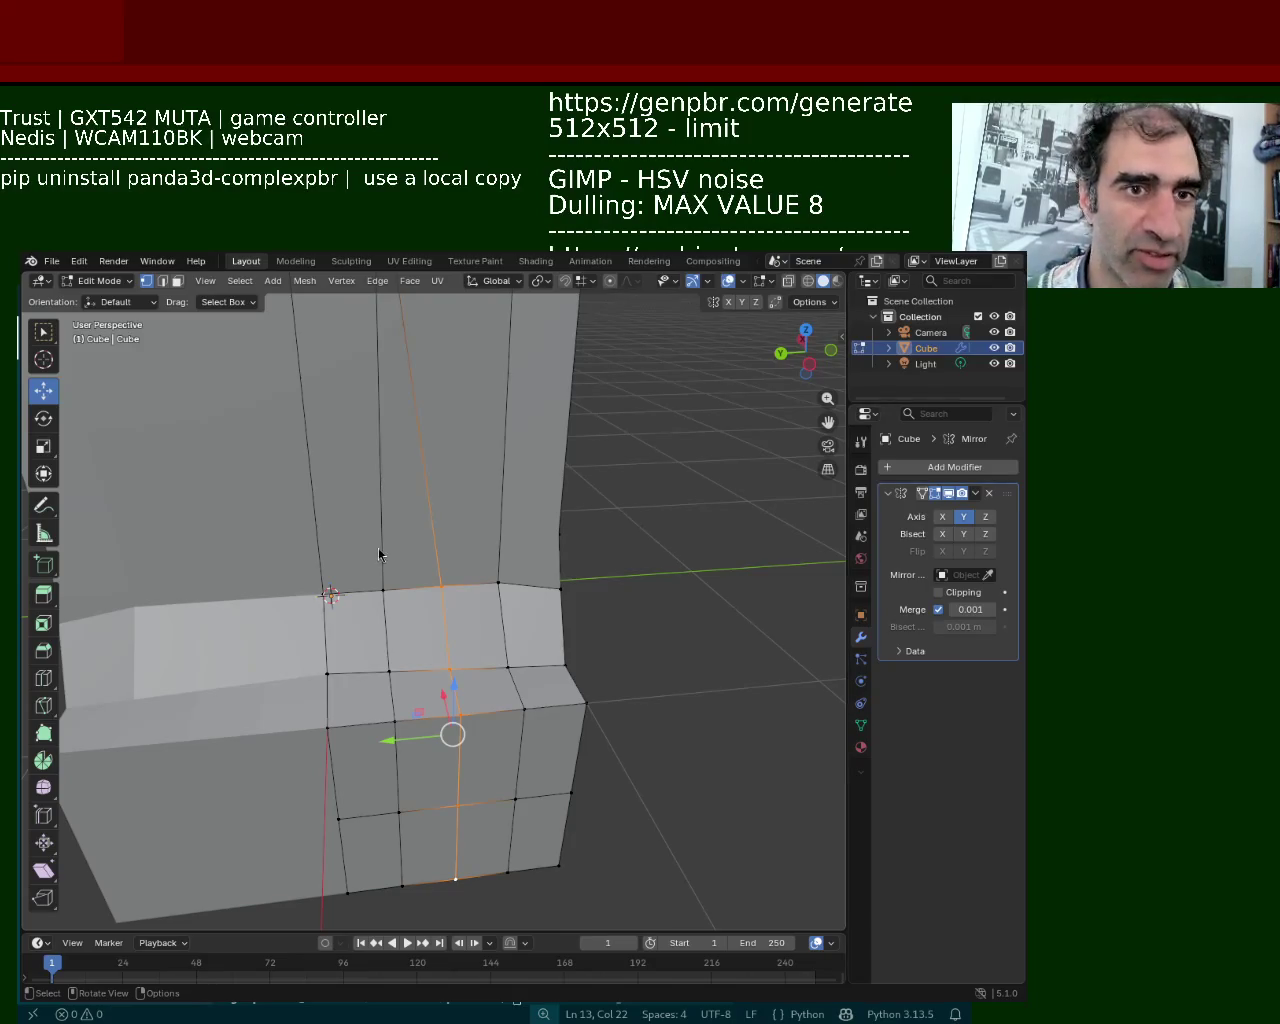
key(g)
key(y)
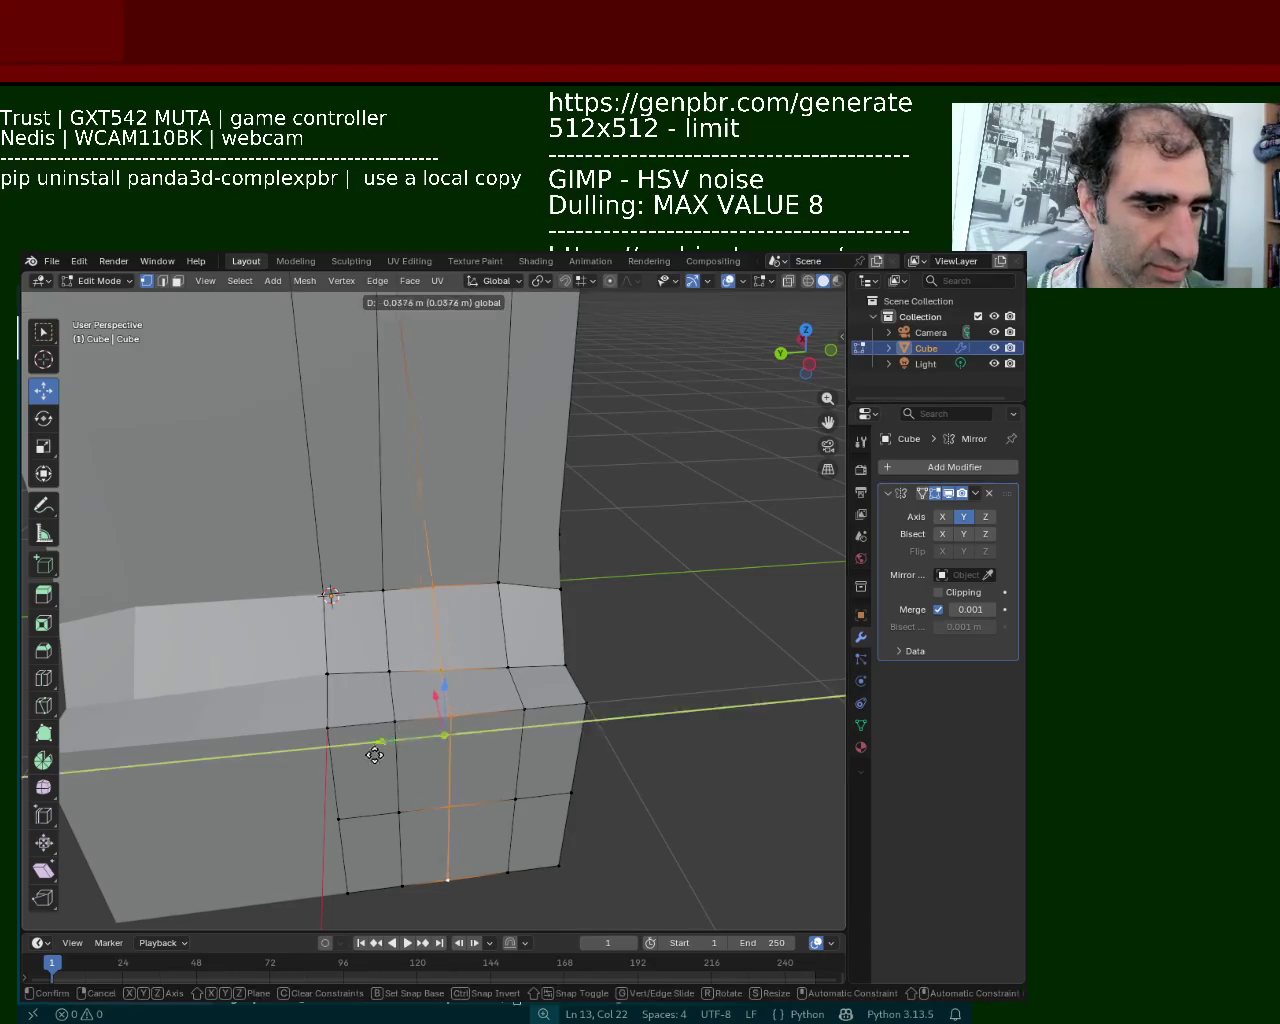
click(374, 757)
mouse_move(486, 527)
middle_down()
mouse_move(463, 452)
mouse_move(444, 556)
middle_up()
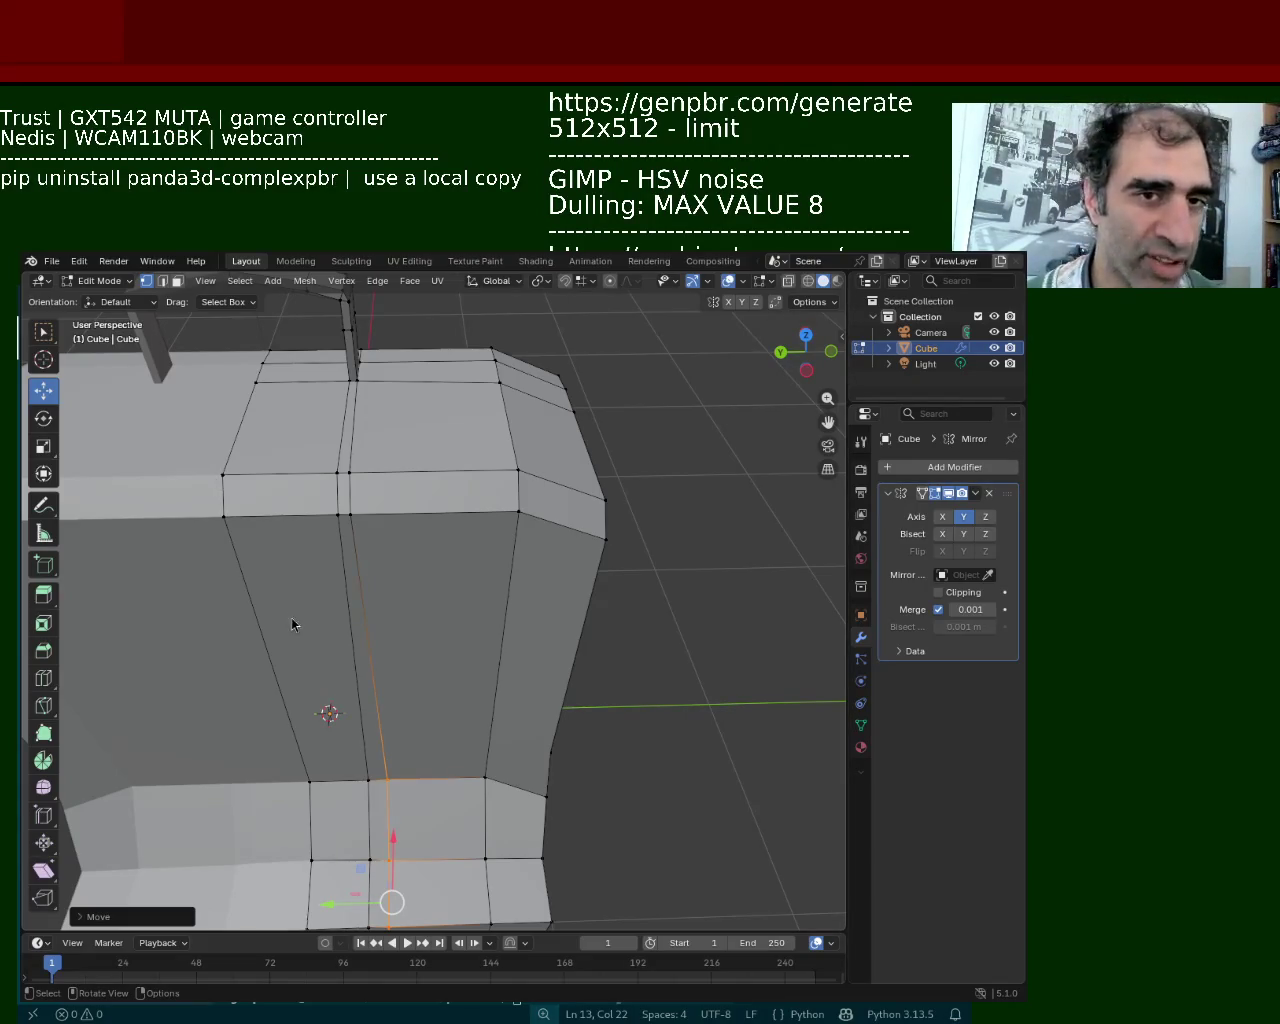
middle_drag(440, 604, 504, 600)
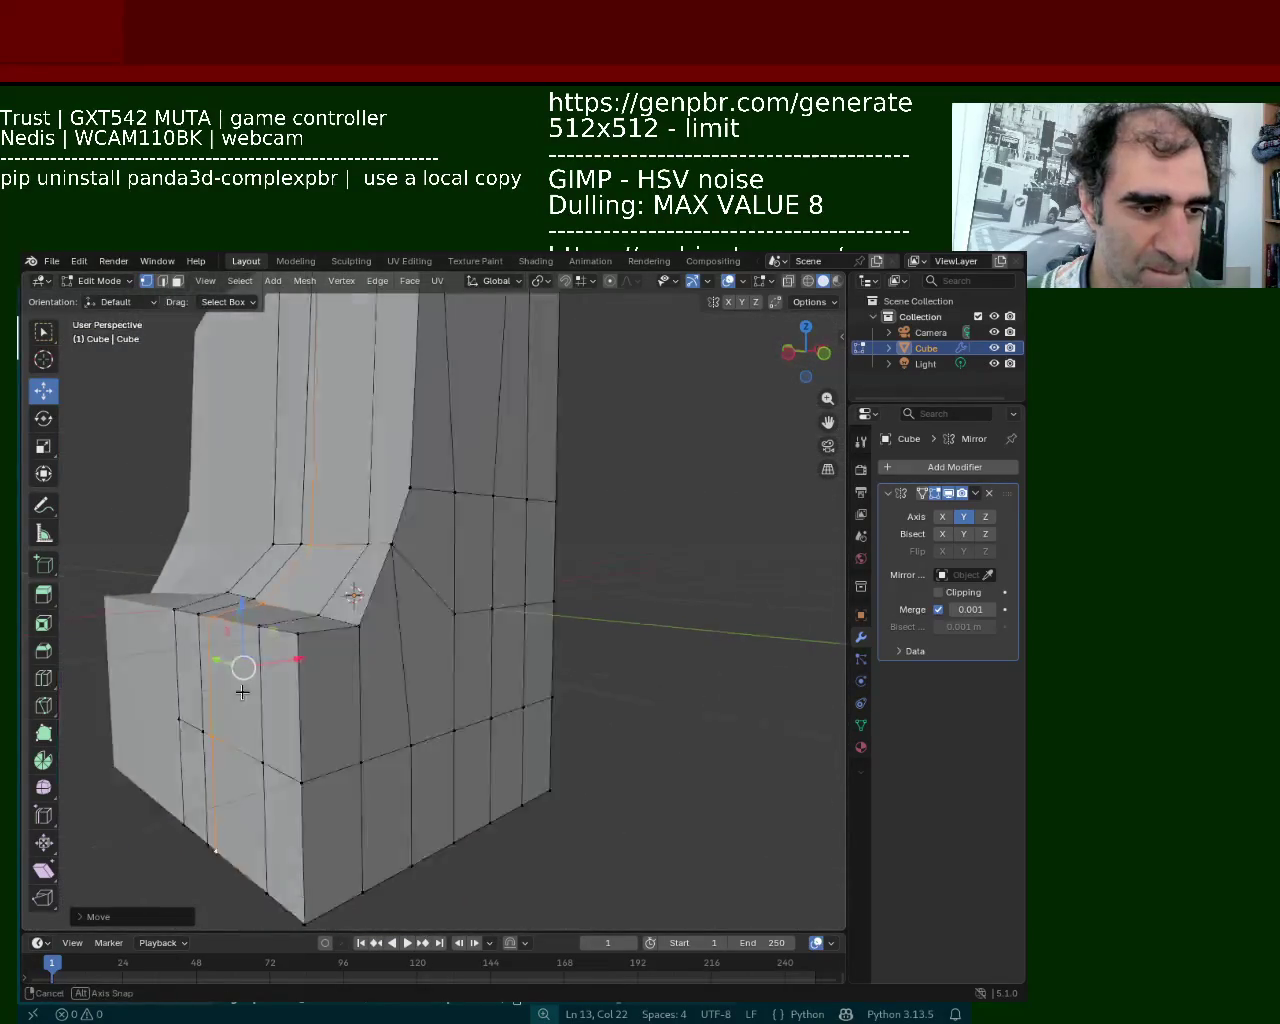
Select the loop along the ledge's right corner and move it along Z
alt+click(534, 486)
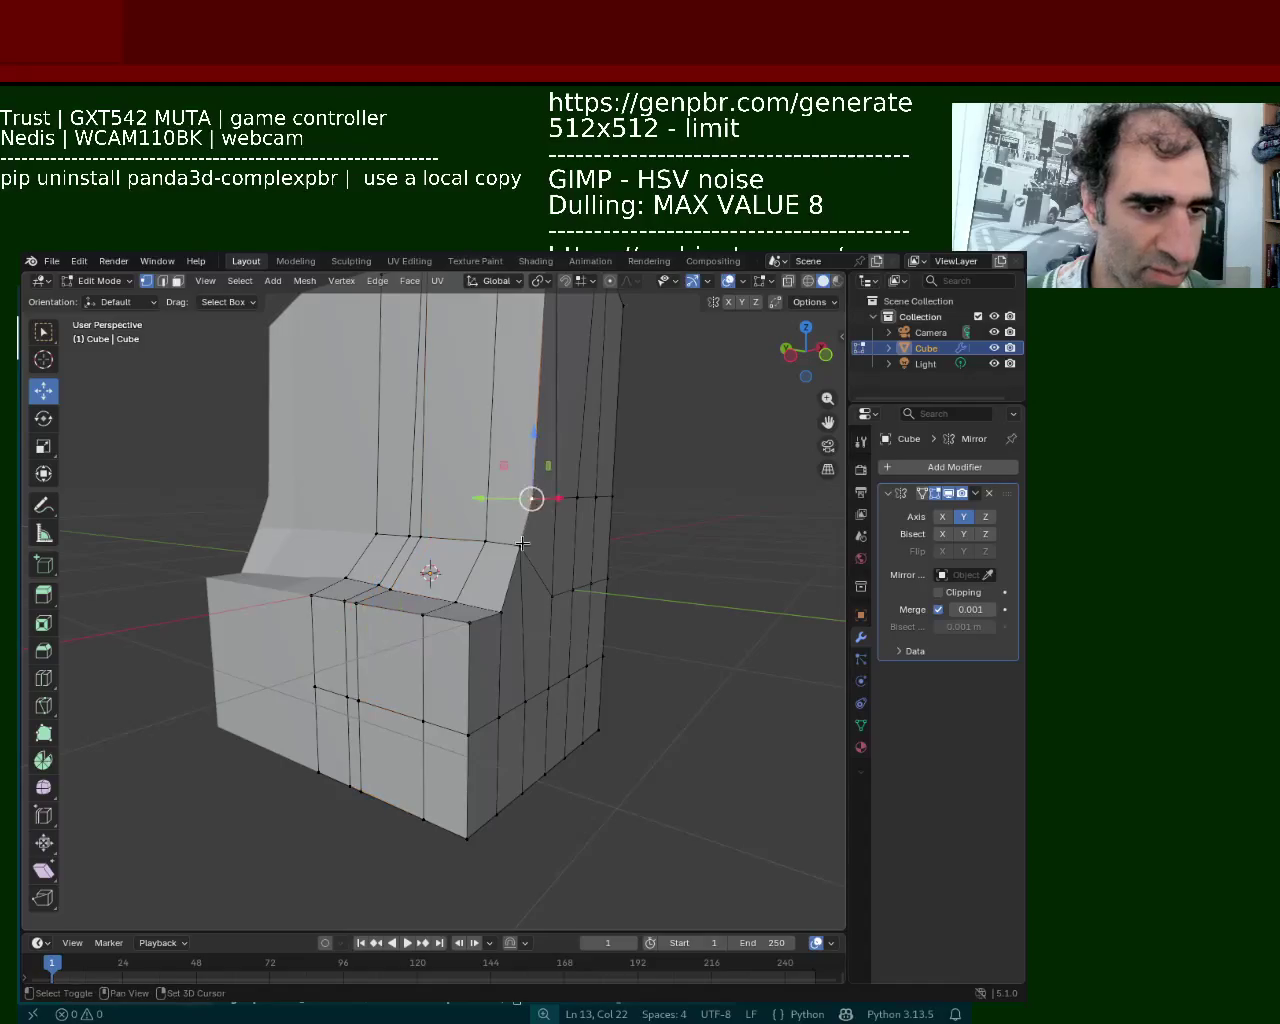
alt+click(507, 534)
drag(507, 534, 507, 540)
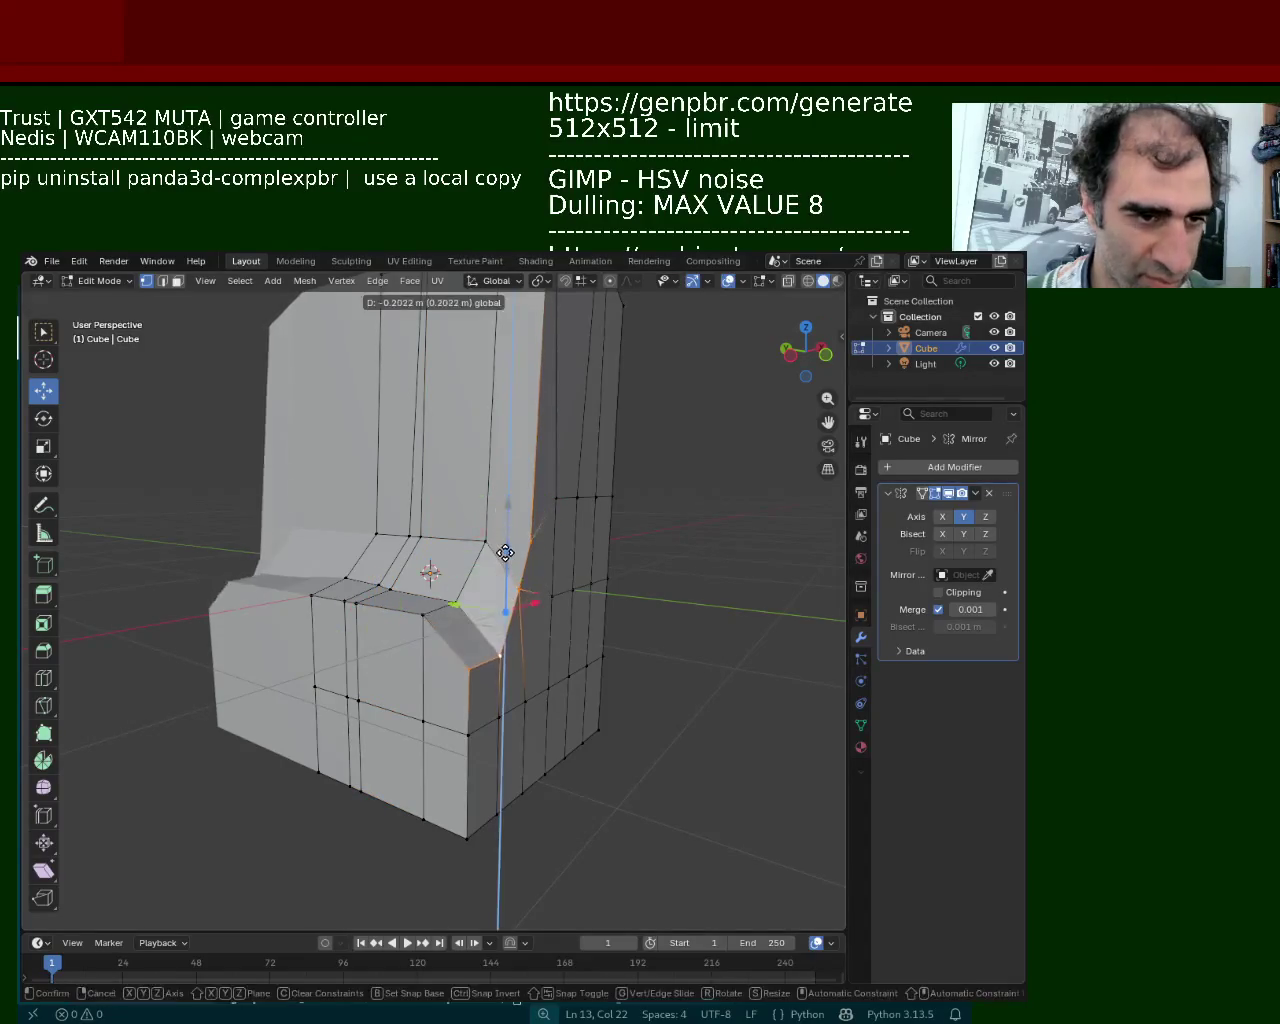
scroll(418, 584, up, 3)
mouse_move(352, 563)
middle_down()
mouse_move(418, 584)
mouse_move(432, 572)
middle_up()
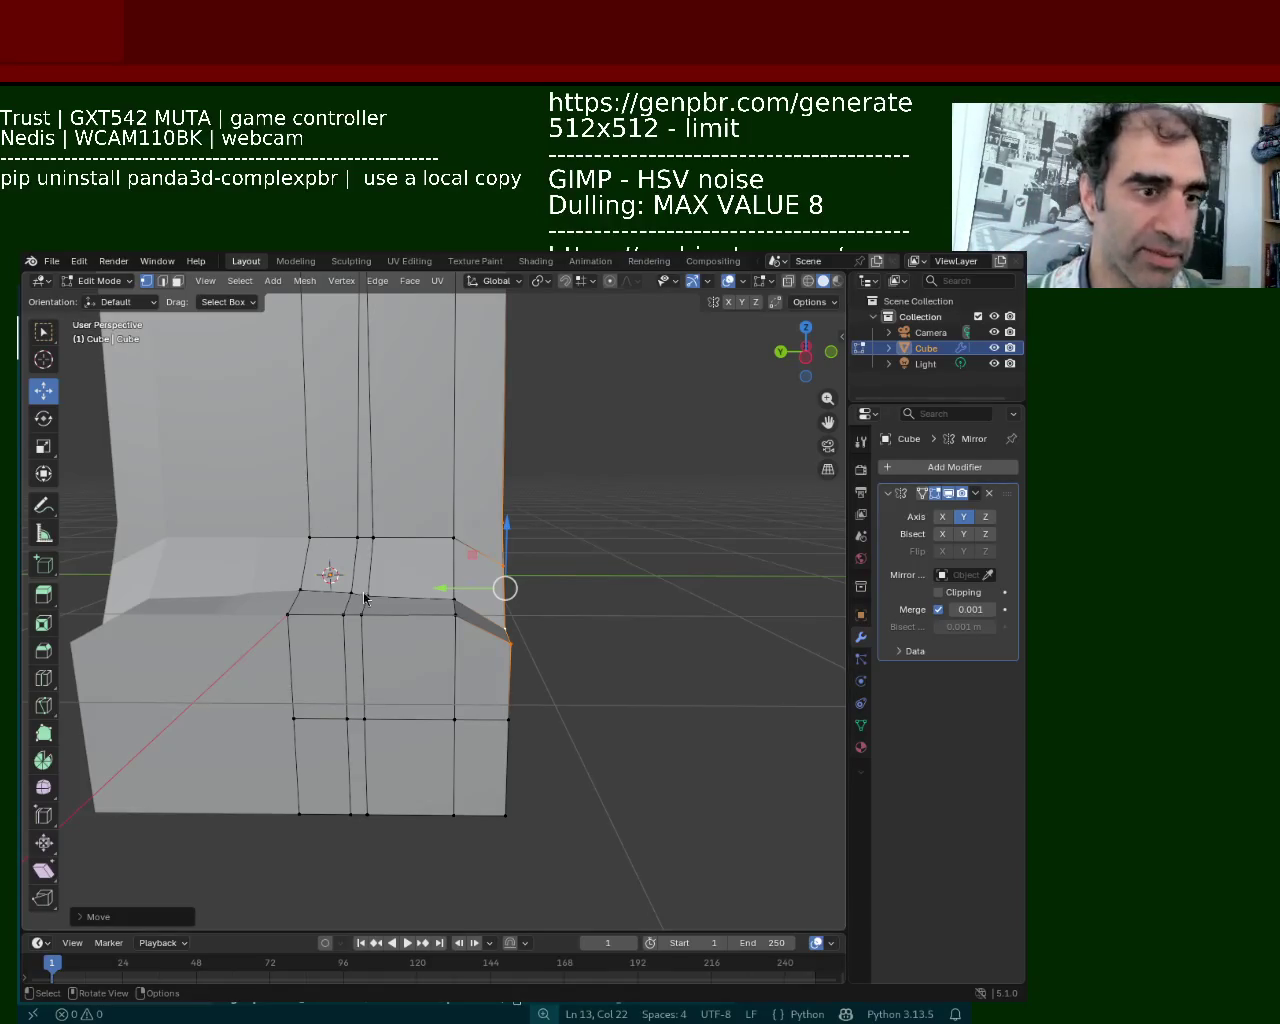
middle_drag(280, 591, 337, 573)
Select the ledge's horizontal edge loop and raise it about 0.15 m
click(334, 588)
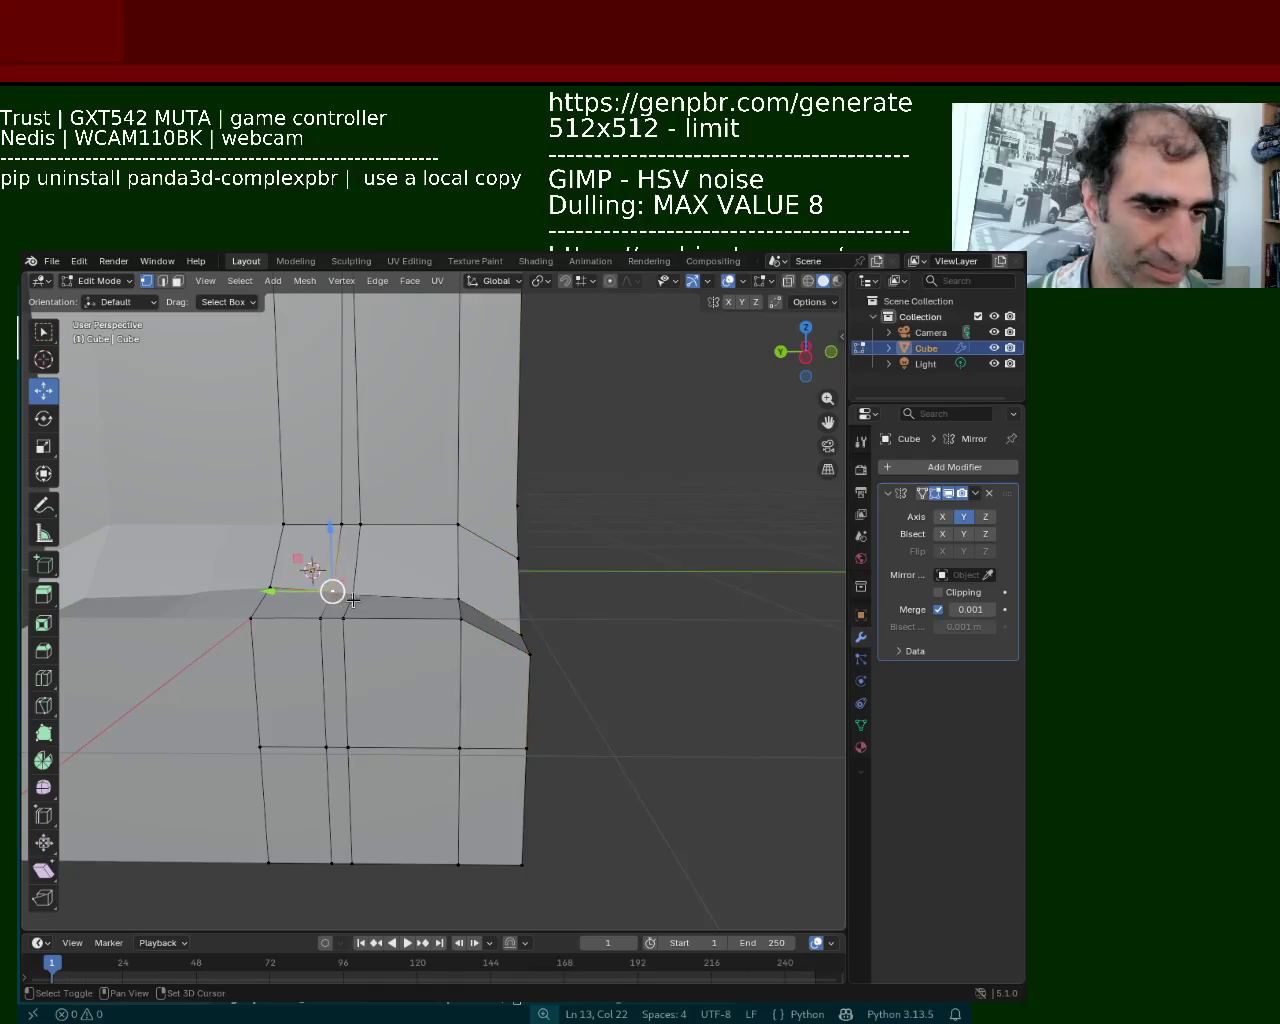
click(281, 524)
shift+click(270, 588)
shift+click(250, 618)
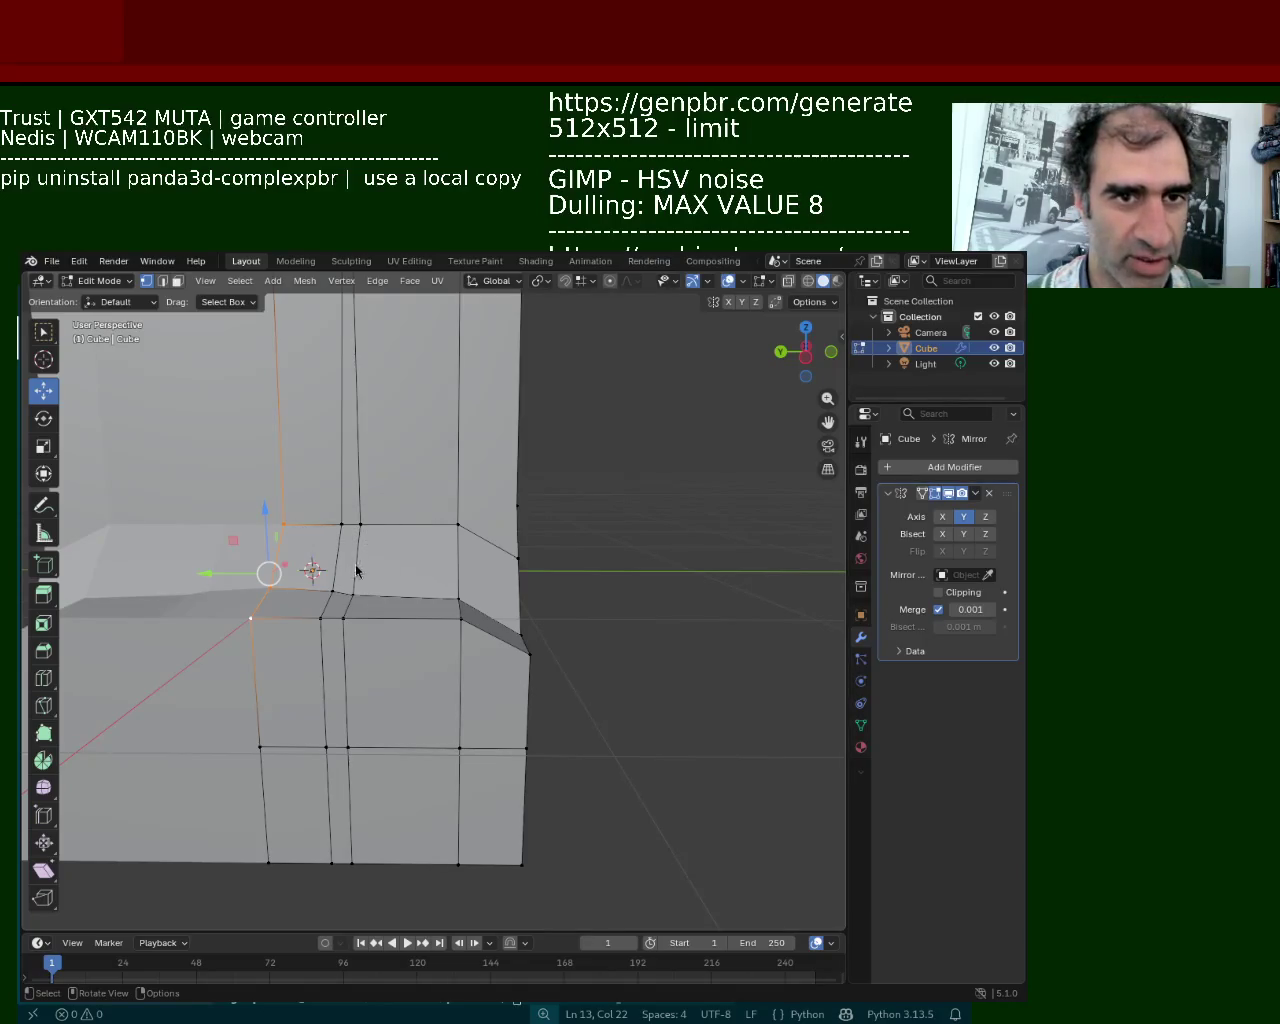
click(455, 624)
alt+click(292, 618)
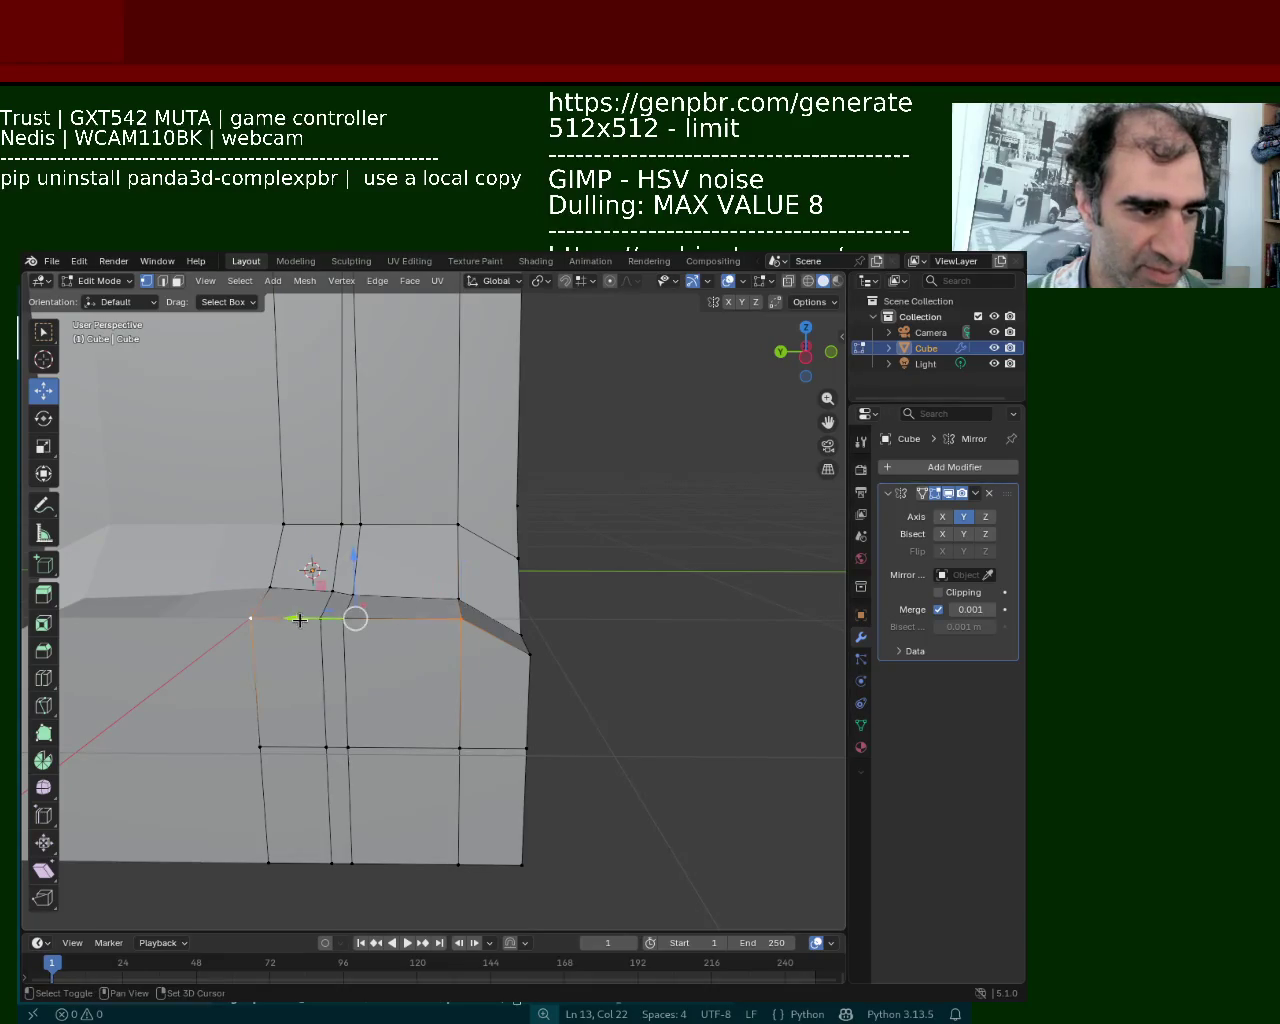
drag(333, 617, 346, 612)
mouse_move(346, 612)
middle_down()
mouse_move(211, 620)
mouse_move(398, 590)
middle_up()
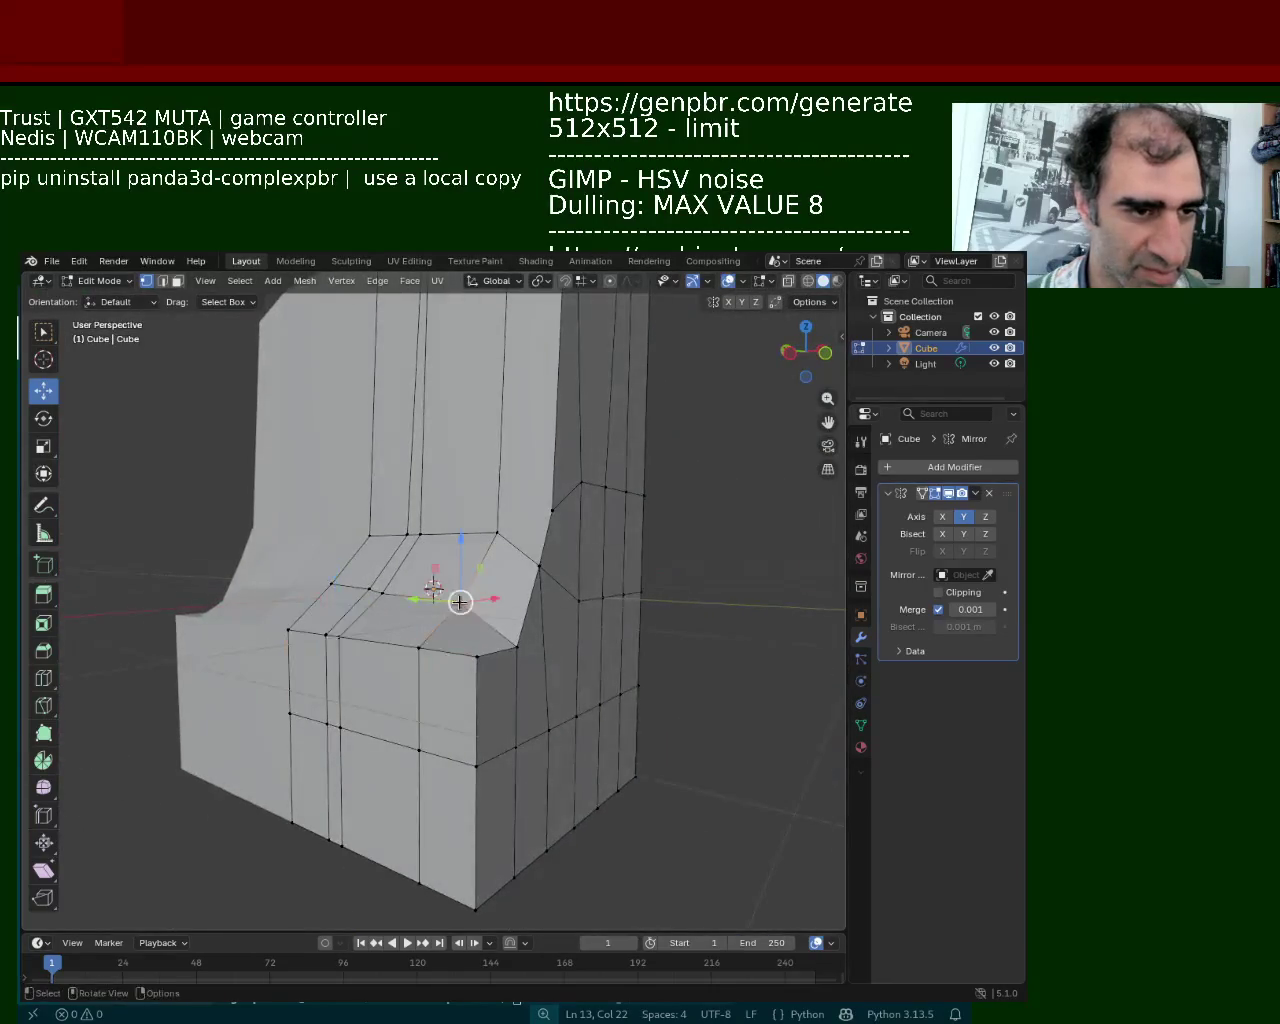
drag(383, 538, 385, 497)
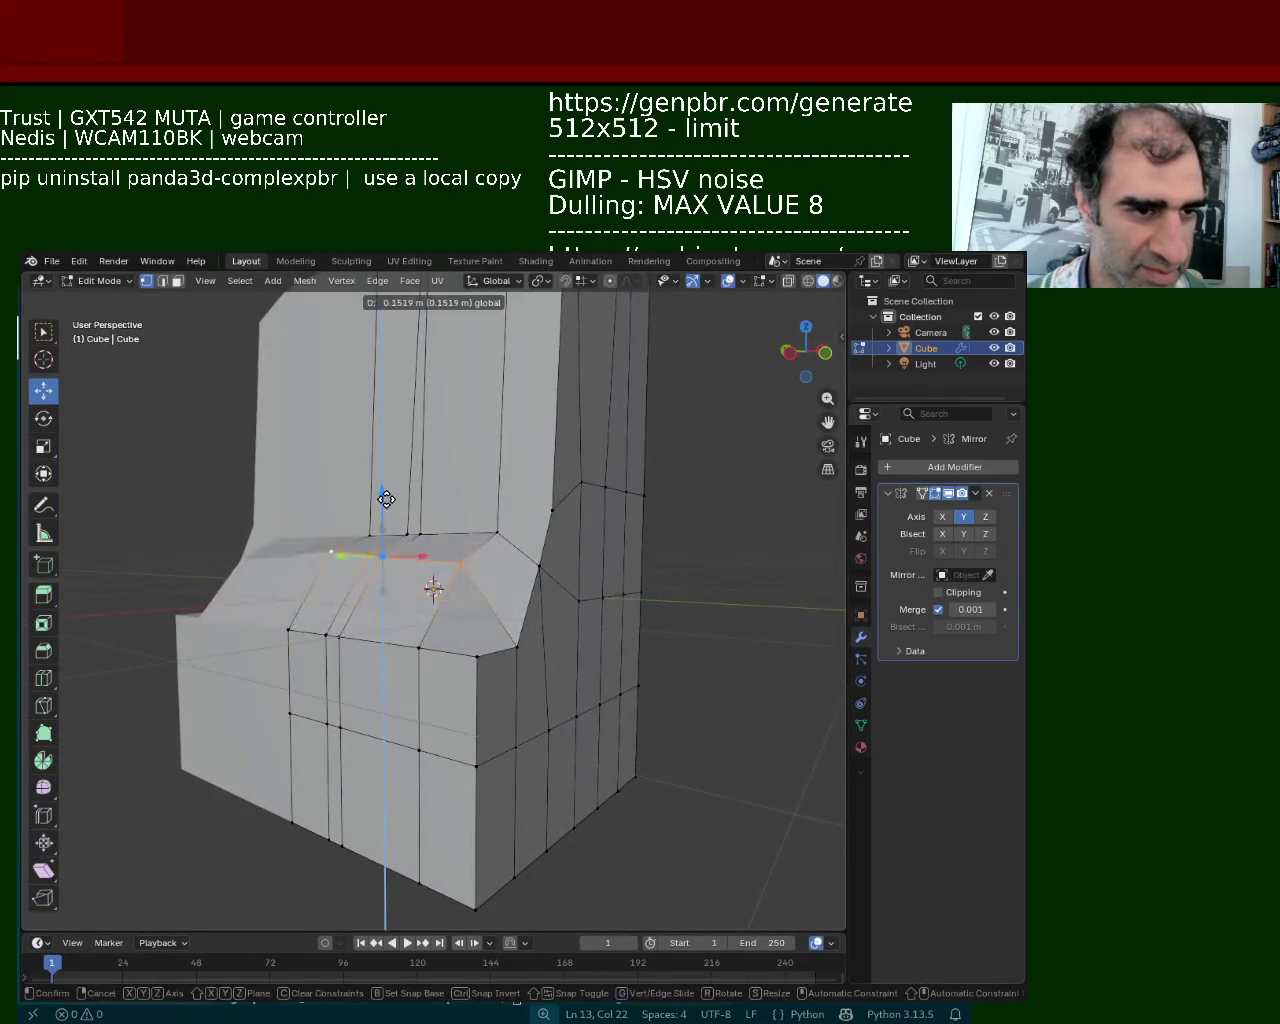
Select the ledge's vertical edges and raise them vertically
click(495, 533)
mouse_move(463, 534)
mouse_down()
mouse_move(486, 502)
mouse_move(421, 494)
mouse_up()
shift+click(420, 505)
shift+click(405, 508)
shift+click(372, 512)
middle_drag(421, 494, 309, 506)
drag(476, 500, 483, 488)
middle_drag(483, 488, 414, 523)
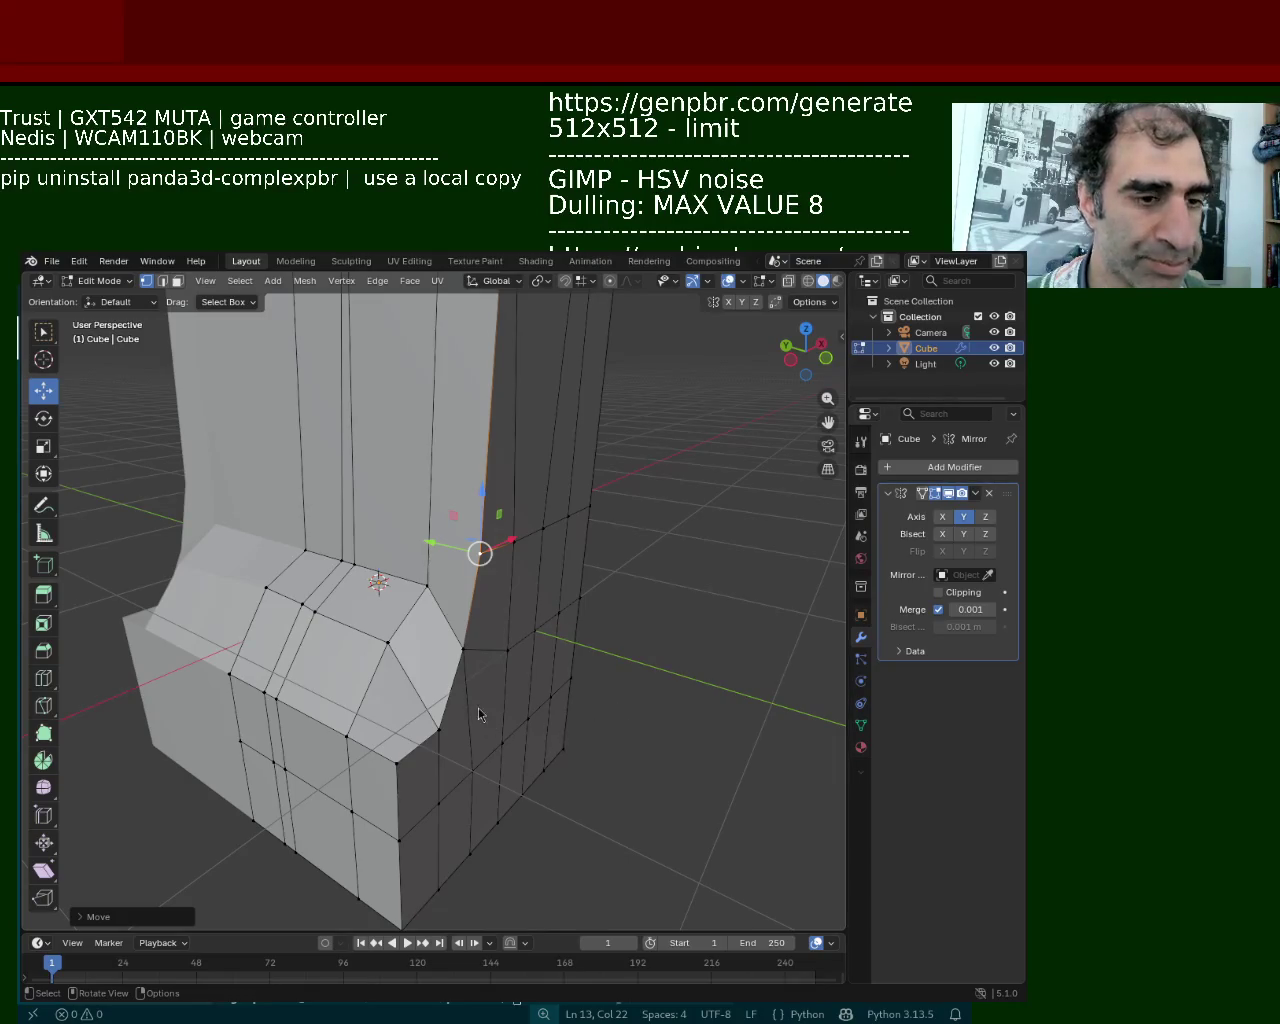
Move the ledge's outer corner vertex to reshape the ledge
click(346, 735)
mouse_move(346, 735)
middle_down()
mouse_move(478, 698)
mouse_move(370, 659)
middle_up()
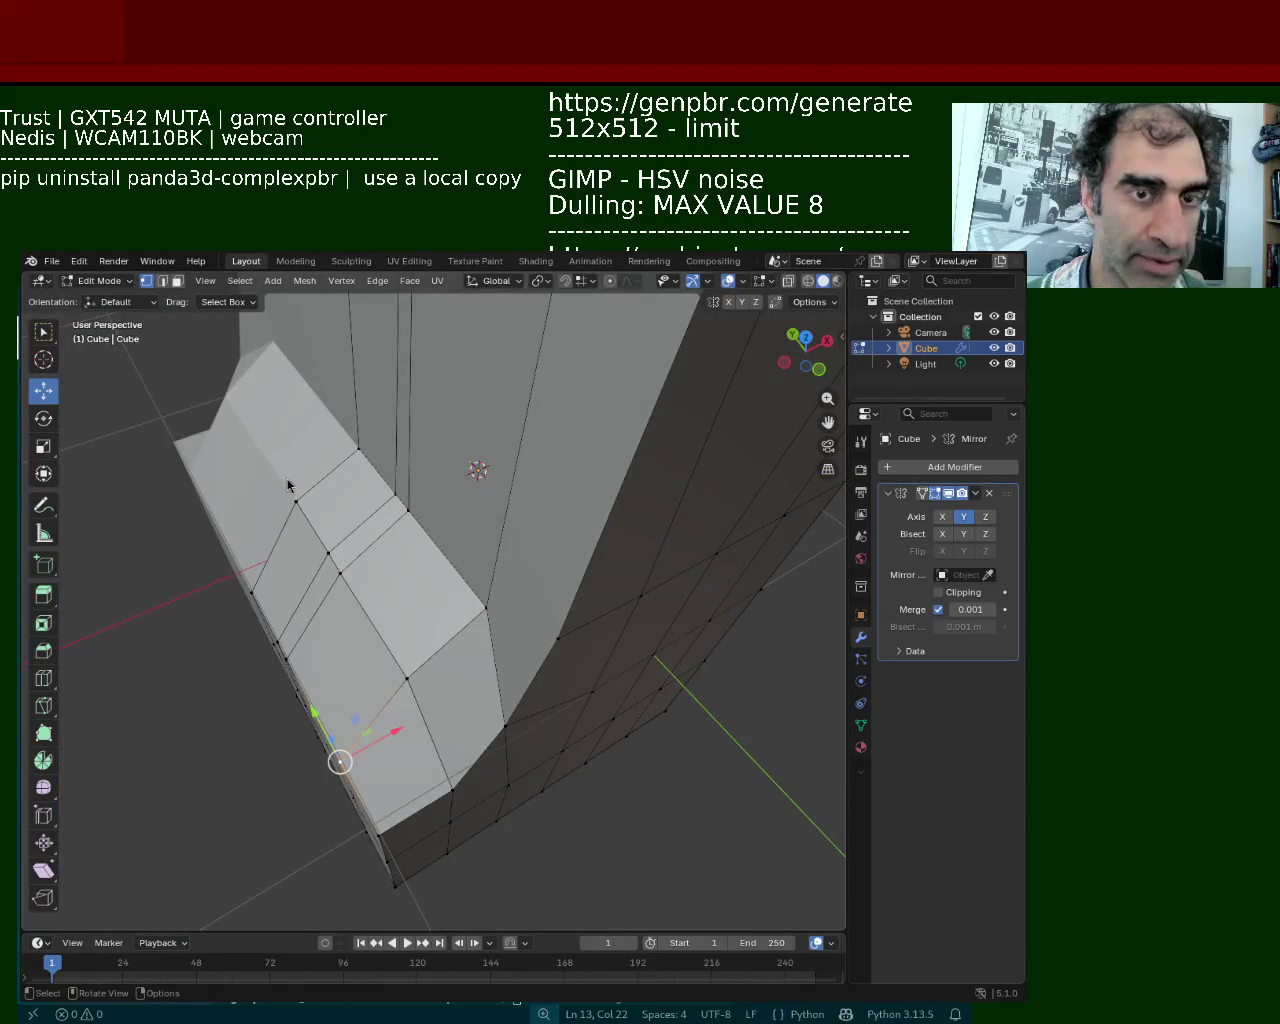
middle_drag(420, 647, 590, 618)
click(603, 560)
click(530, 518)
drag(535, 521, 562, 513)
Subdivide the ledge-top edge loop and the ledge's right-side edges to add midpoint vertices
mouse_move(562, 513)
middle_down()
mouse_move(426, 508)
mouse_move(320, 594)
mouse_move(366, 608)
middle_up()
click(309, 528)
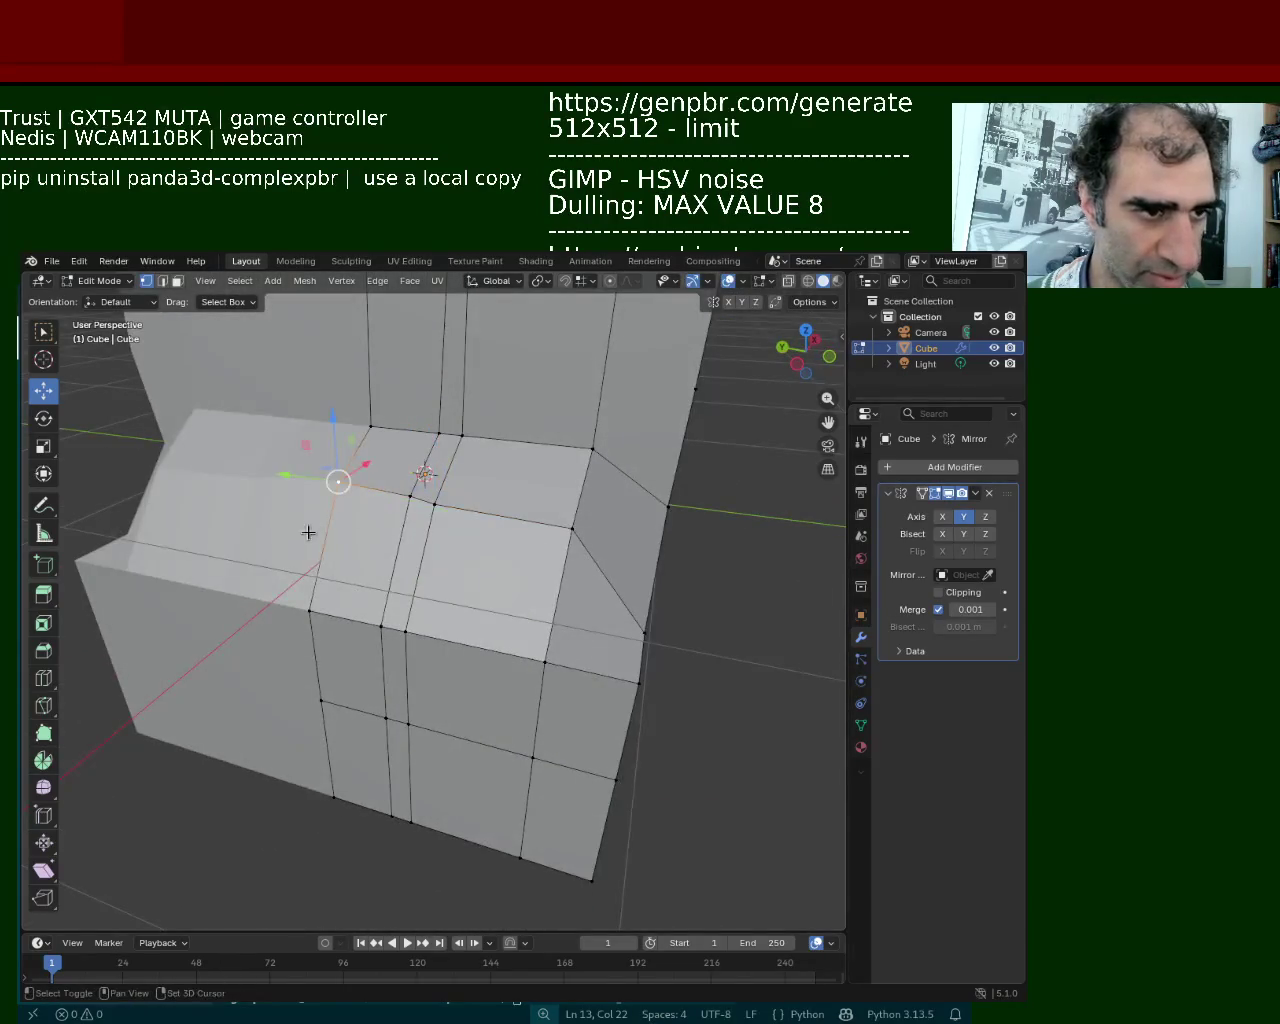
alt+click(314, 586)
right_click(314, 586)
click(316, 578)
alt+click(557, 570)
right_click(405, 643)
click(405, 648)
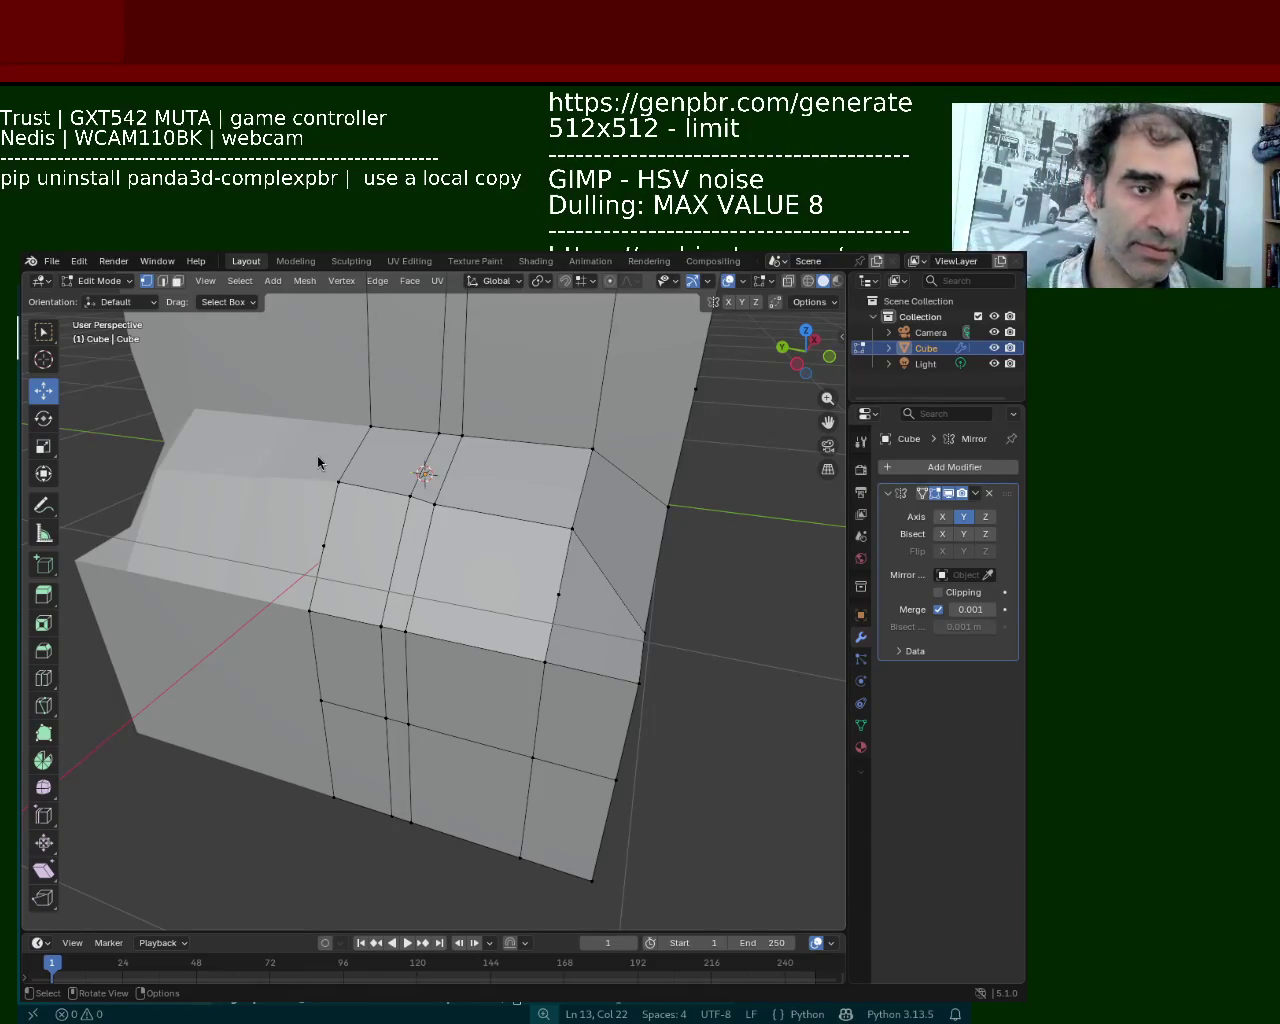
Subdivide the edges on the ledge's right side to add new vertices
click(423, 549)
click(556, 593)
shift+click(640, 656)
right_click(640, 656)
click(640, 656)
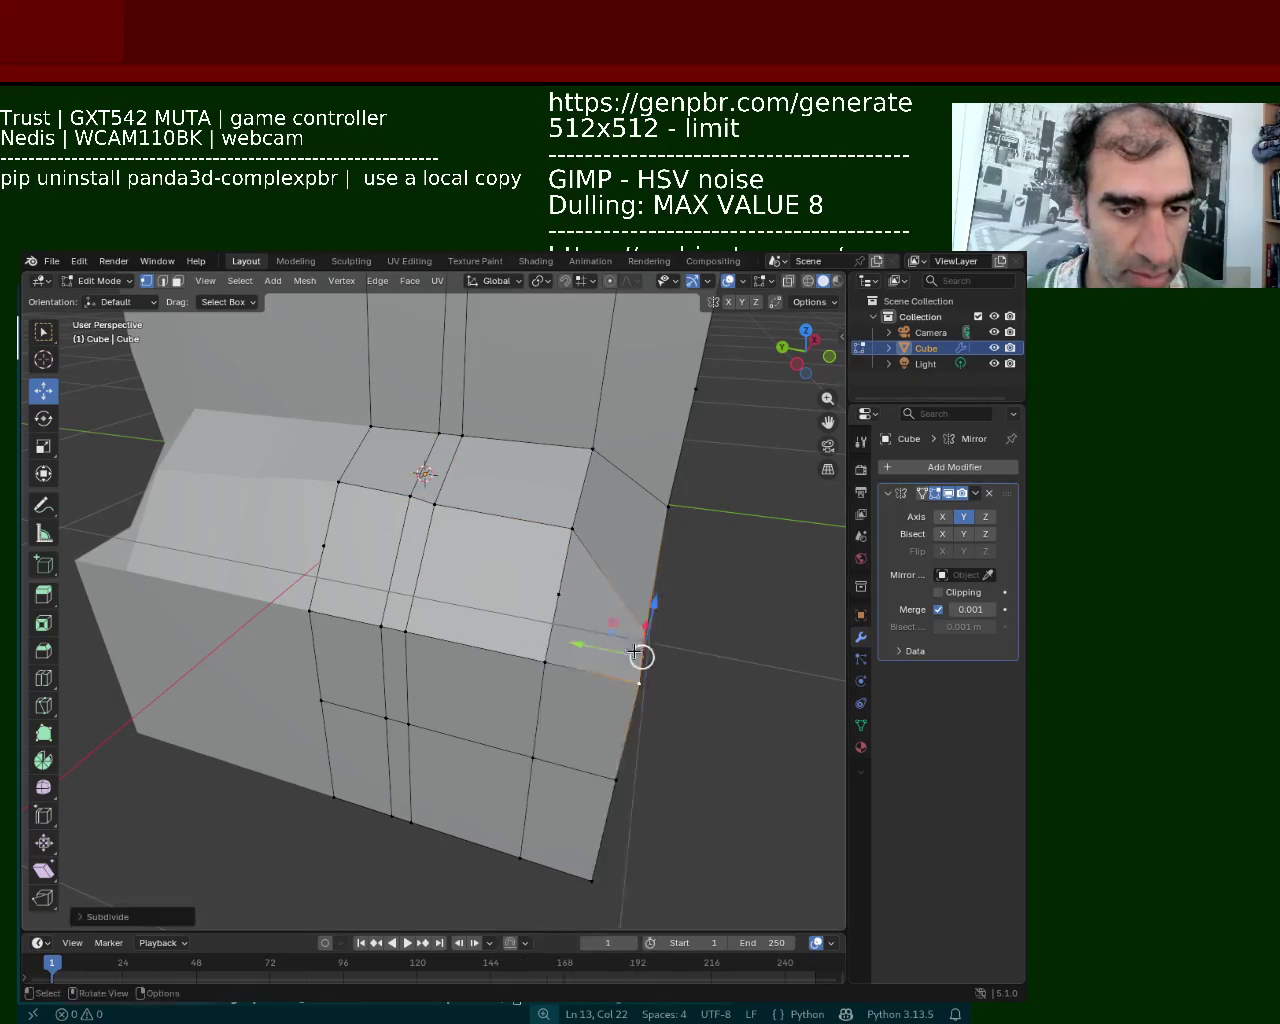
Select the three vertices to be connected across the ledge faces
click(346, 552)
shift+click(545, 595)
shift+click(634, 652)
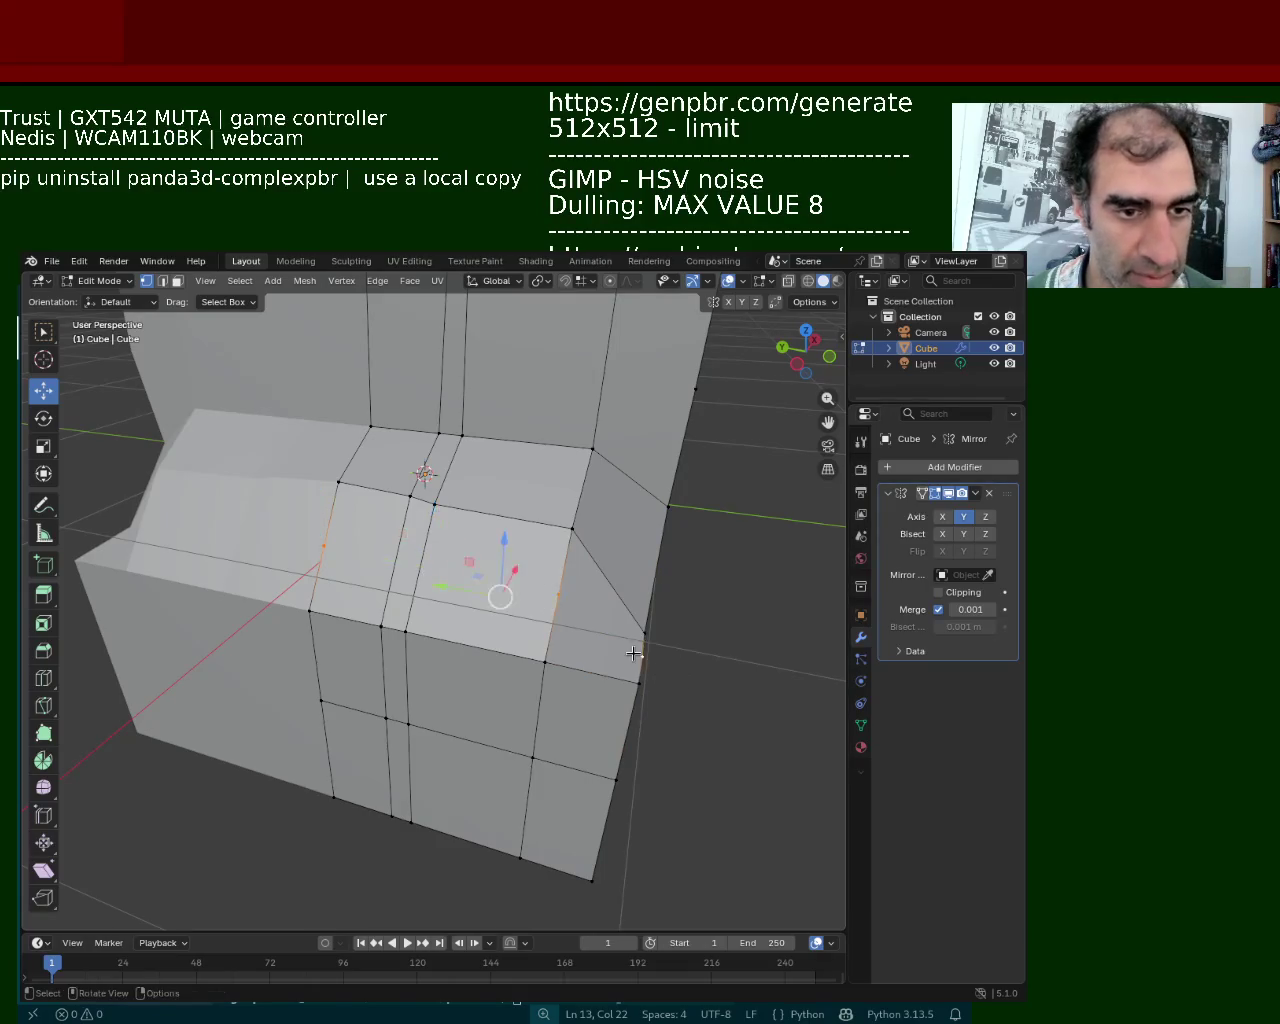
Join the three selected vertices with new edges across the ledge top
key(j)
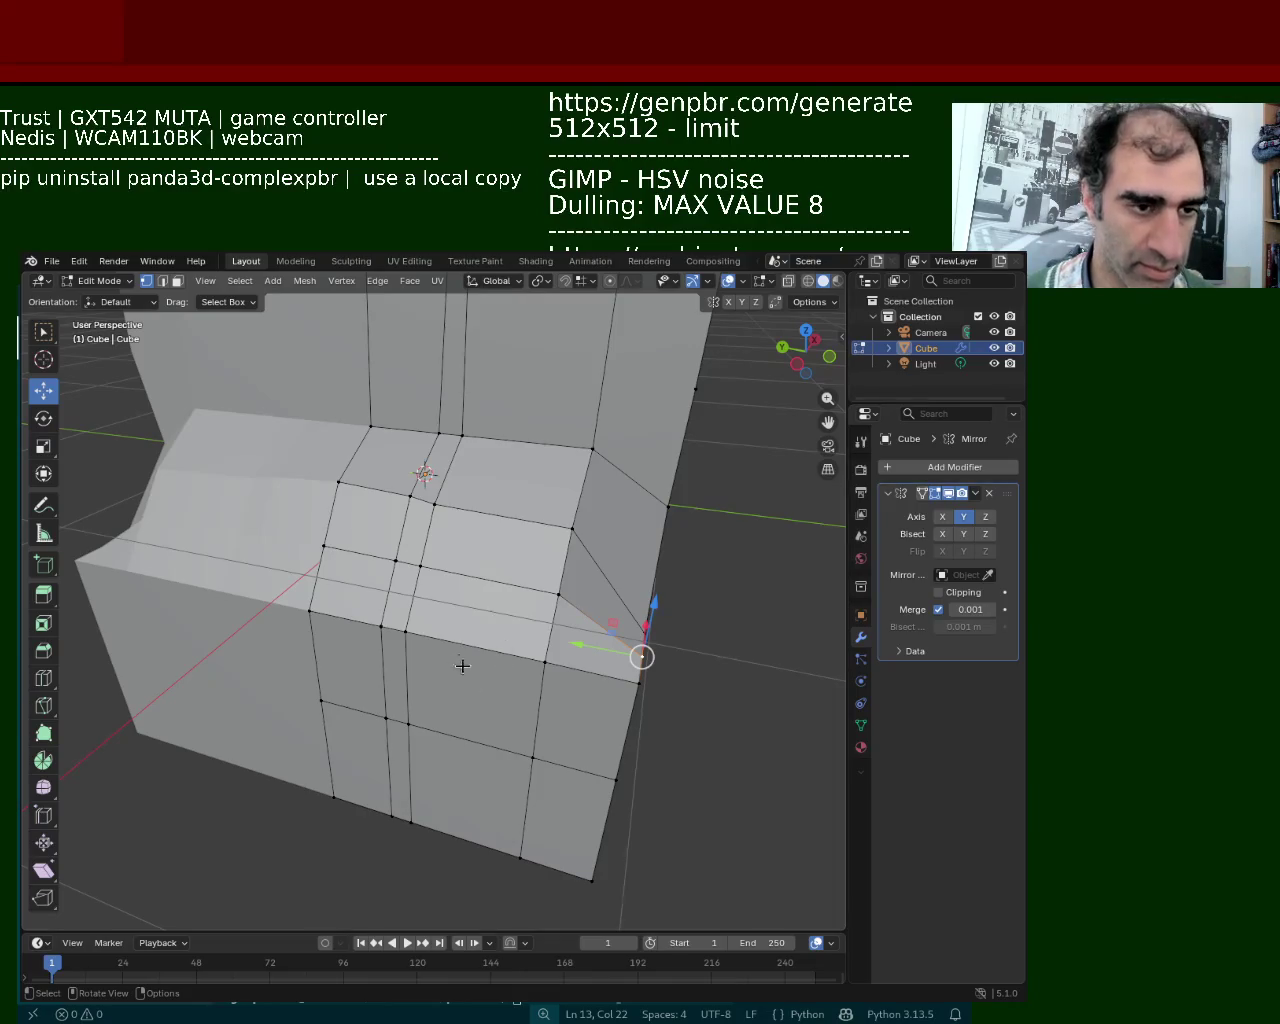
click(398, 566)
shift+click(350, 552)
shift+click(470, 578)
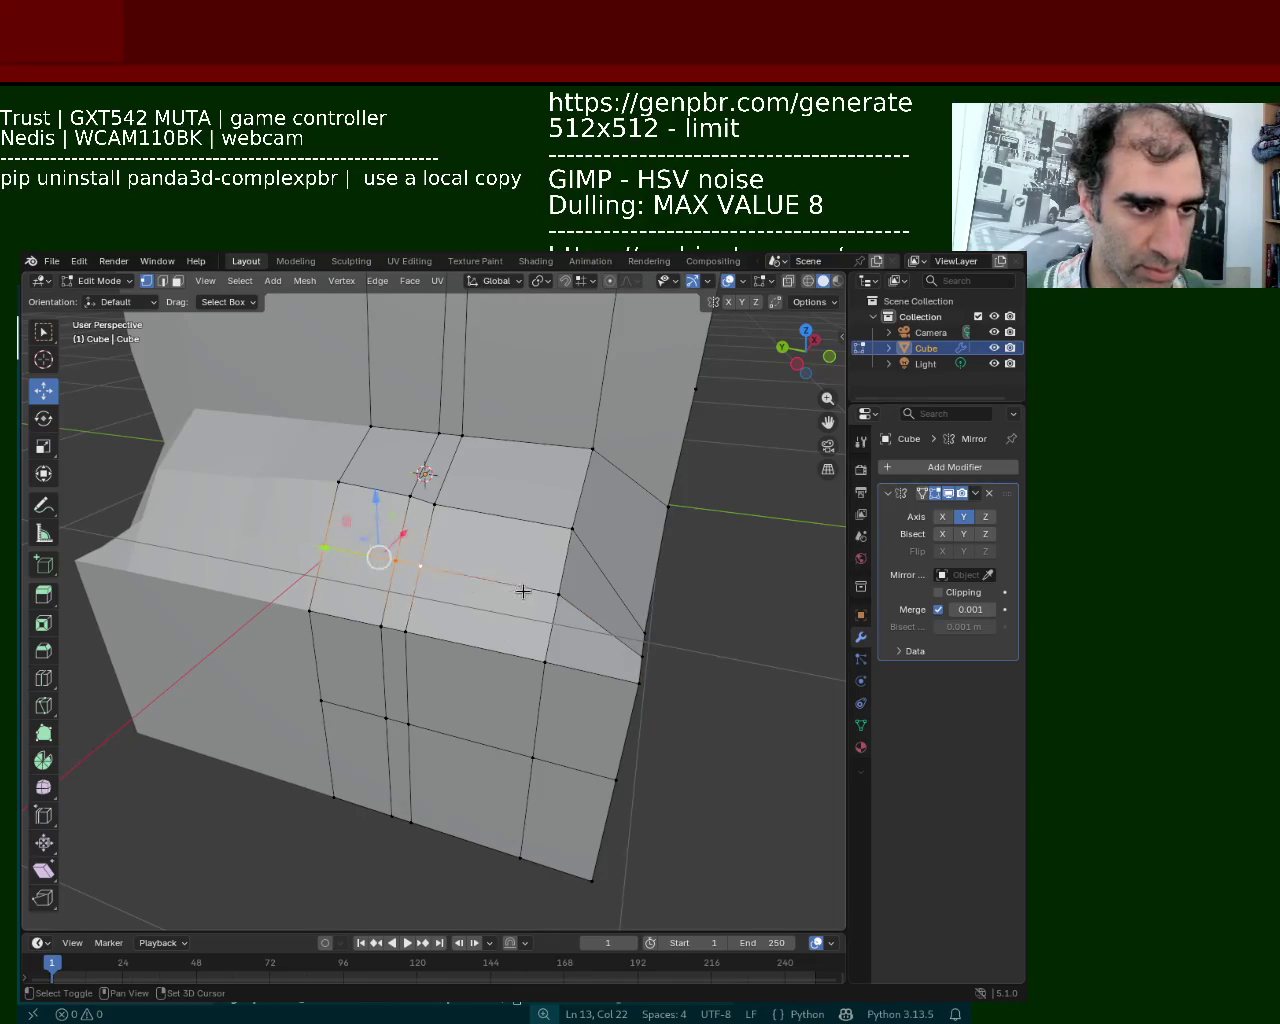
Mark the box's bottom edge as a seam
middle_drag(543, 606, 421, 854)
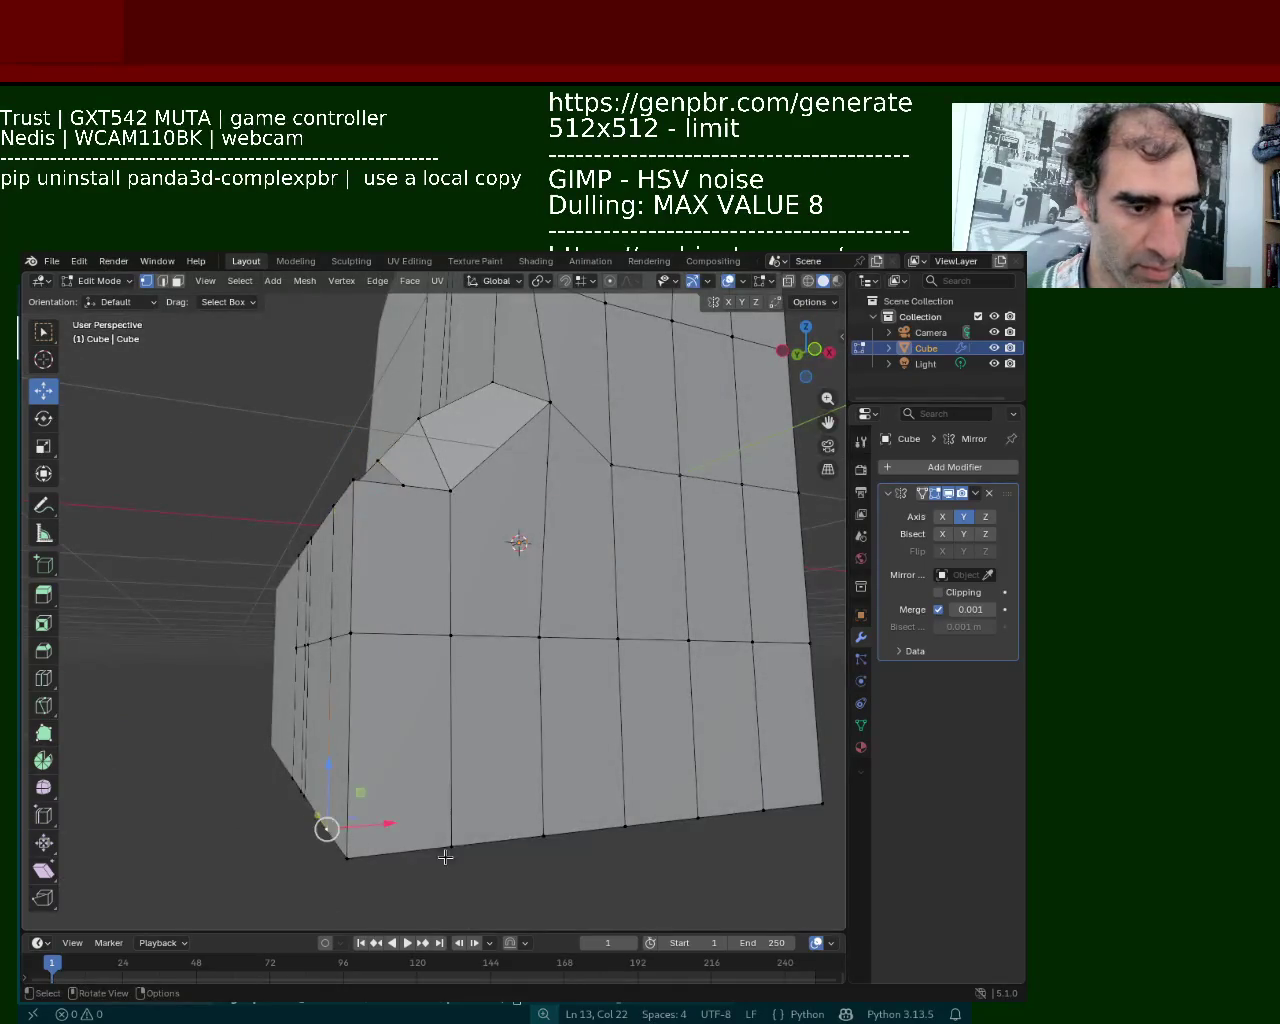
click(415, 850)
right_click(395, 848)
click(395, 844)
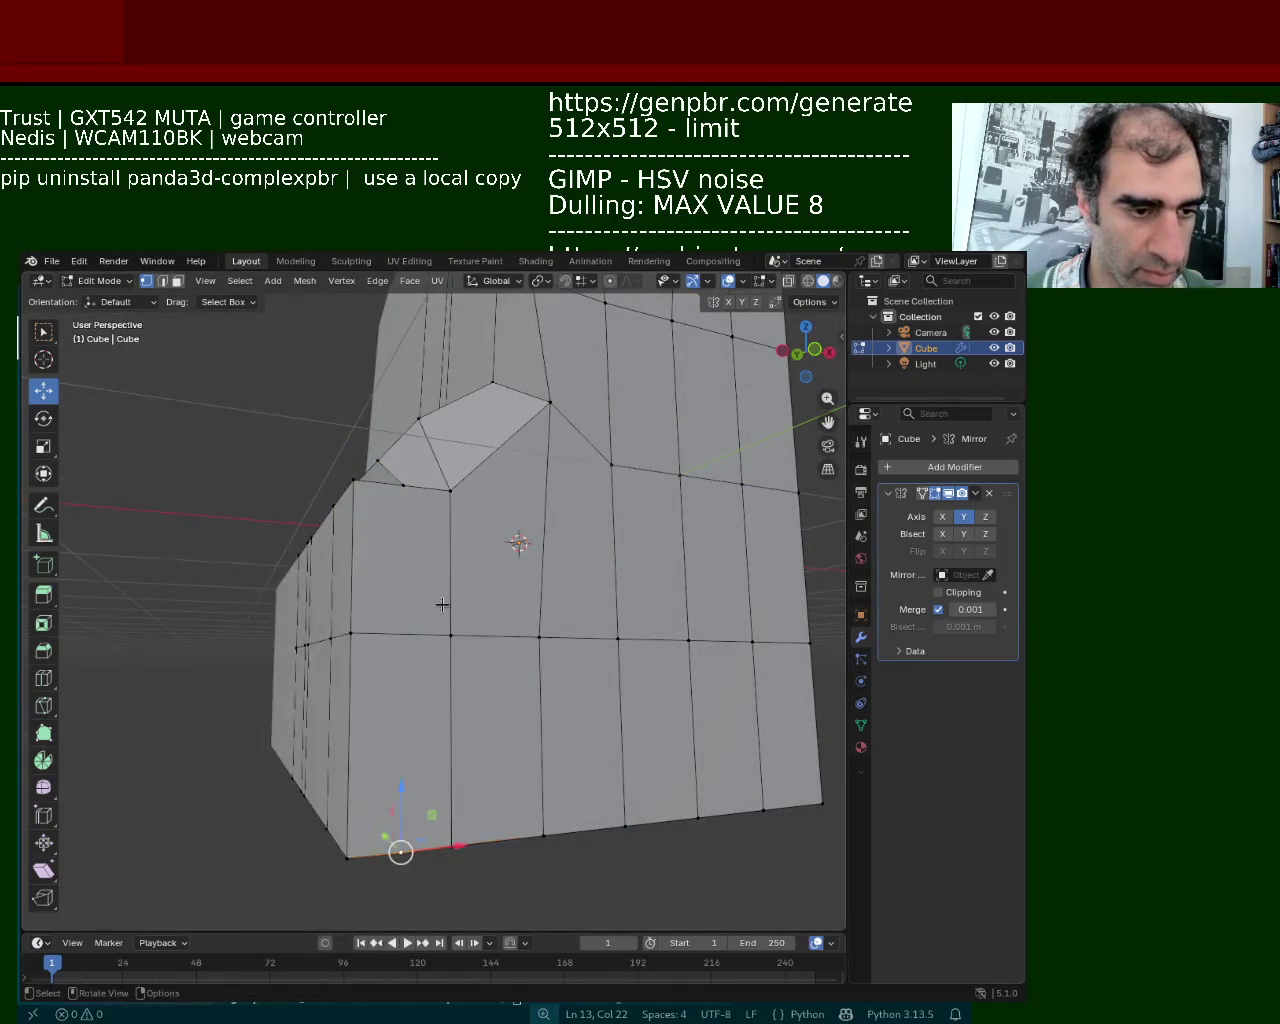
Nudge the edges near the ledge corner down, outward and along Y
click(420, 633)
mouse_move(400, 486)
middle_down()
mouse_move(478, 604)
mouse_move(560, 650)
middle_up()
click(590, 668)
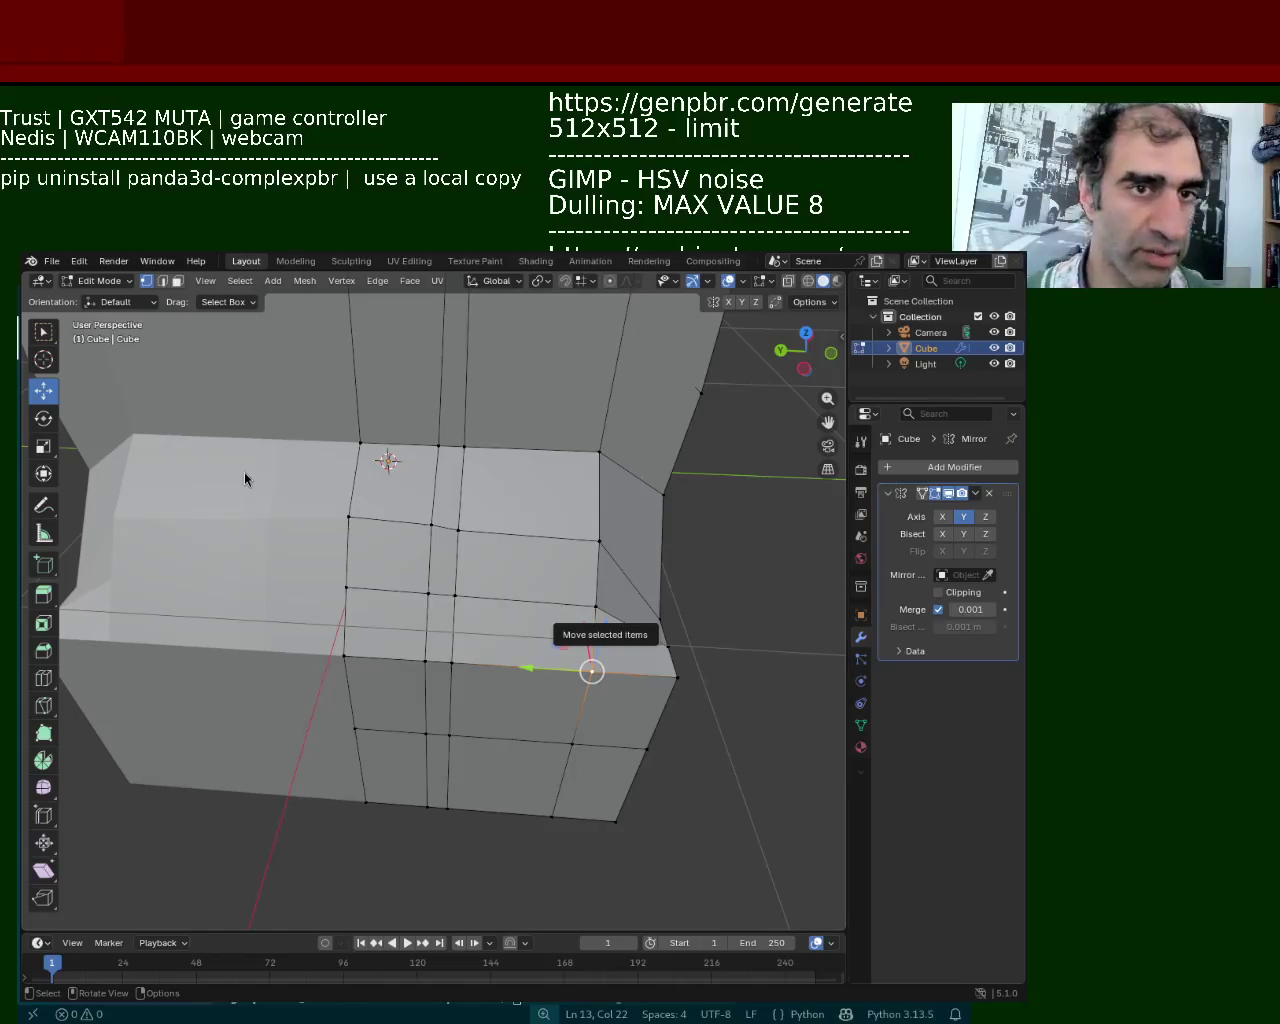
drag(591, 670, 607, 677)
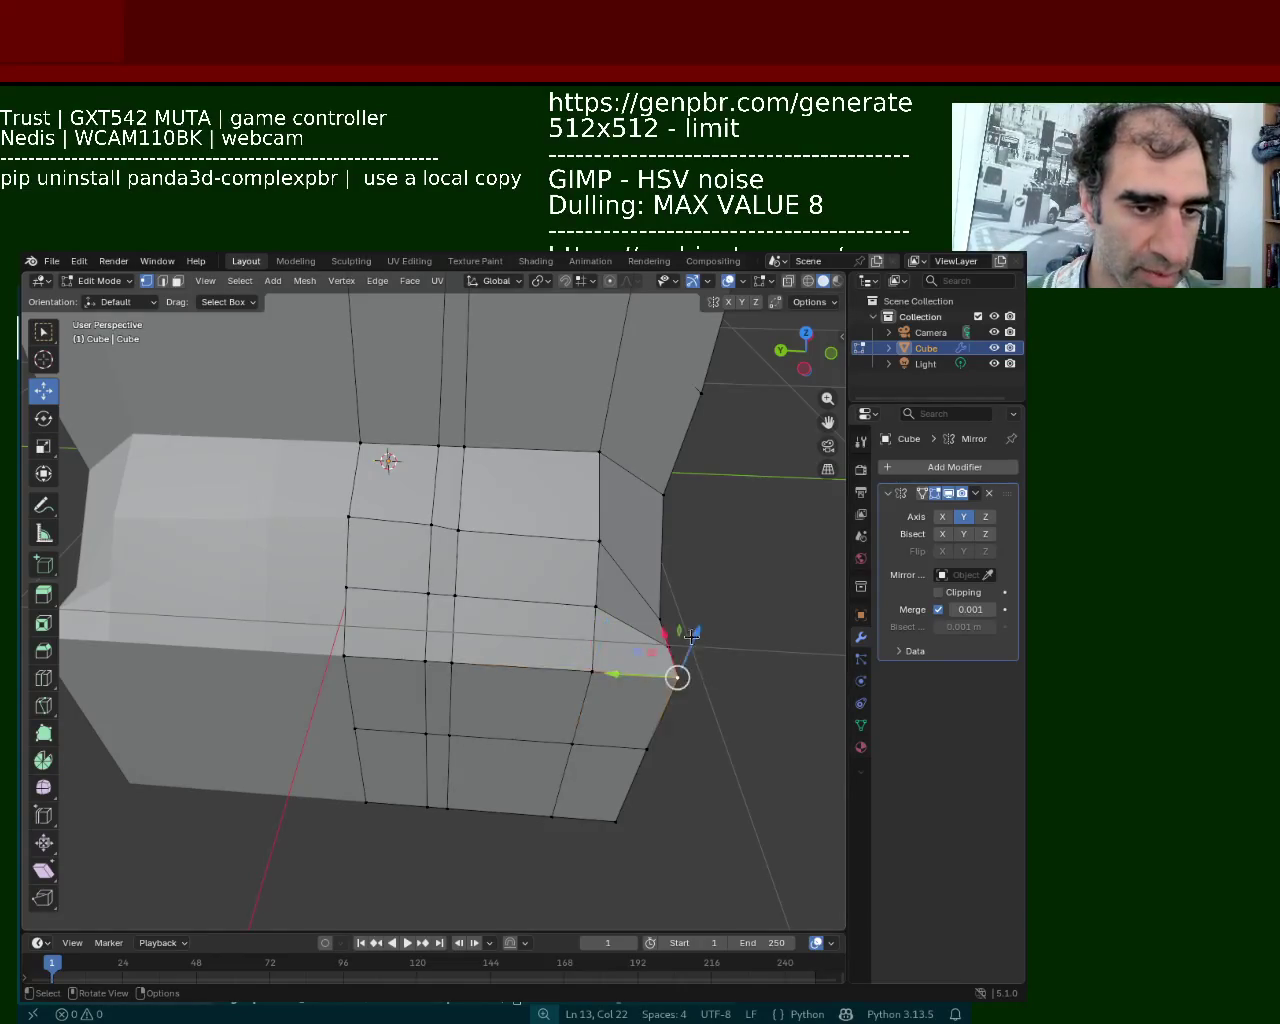
middle_drag(607, 677, 441, 548)
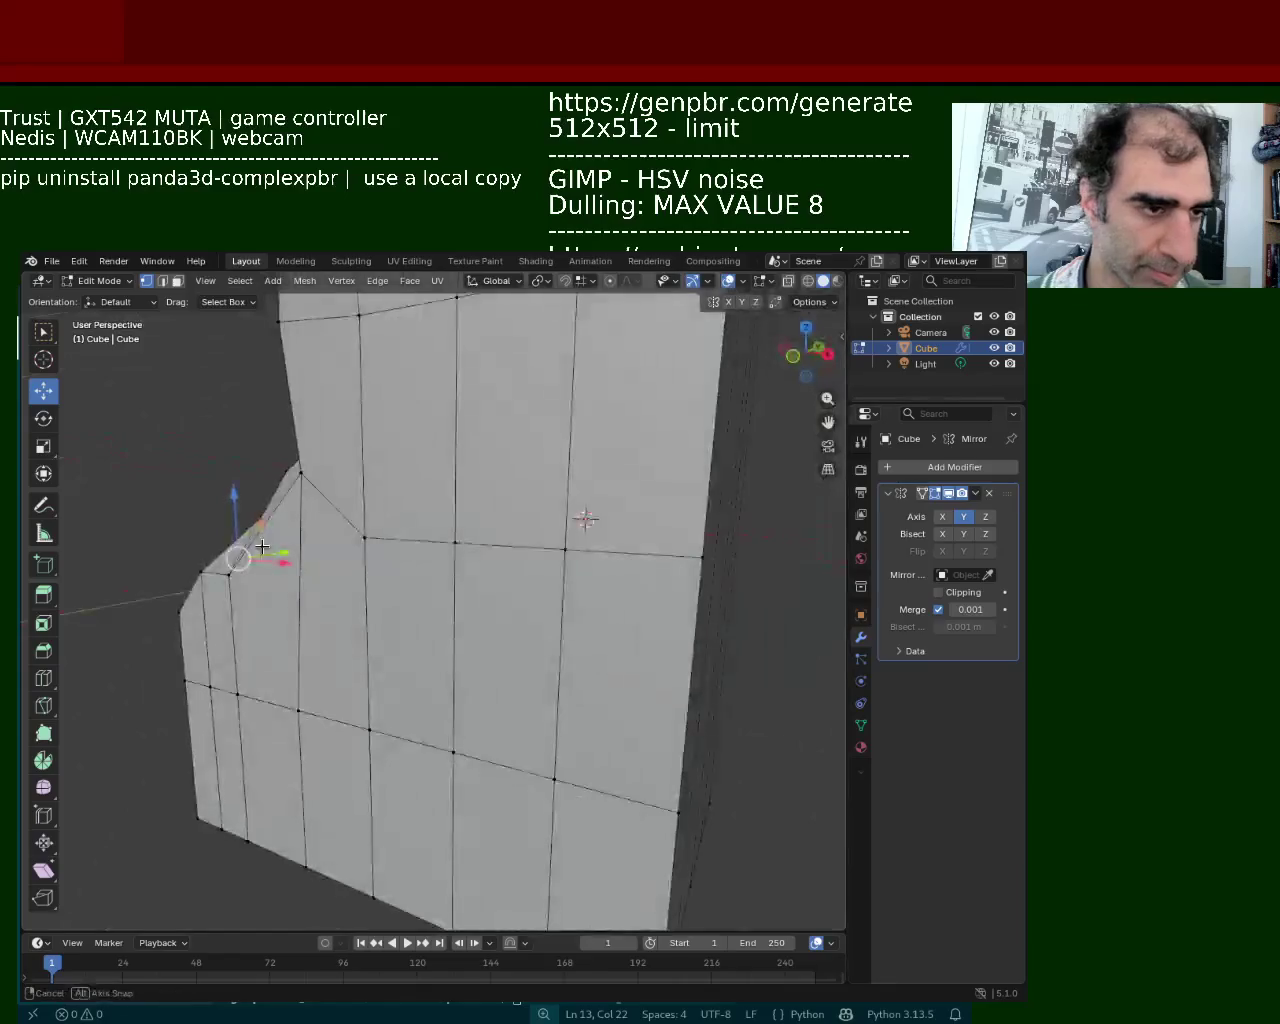
drag(397, 537, 380, 518)
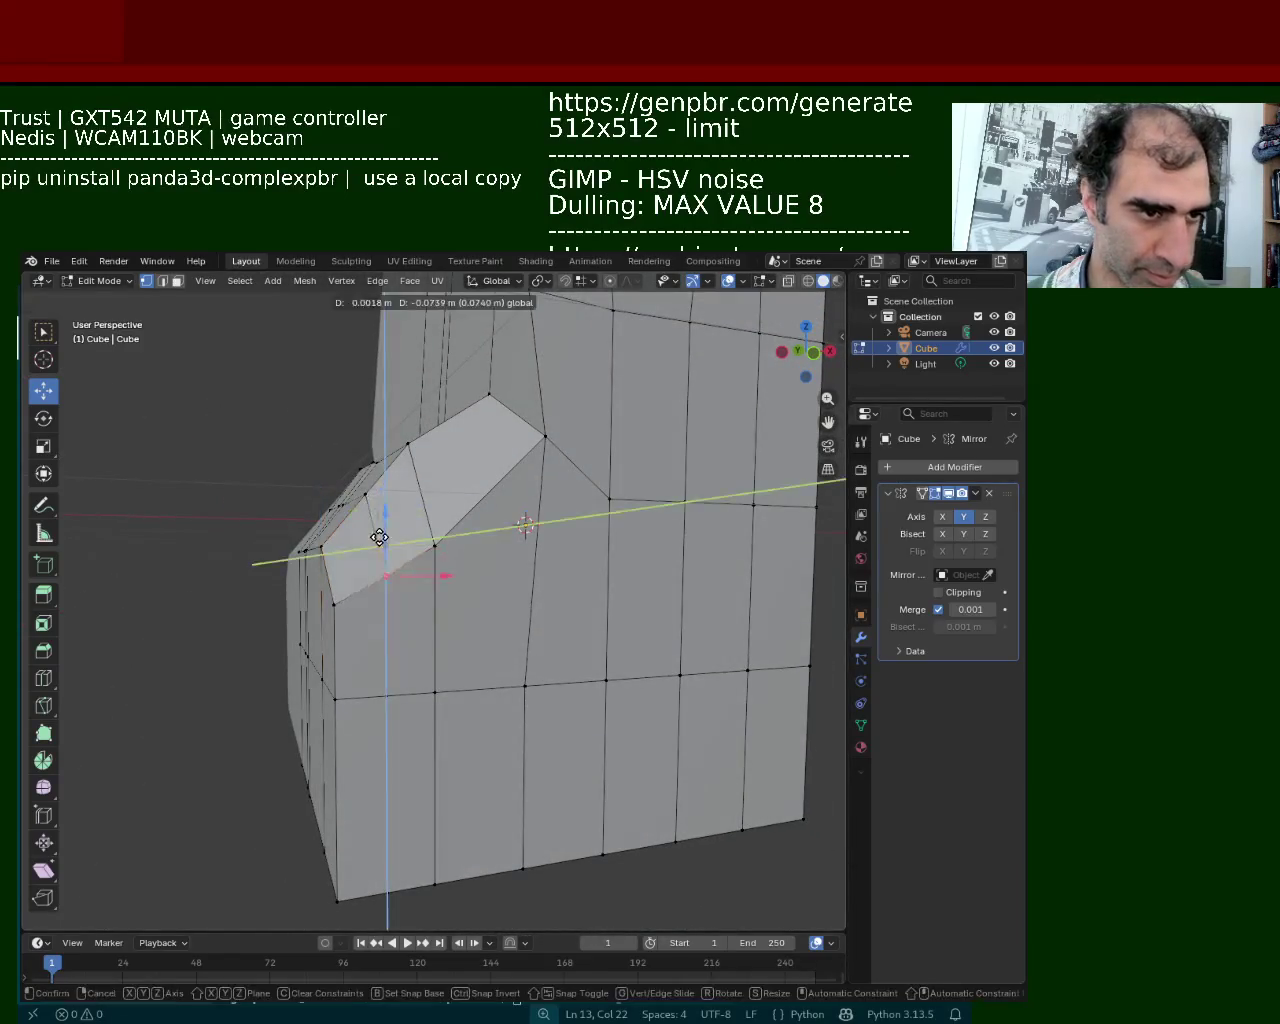
middle_drag(380, 518, 174, 491)
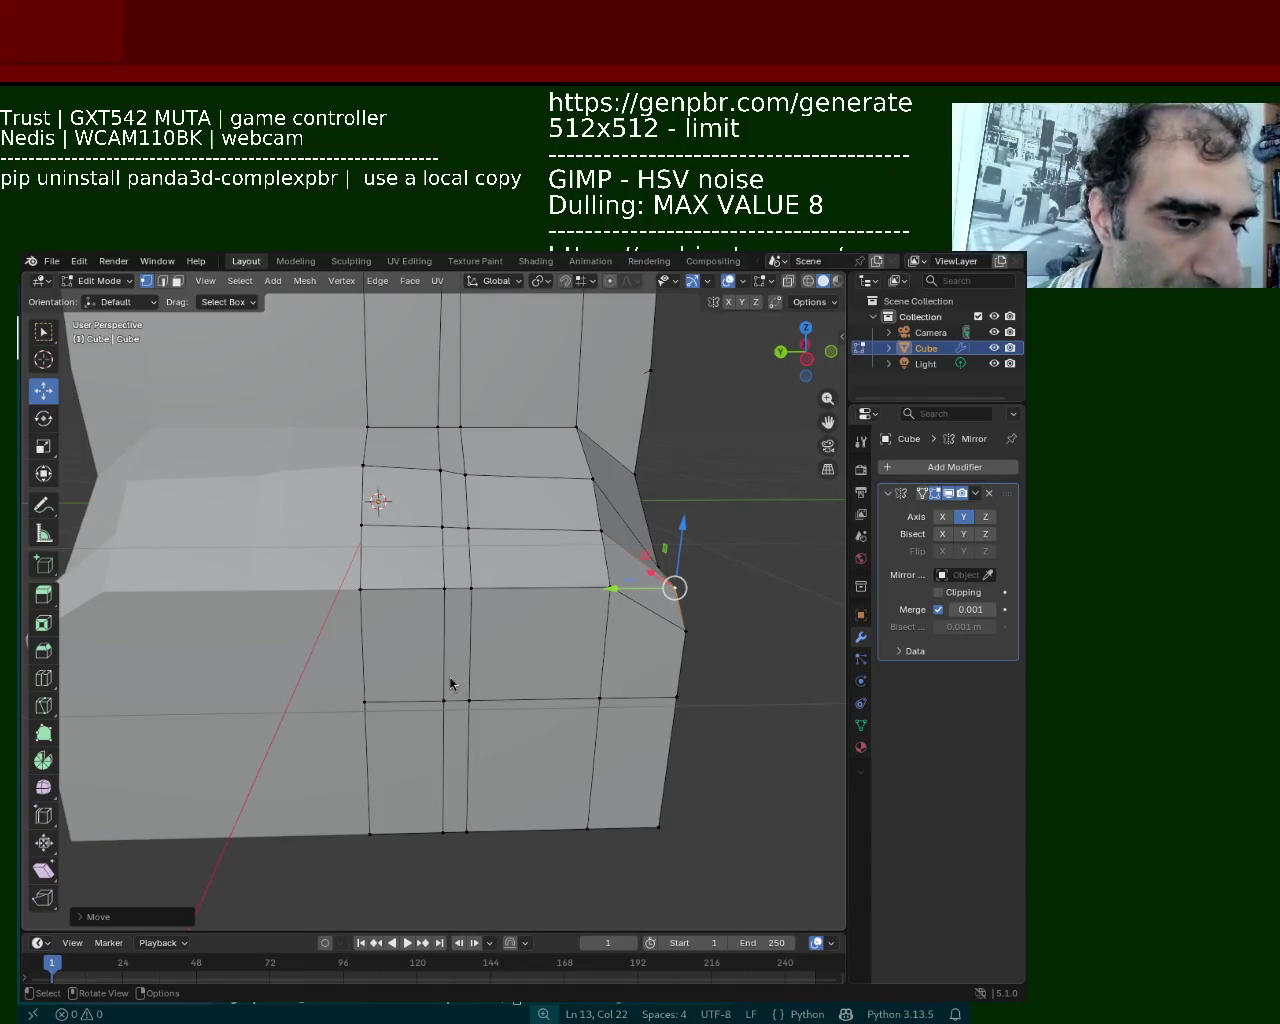
Select a vertex on the ledge and one on the front face
click(610, 588)
click(376, 601)
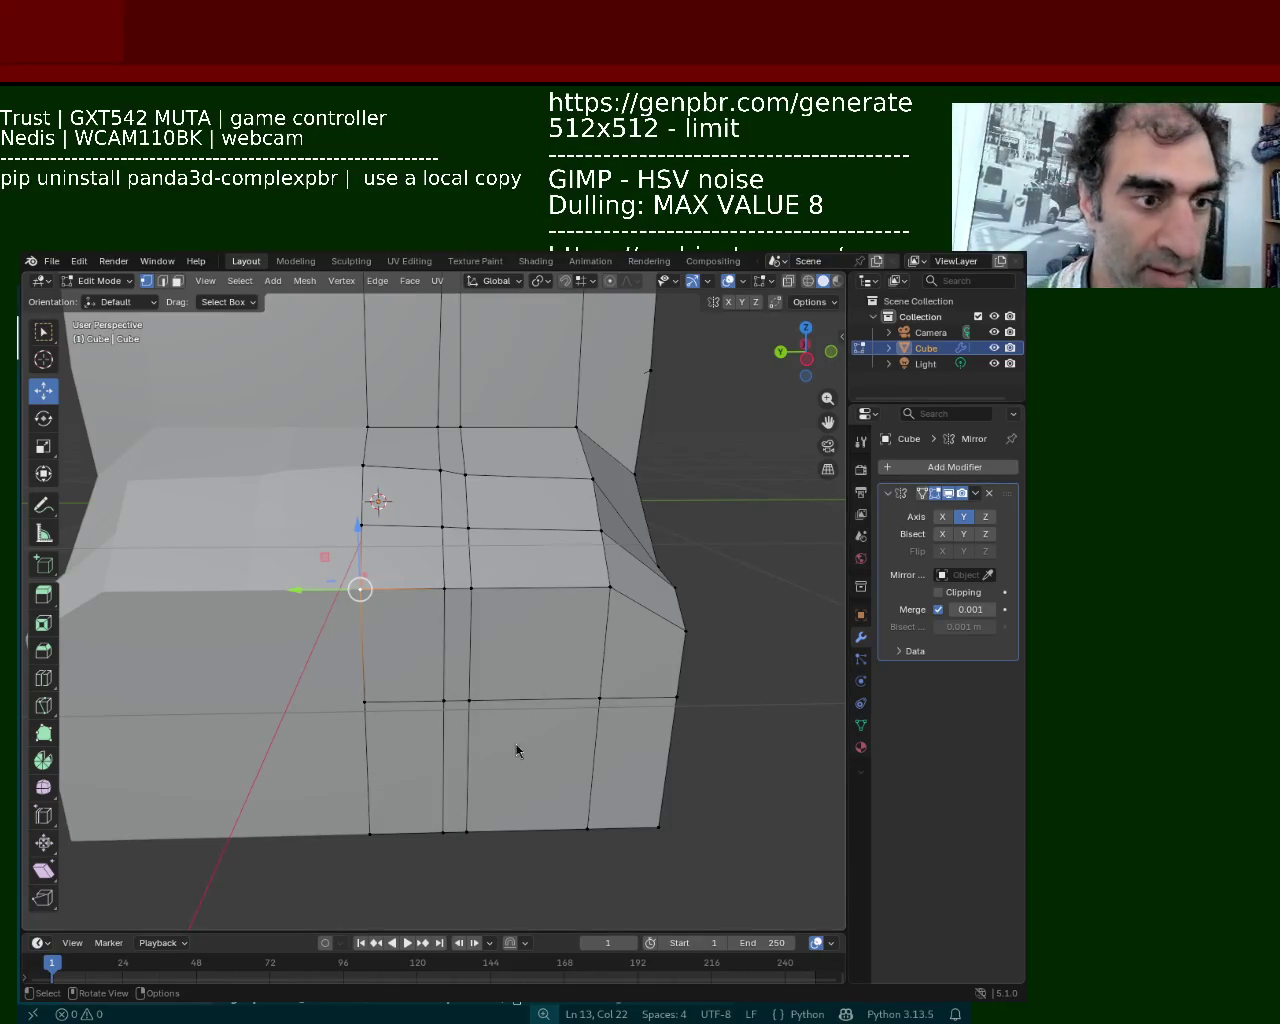
middle_drag(534, 649, 506, 609)
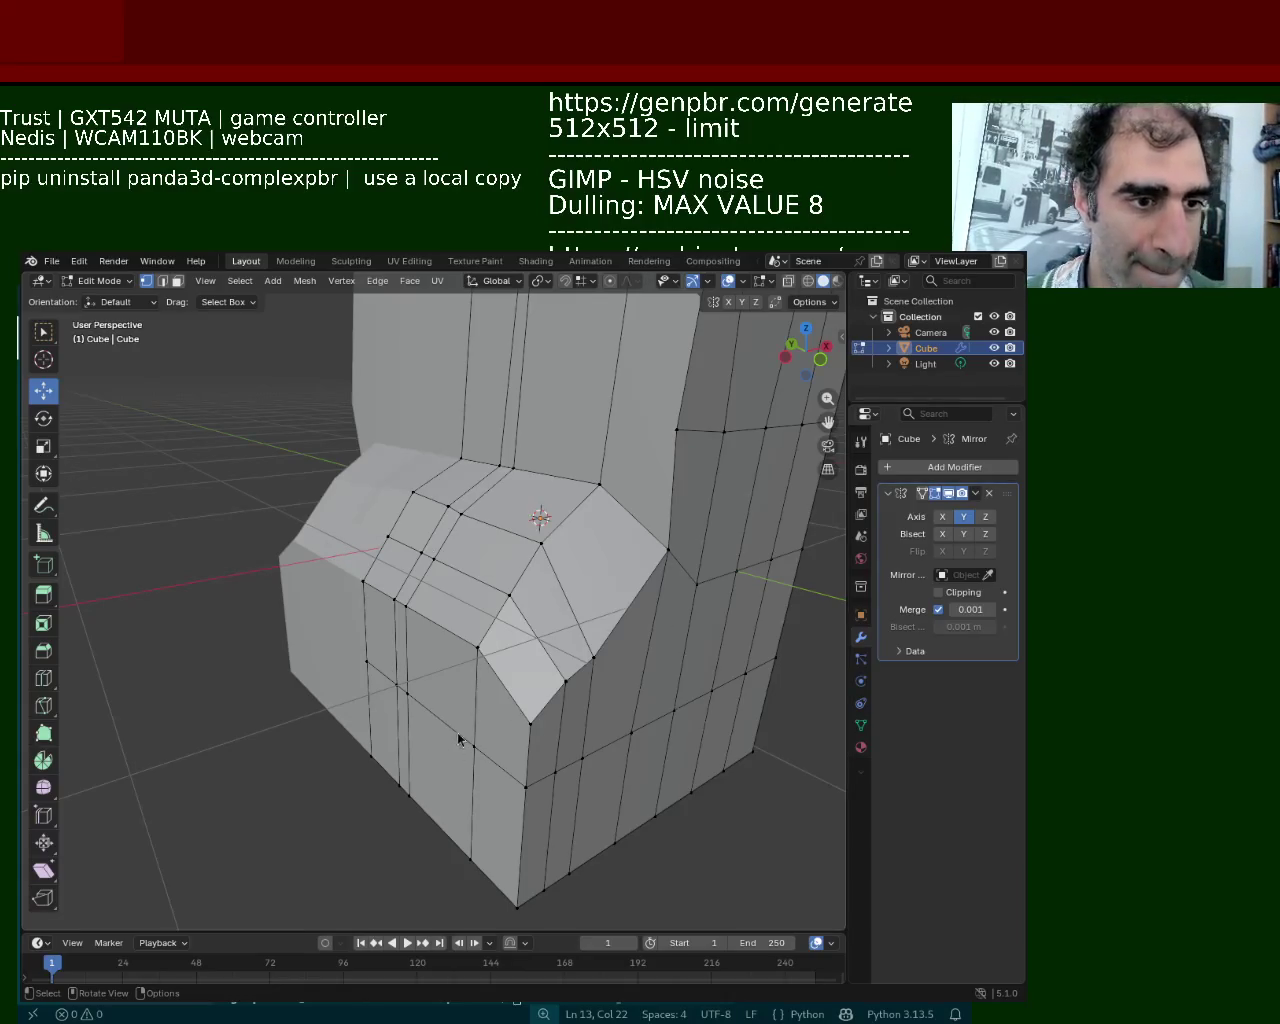
middle_drag(454, 743, 503, 544)
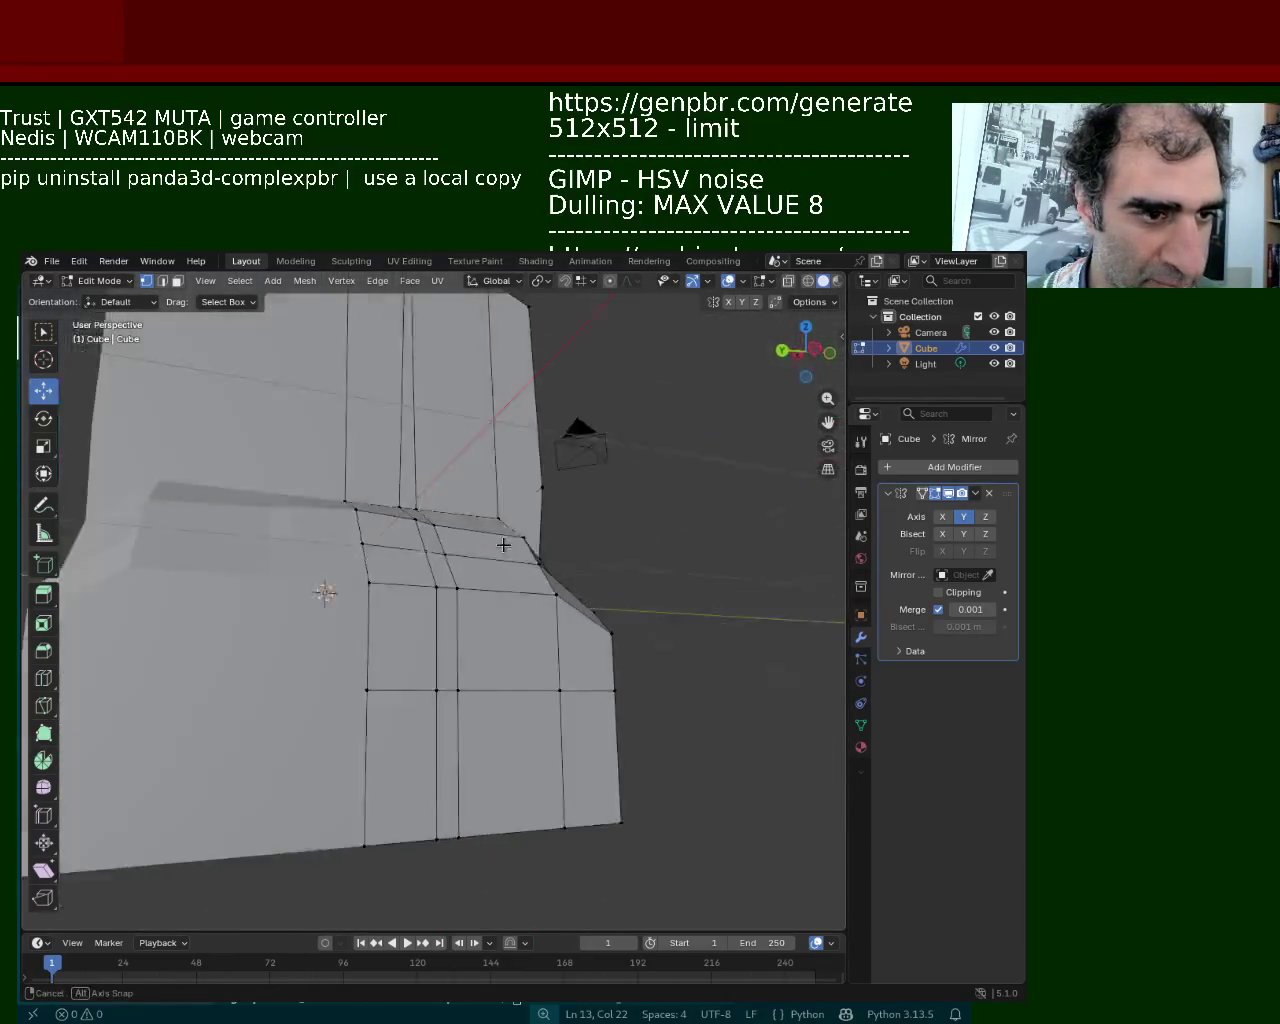
middle_drag(503, 544, 404, 538)
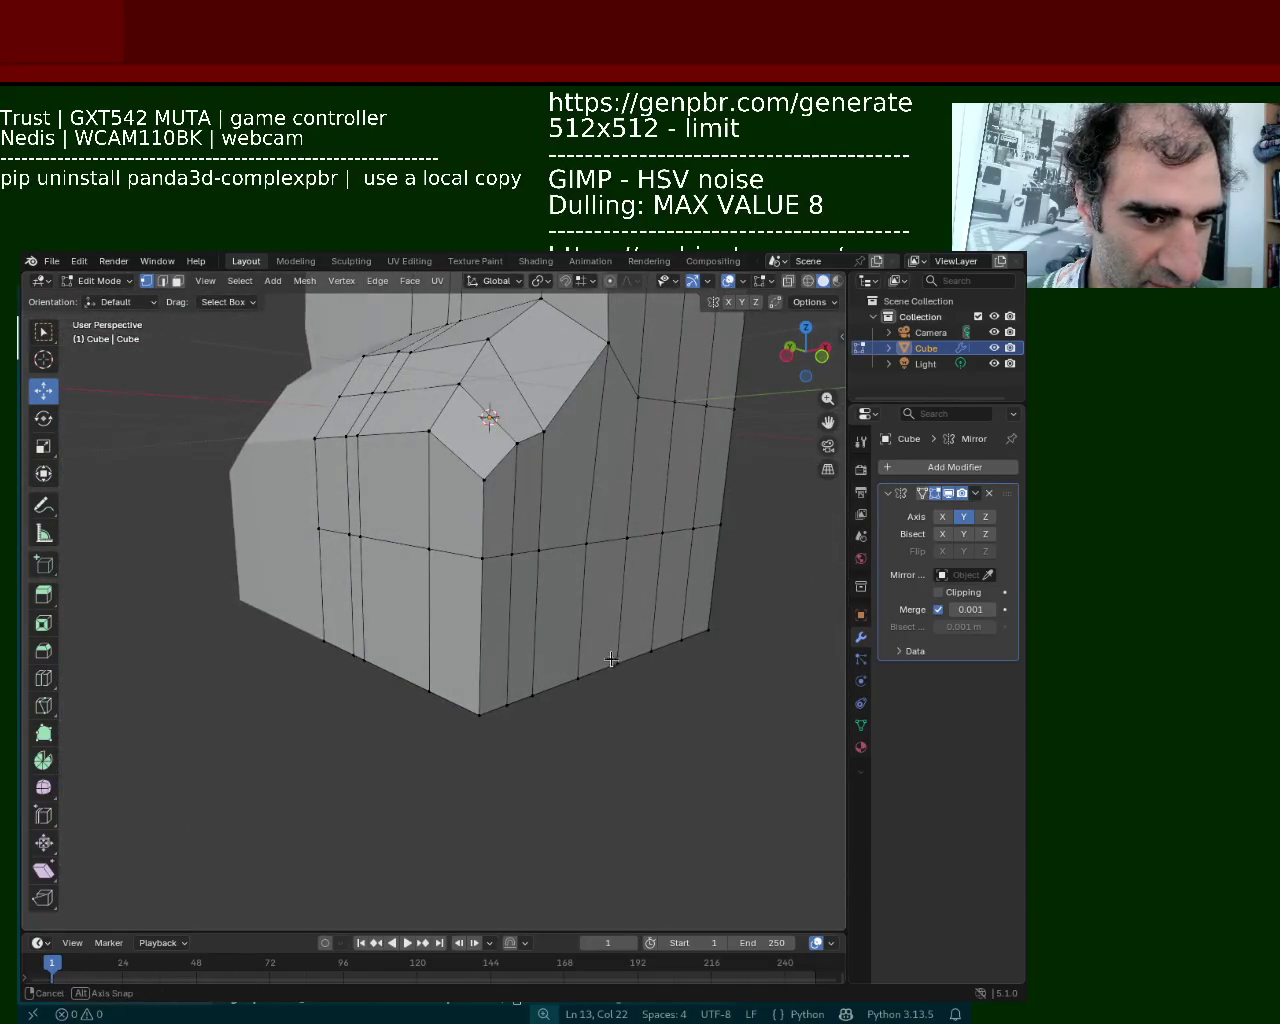
middle_drag(613, 659, 501, 494)
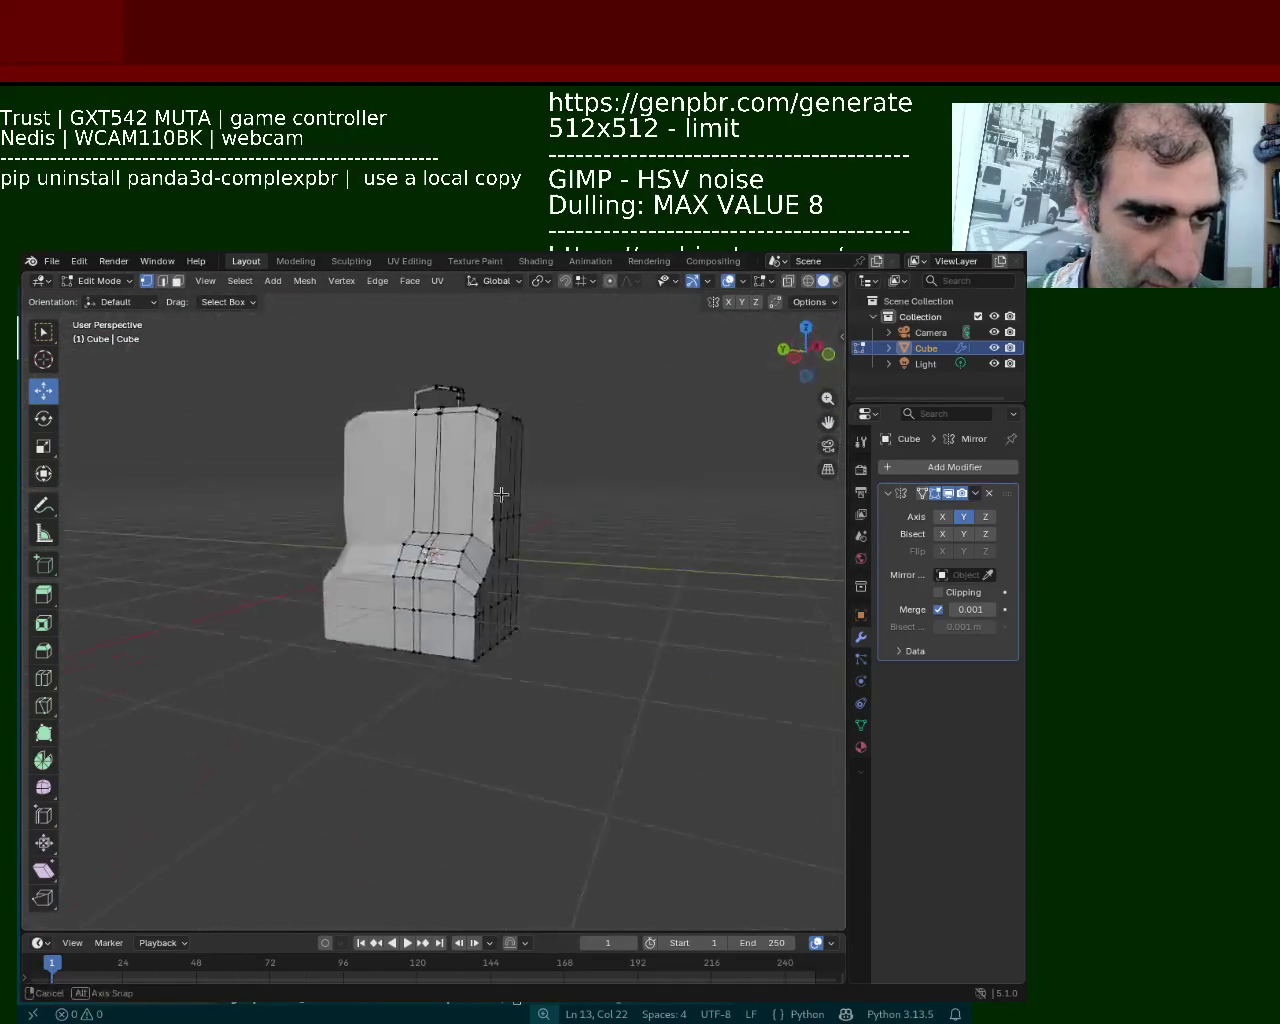
scroll(501, 494, up, 4)
scroll(508, 494, up, 3)
Move the ledge corner vertex twice along Z to reshape the chamfer
key(g)
key(z)
click(637, 617)
key(g)
key(z)
click(557, 597)
mouse_move(557, 597)
middle_down()
mouse_move(540, 586)
mouse_move(523, 651)
middle_up()
Shift the corner vertex twice along Y and raise it slightly
key(g)
key(y)
click(463, 652)
drag(506, 615, 526, 581)
key(g)
key(y)
click(471, 584)
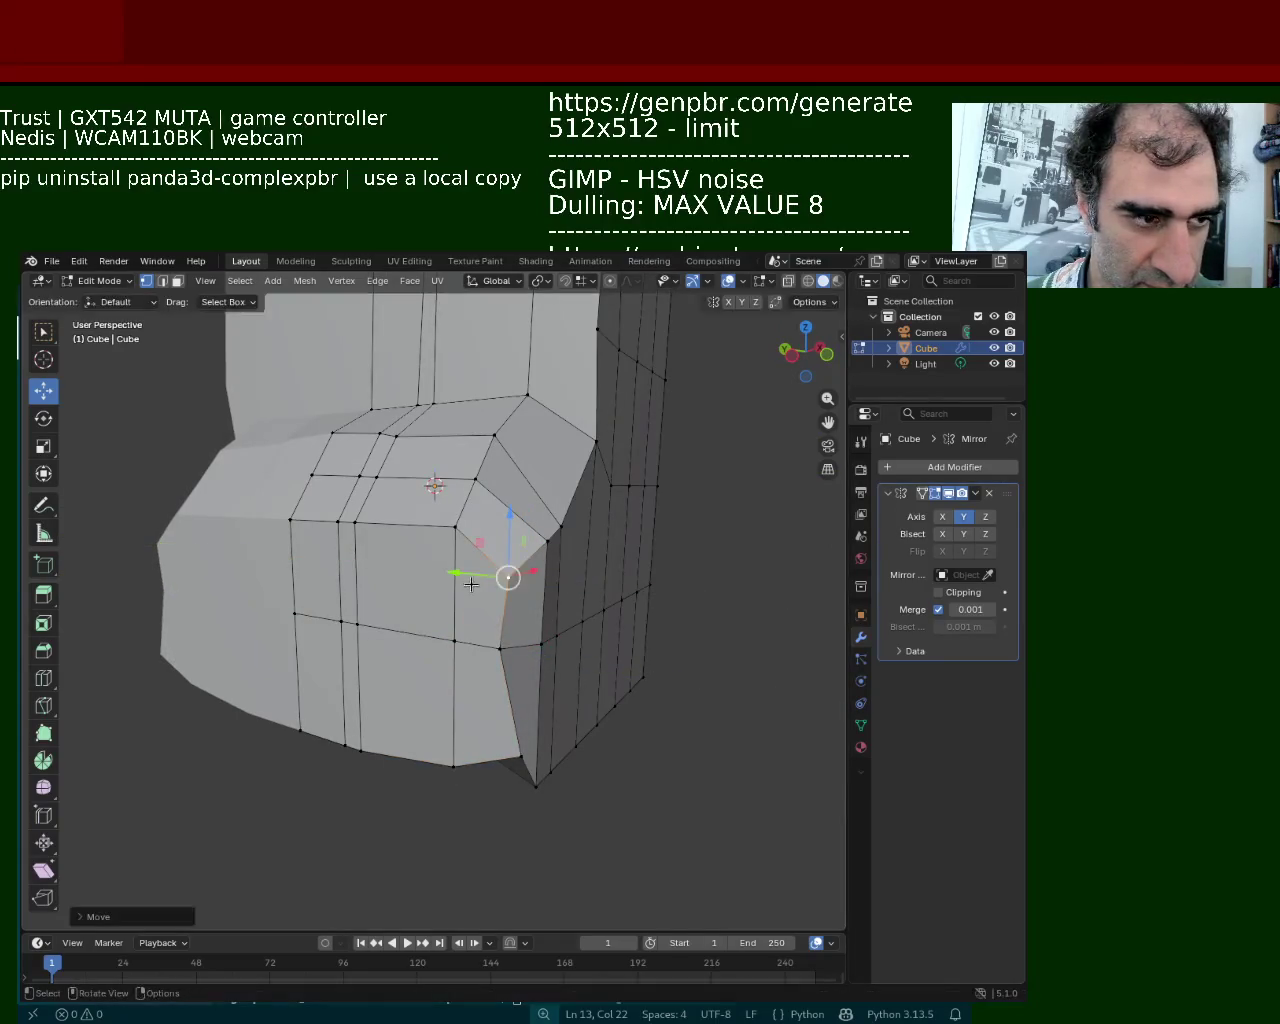
Select the eight vertices along the back section's bottom edge
middle_drag(471, 584, 252, 714)
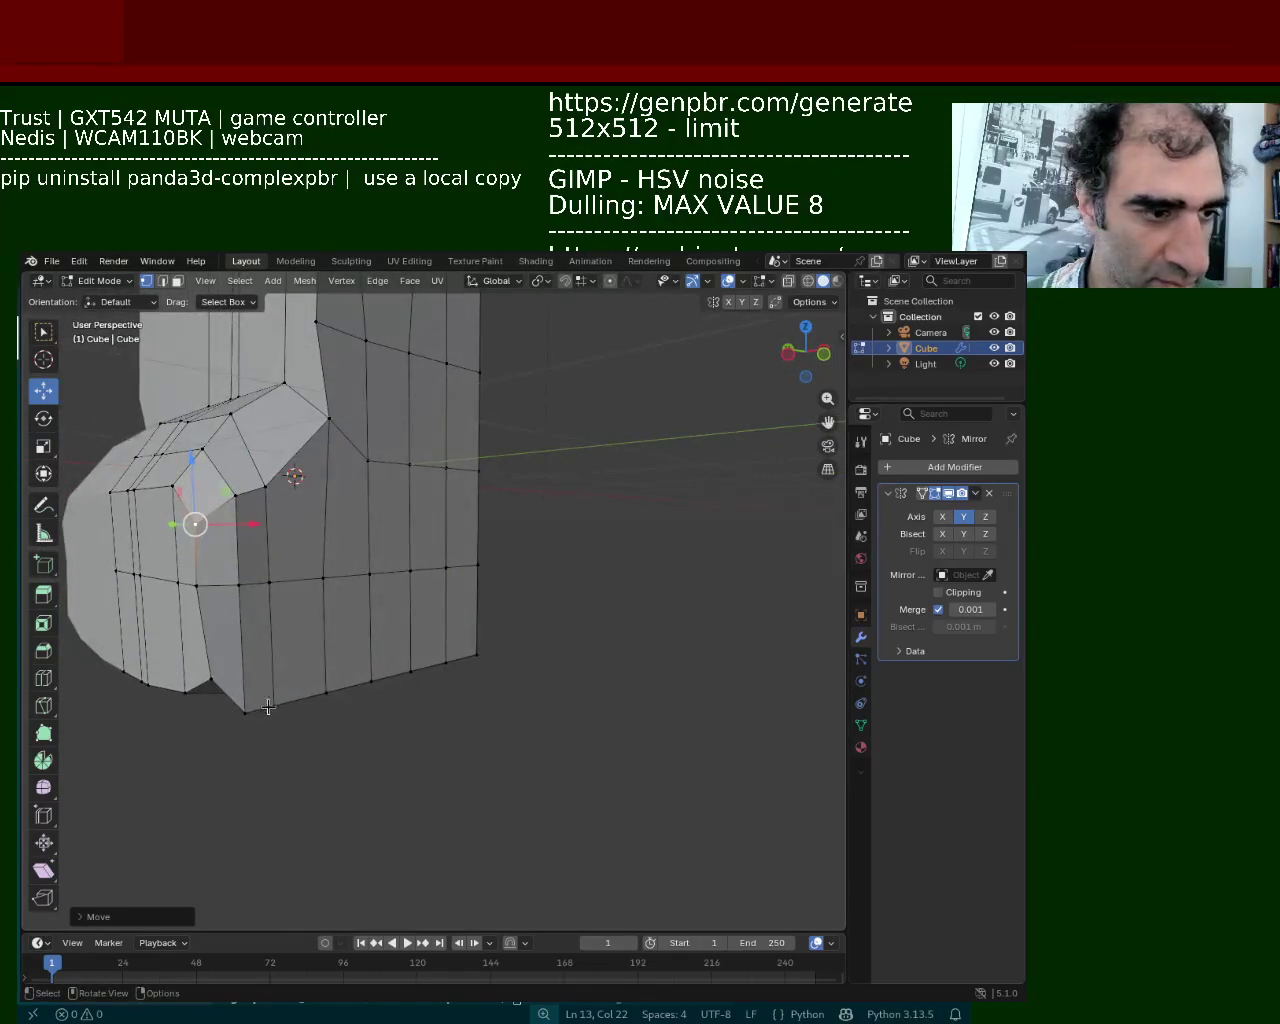
click(270, 705)
click(247, 712)
shift+click(273, 705)
shift+click(326, 692)
shift+click(370, 681)
shift+click(410, 670)
shift+click(445, 662)
shift+click(477, 655)
Raise the selected bottom-edge vertices 0.2233 m along Z
key(g)
key(z)
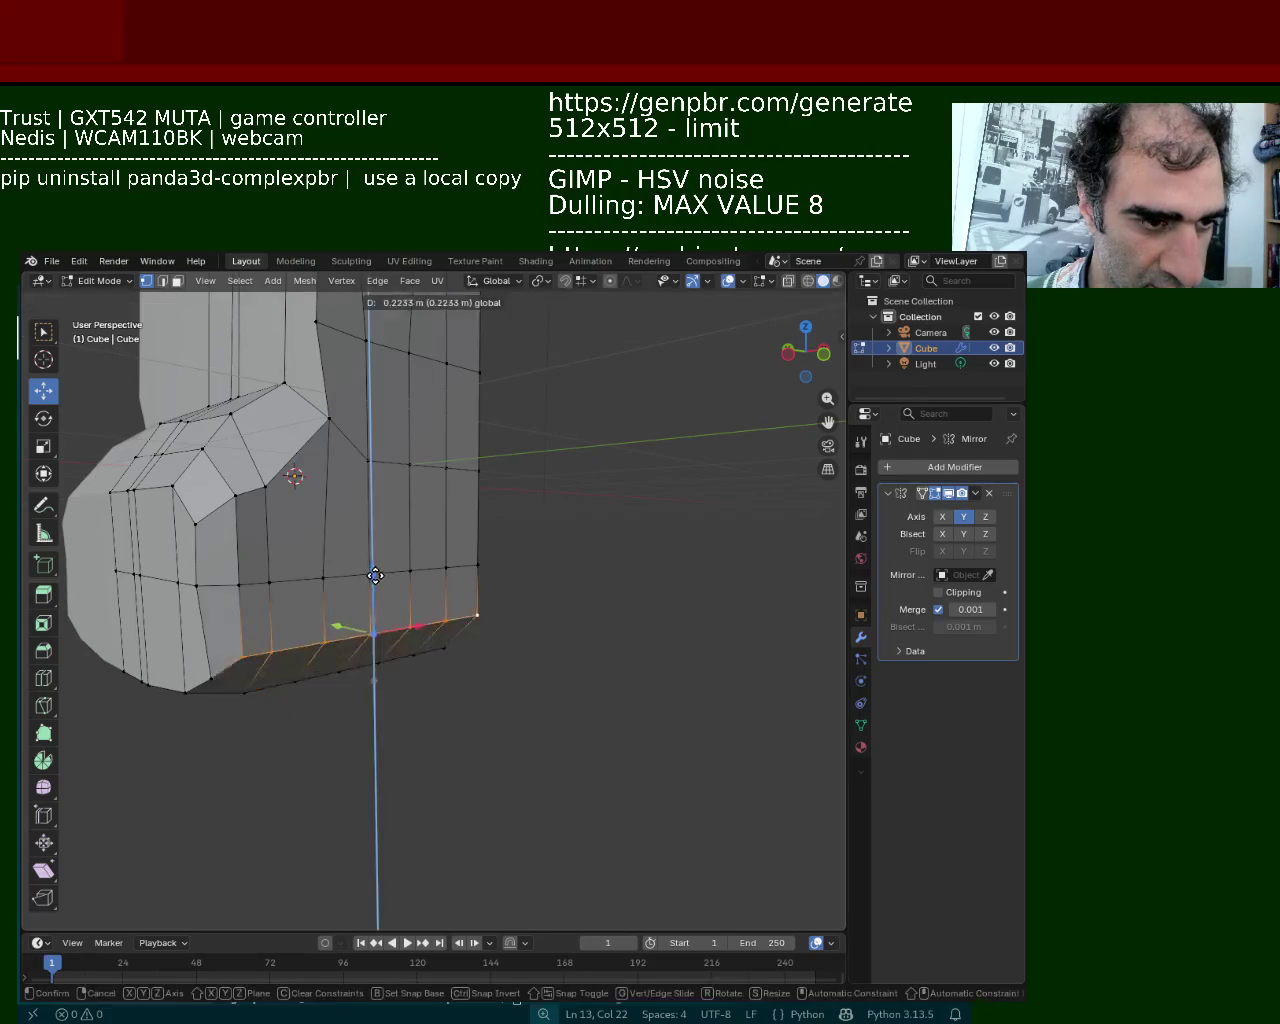
click(372, 590)
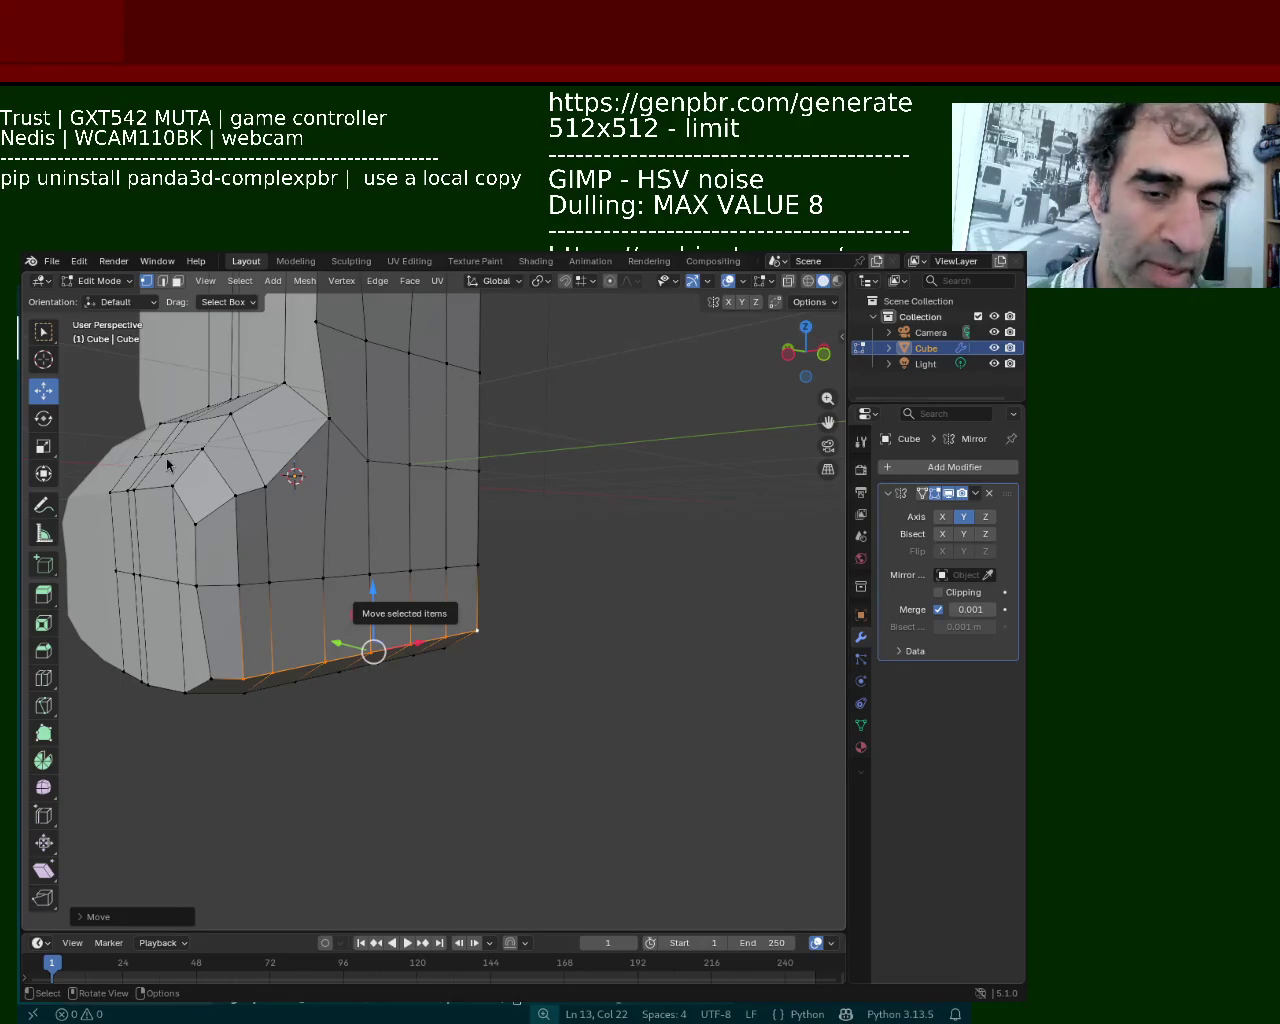
Select vertices along the ledge's lower edge
click(418, 574)
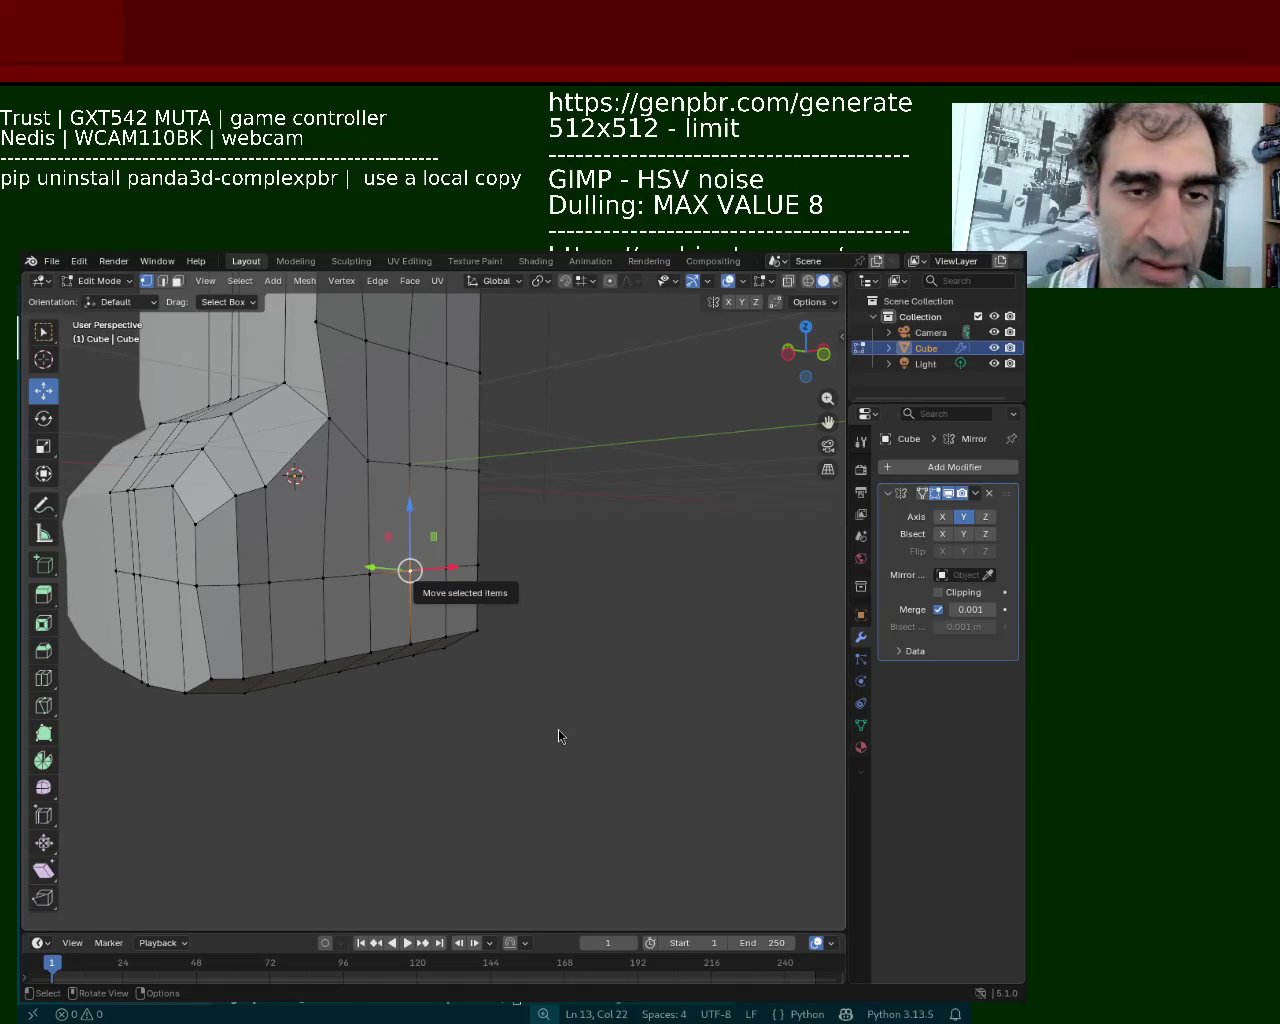
shift+click(325, 577)
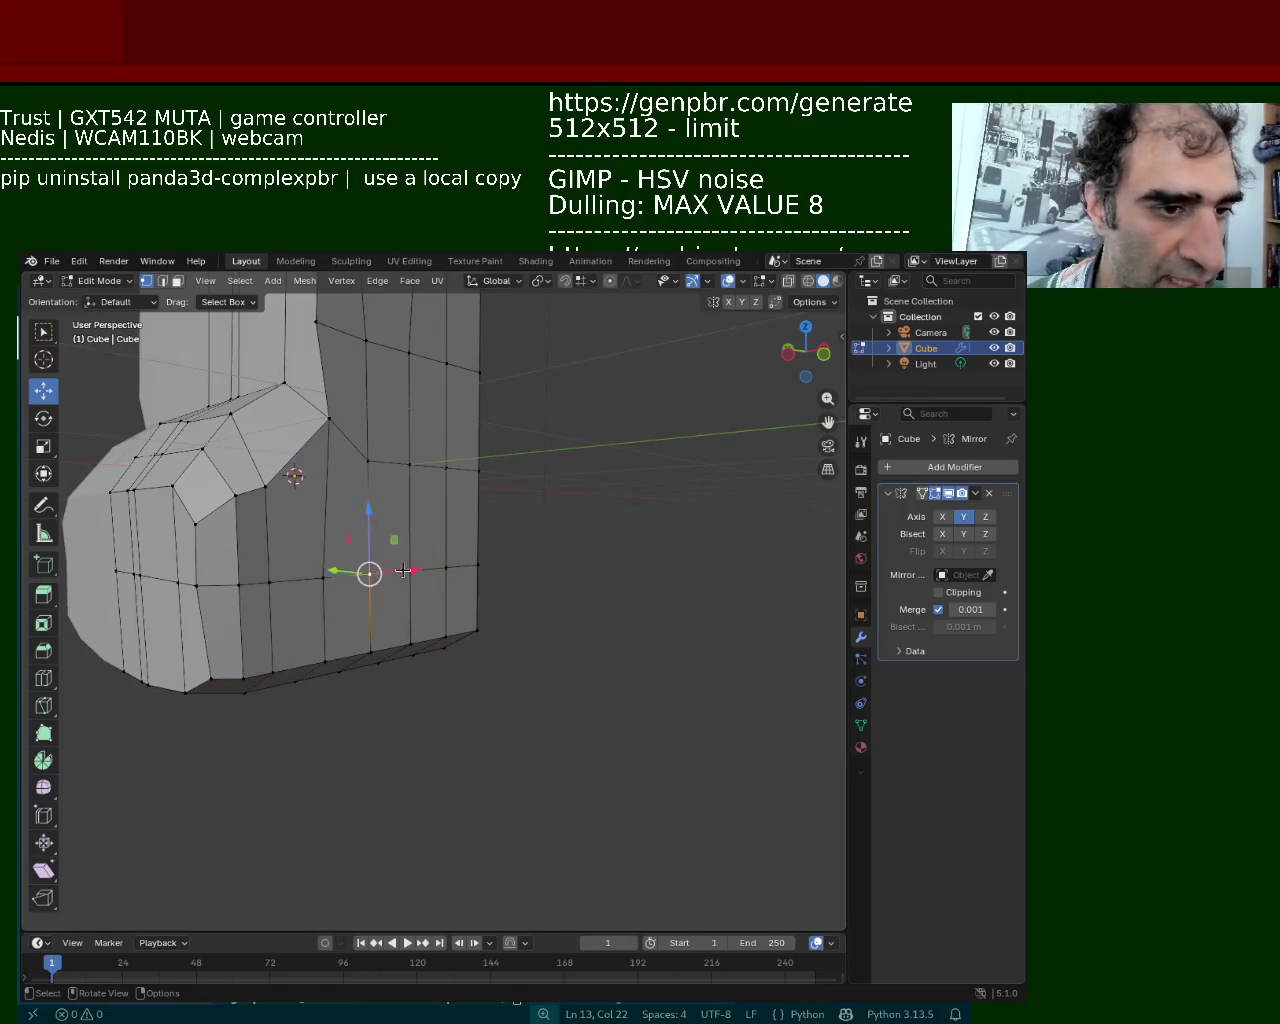
Select the five-vertex bottom row of the ledge side and shift it along Y
click(482, 567)
shift+click(446, 568)
shift+click(410, 570)
shift+click(370, 573)
shift+click(320, 580)
middle_drag(320, 580, 367, 591)
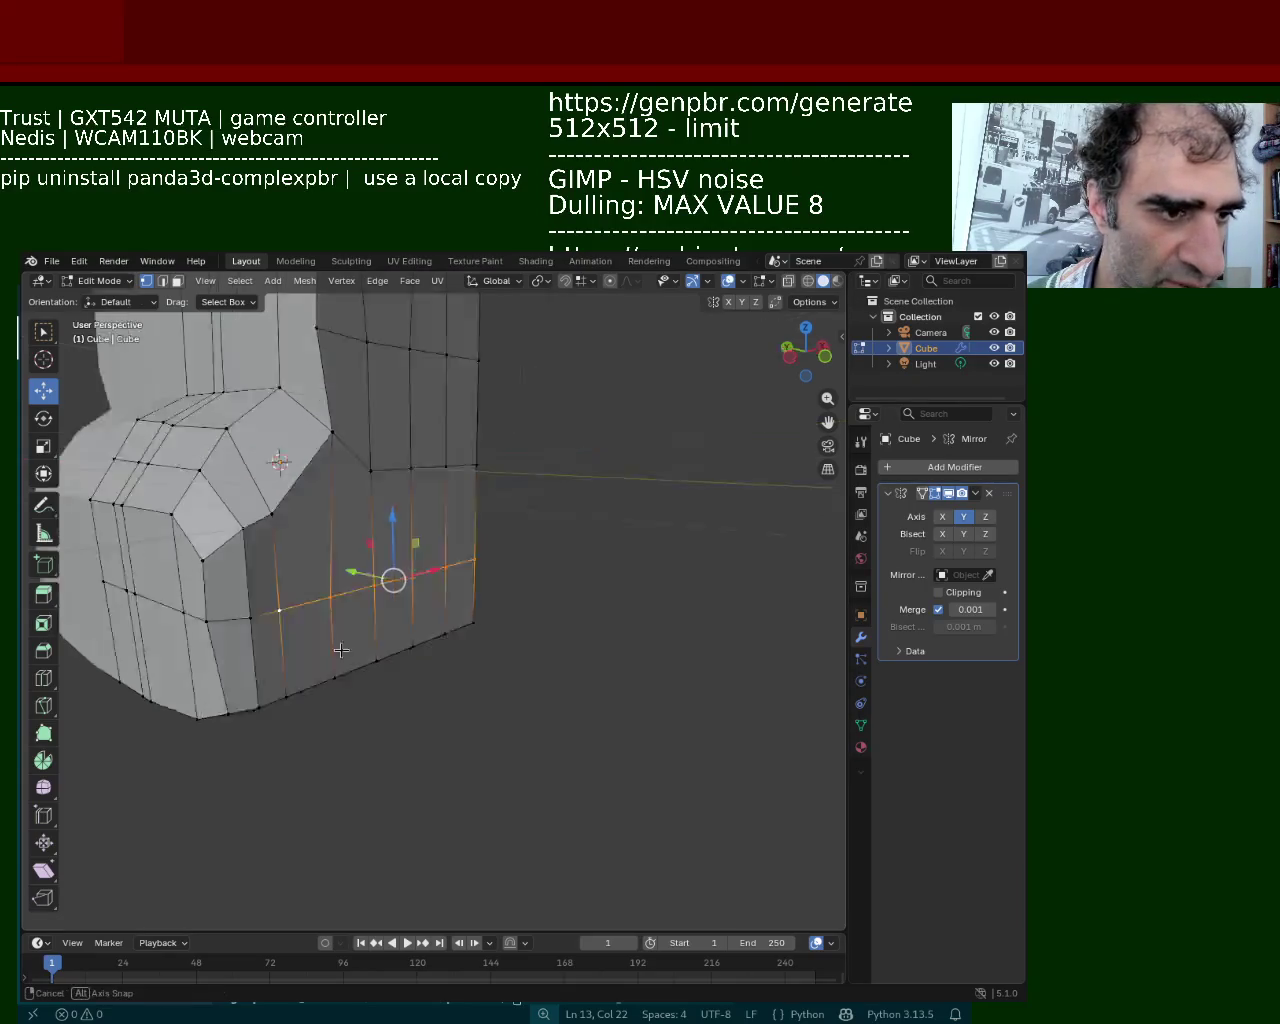
drag(366, 591, 382, 596)
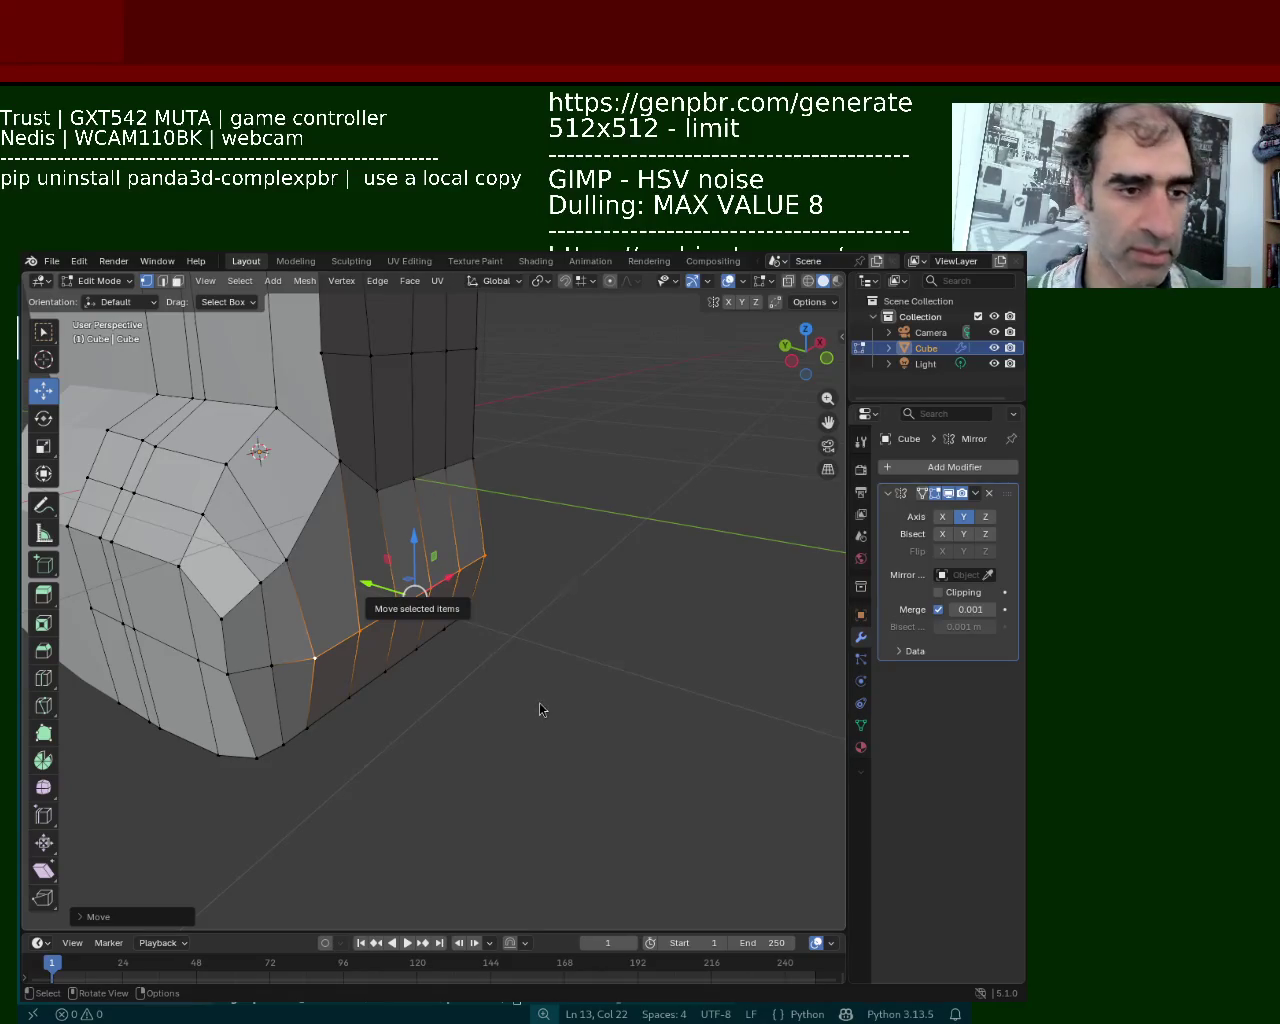
Move four vertical edge loops on the ledge side along Y
mouse_move(384, 456)
middle_down()
mouse_move(426, 543)
mouse_move(460, 547)
middle_up()
alt+click(460, 540)
alt+shift+click(514, 526)
alt+shift+click(491, 531)
alt+shift+click(421, 540)
mouse_move(362, 540)
middle_down()
mouse_move(440, 552)
mouse_move(422, 545)
middle_up()
key(g)
key(y)
click(420, 543)
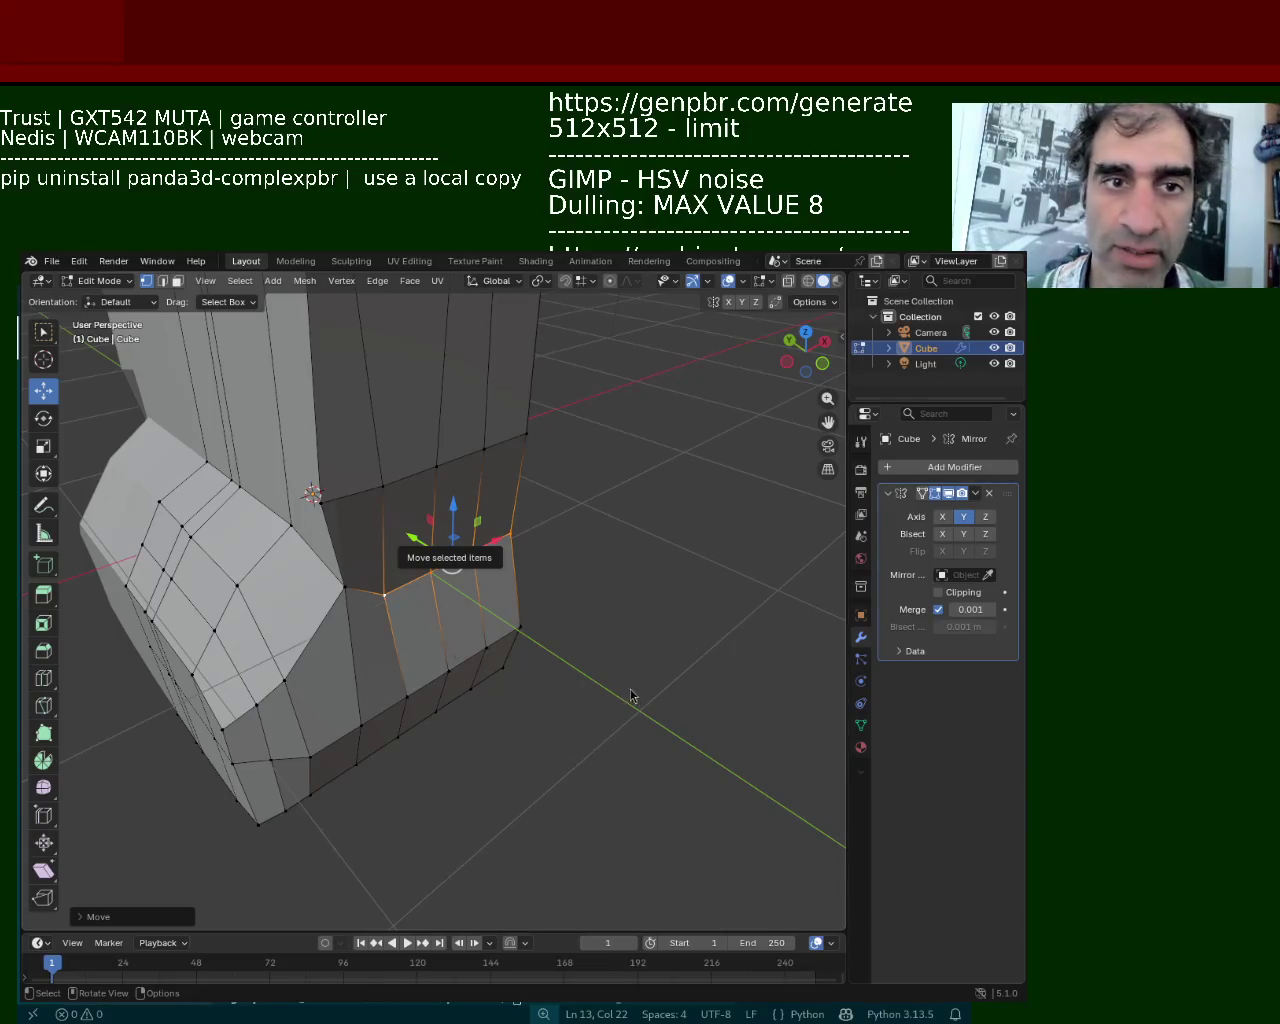
Raise the selected ledge-side edge loop along Z with the gizmo
drag(463, 511, 470, 477)
scroll(486, 470, up, 4)
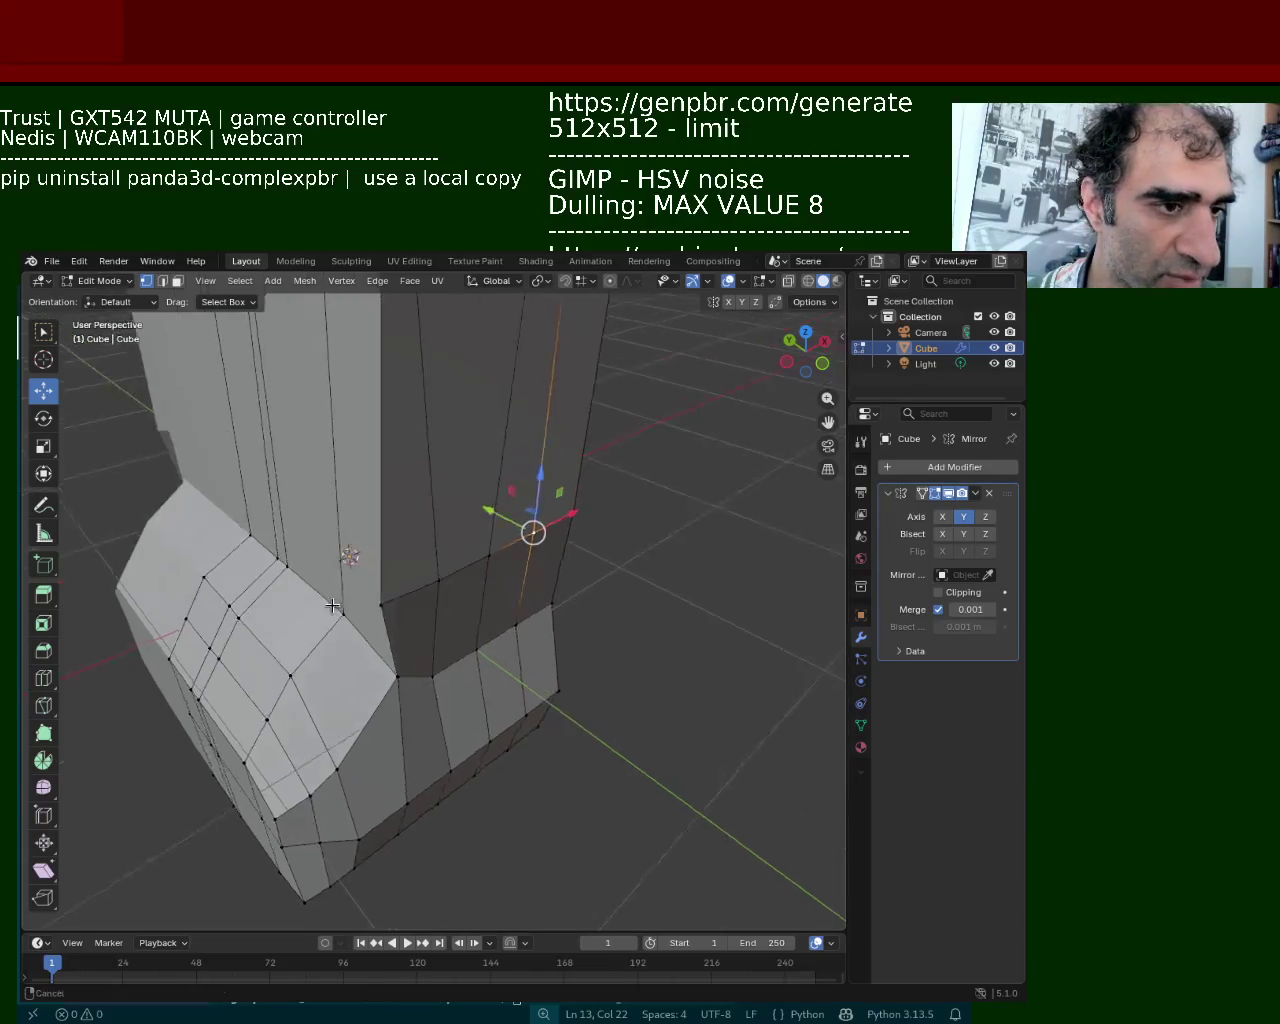
middle_drag(520, 500, 493, 538)
scroll(431, 460, down, 5)
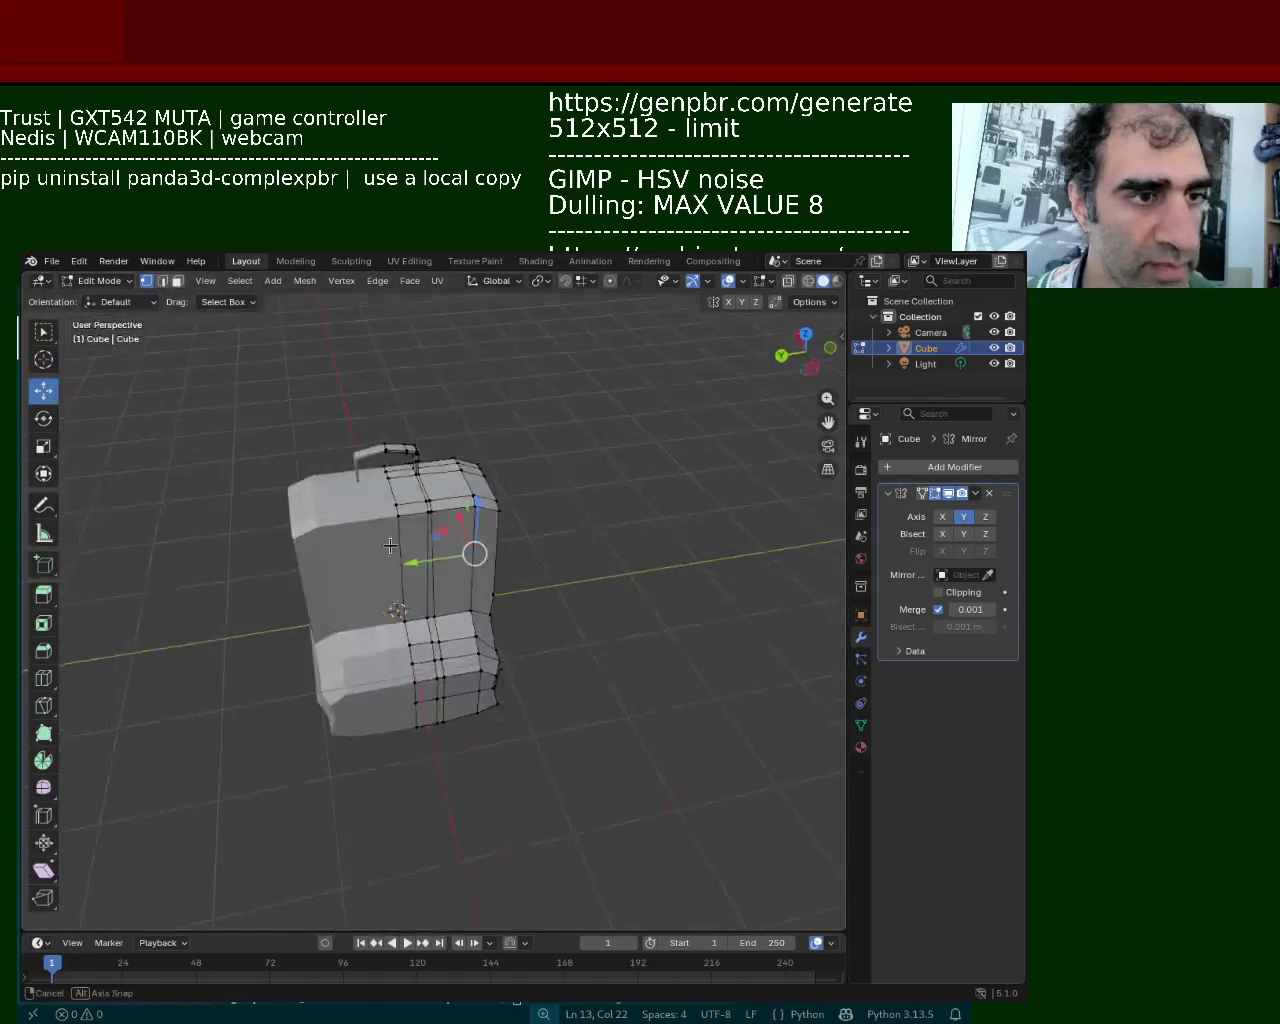
scroll(420, 480, up, 5)
middle_drag(420, 480, 389, 505)
Connect the top and lower vertices on the box side with a new edge
click(352, 407)
click(377, 637)
key(ctrl+e)
click(375, 550)
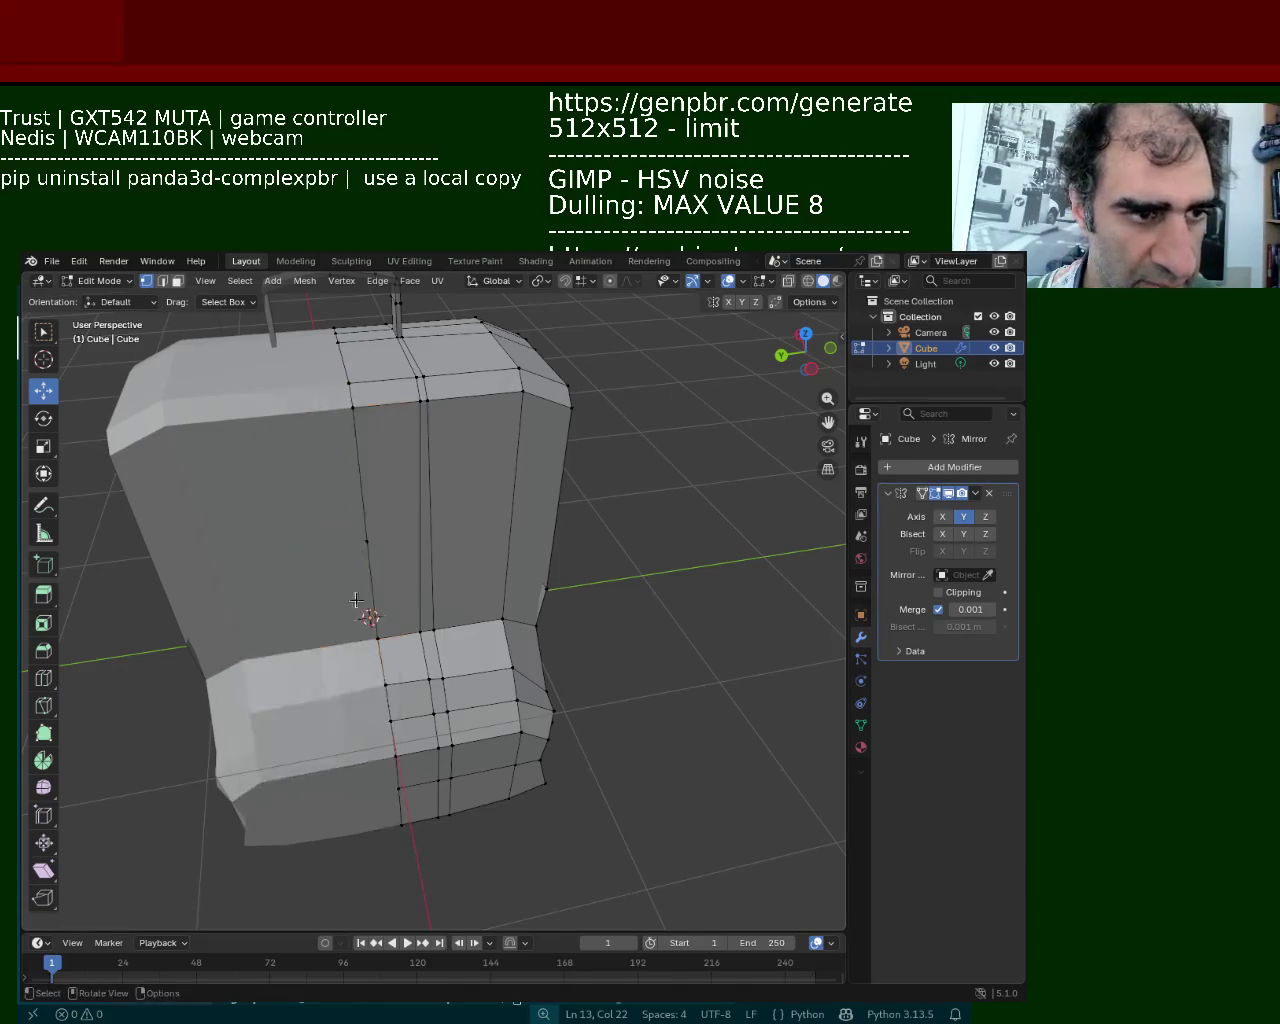
Select the two vertical edges, clear the selection and pick a ledge vertex
click(375, 550)
shift+click(544, 596)
middle_drag(544, 596, 371, 523)
key(alt+a)
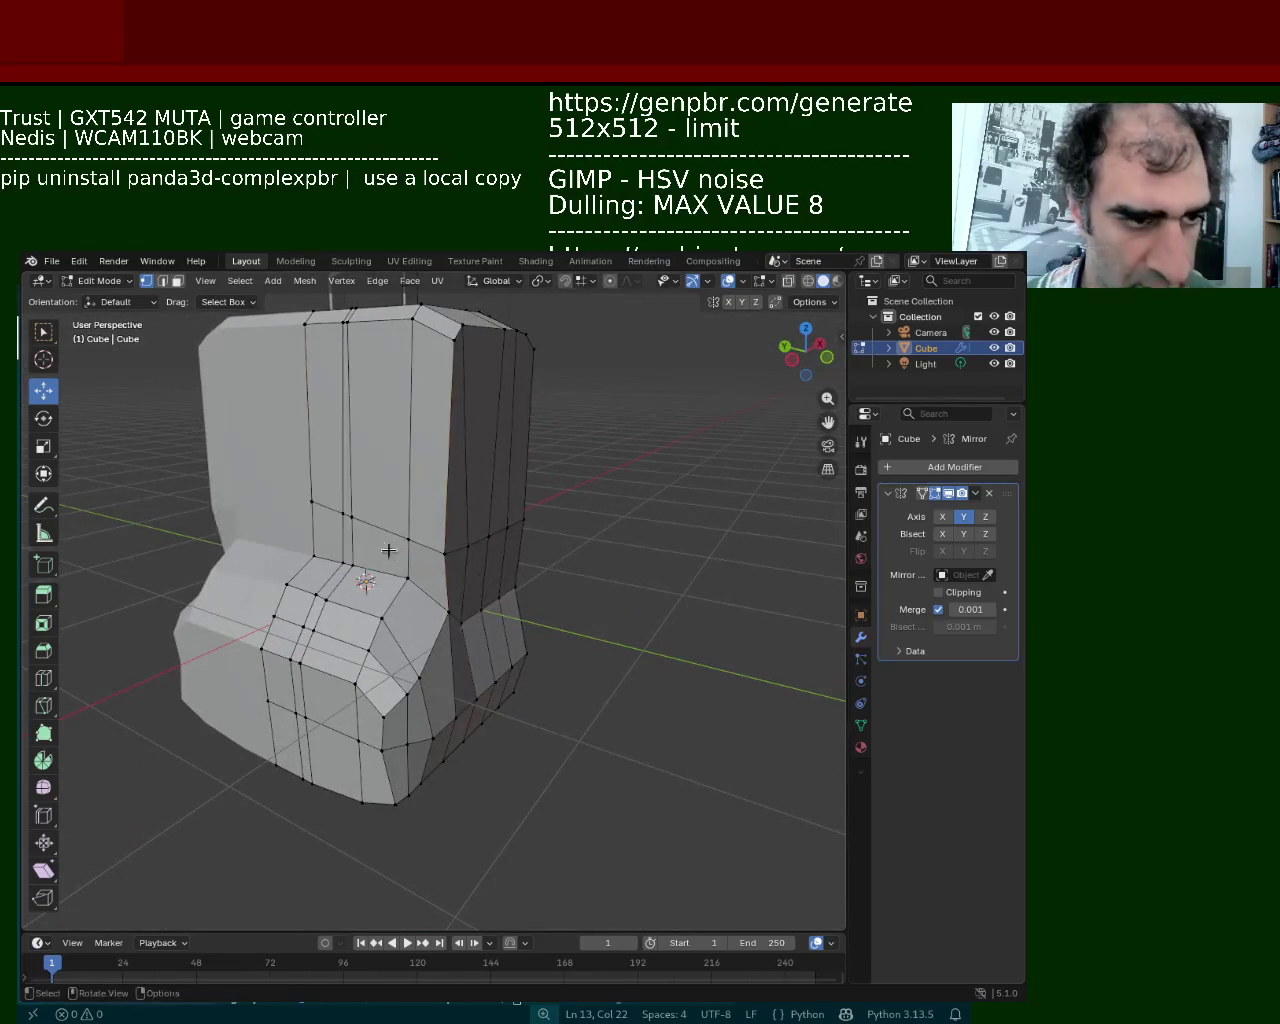
click(311, 502)
middle_drag(311, 502, 471, 566)
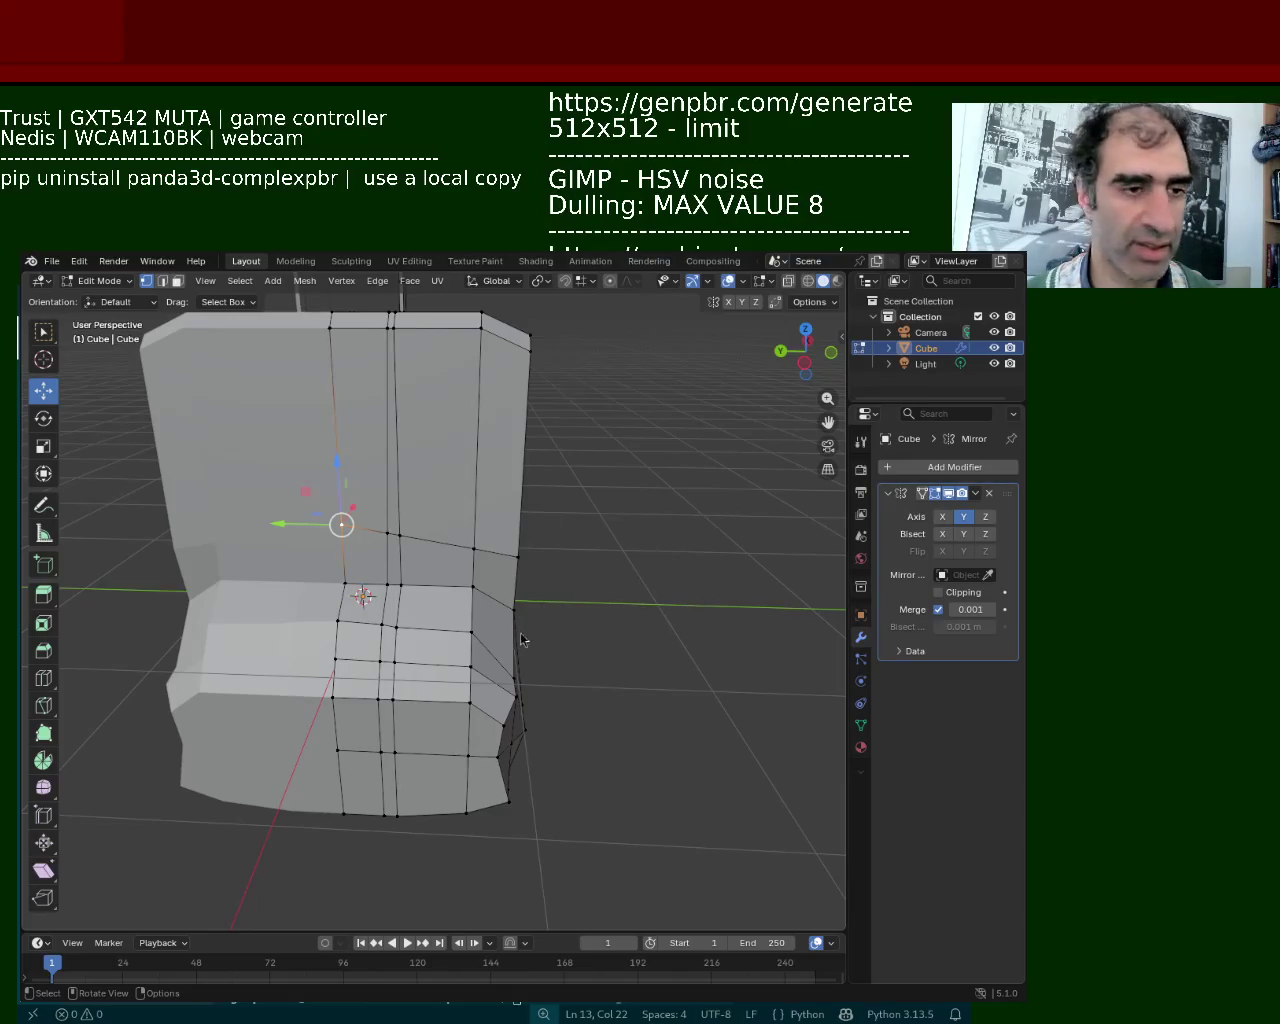
mouse_move(496, 633)
middle_down()
mouse_move(334, 491)
mouse_move(357, 528)
mouse_move(405, 470)
mouse_move(391, 425)
mouse_move(491, 529)
middle_up()
Move a box vertex about 0.11 m along X
click(343, 514)
key(g)
key(x)
click(431, 524)
Select the top-corner vertex, then the left vertical edge loop on the box
click(391, 425)
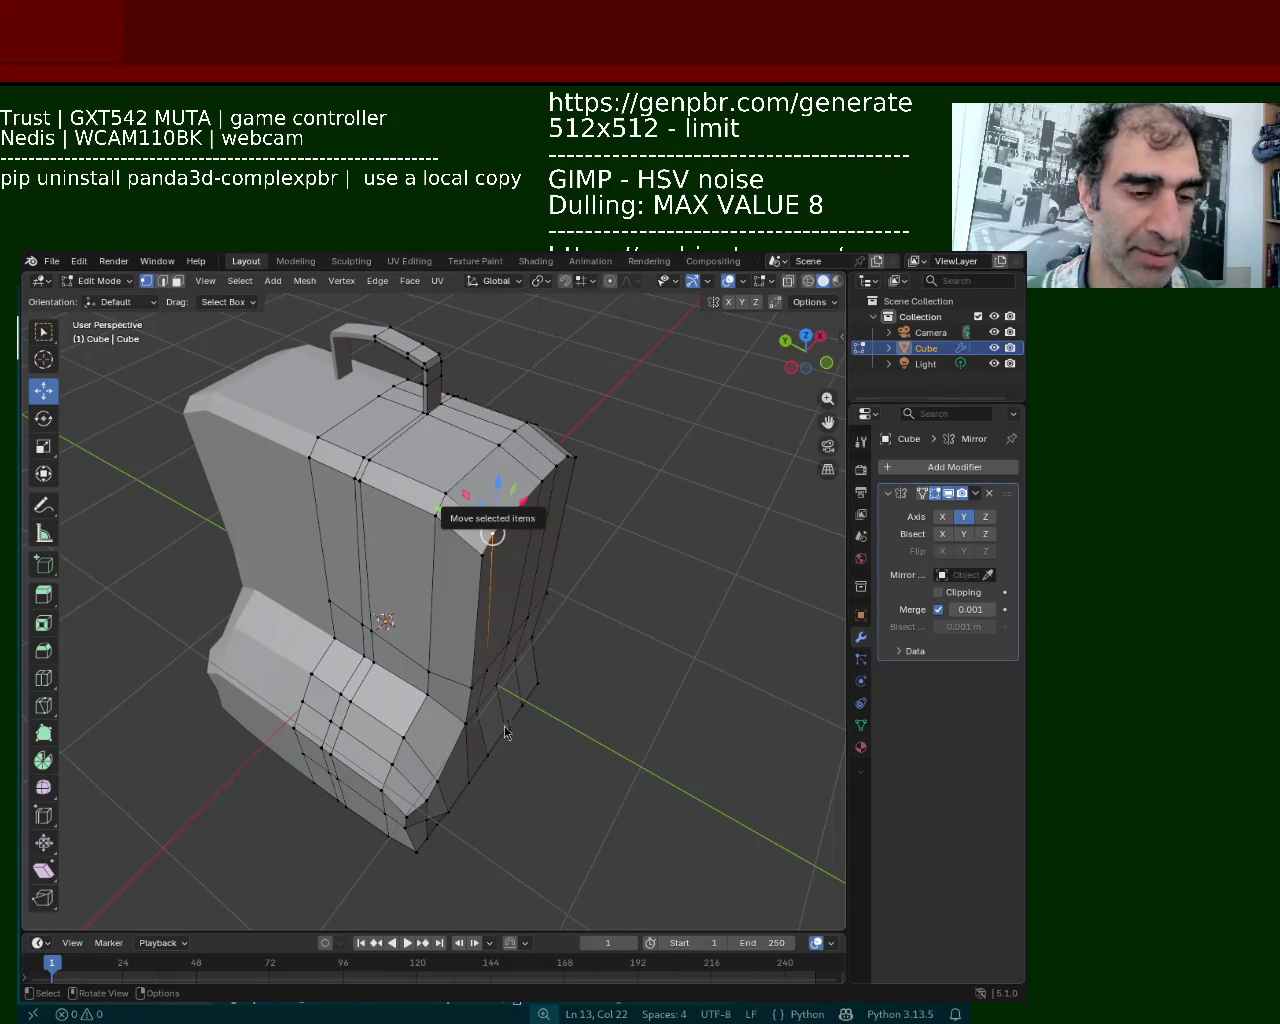
middle_drag(444, 570, 443, 443)
mouse_move(415, 505)
middle_down()
mouse_move(370, 550)
mouse_move(430, 560)
mouse_move(480, 488)
middle_up()
alt+click(470, 776)
alt+shift+click(378, 567)
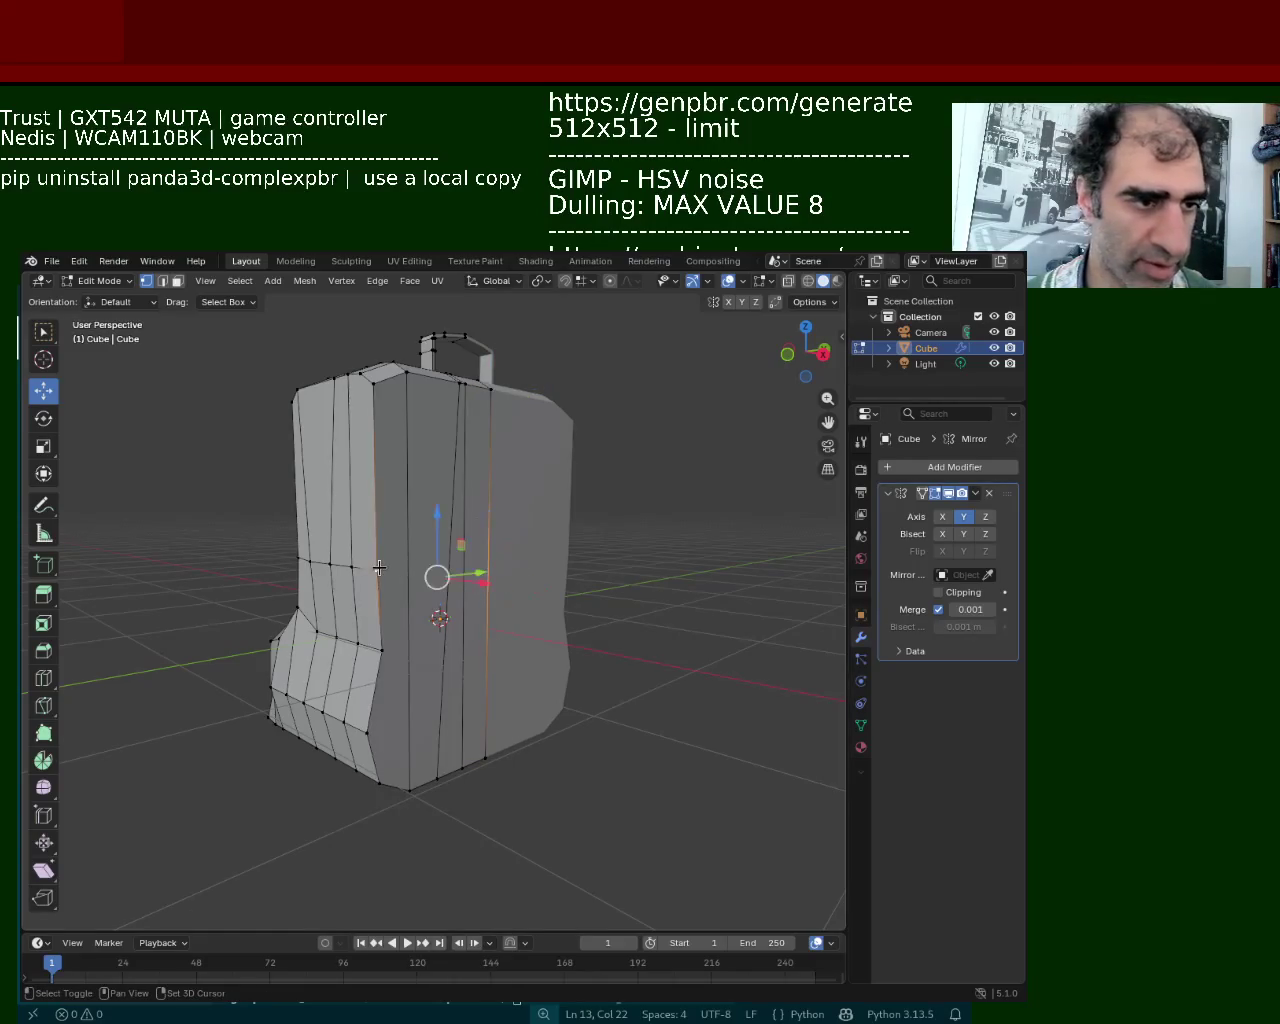
alt+click(379, 567)
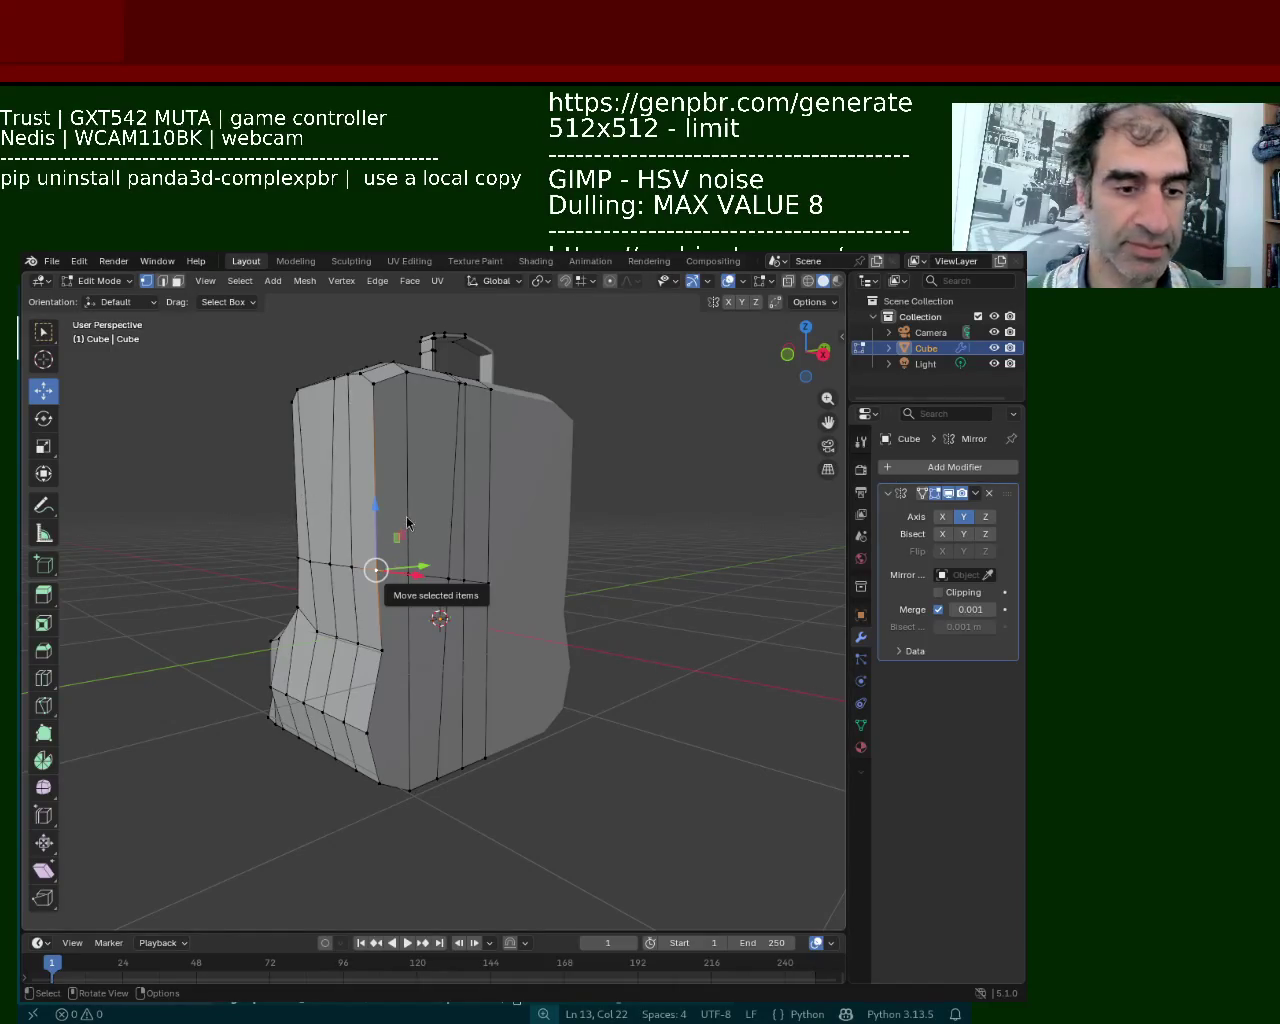
Slide the right vertical edge loop sideways and add three more front edge loops to the selection
alt+click(484, 600)
middle_drag(434, 576, 457, 625)
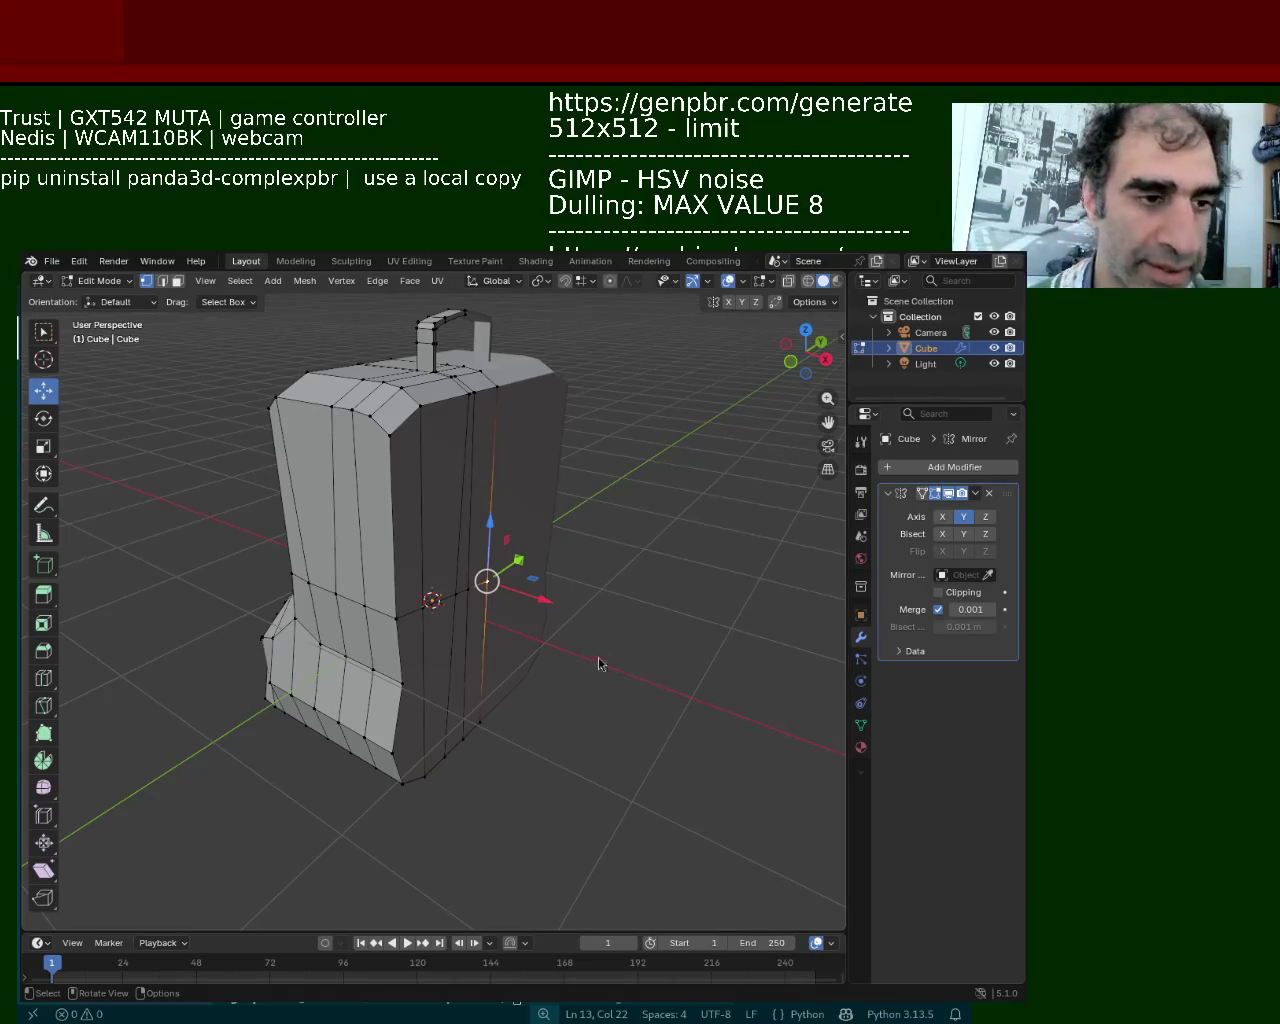
drag(487, 581, 458, 598)
alt+shift+click(470, 600)
alt+shift+click(487, 610)
alt+shift+click(426, 610)
Slide a horizontal row of vertices along X to even out the front panels
alt+click(471, 600)
key(g)
key(x)
click(538, 619)
middle_drag(538, 619, 386, 636)
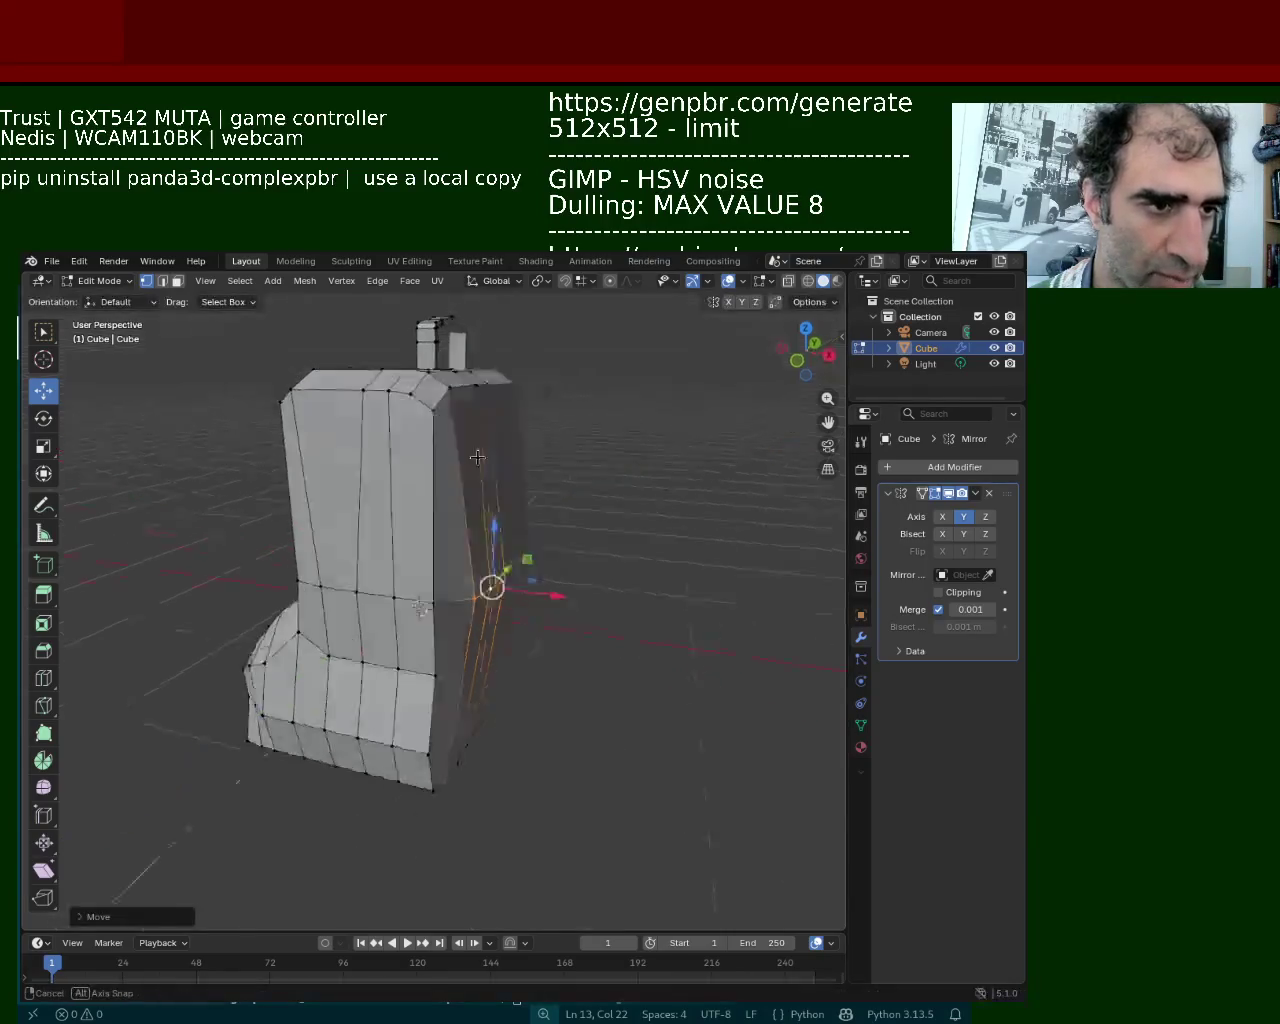
Select the side's vertical edge loop and the ledge's lower corner vertices, trying an X move that is cancelled
alt+click(386, 636)
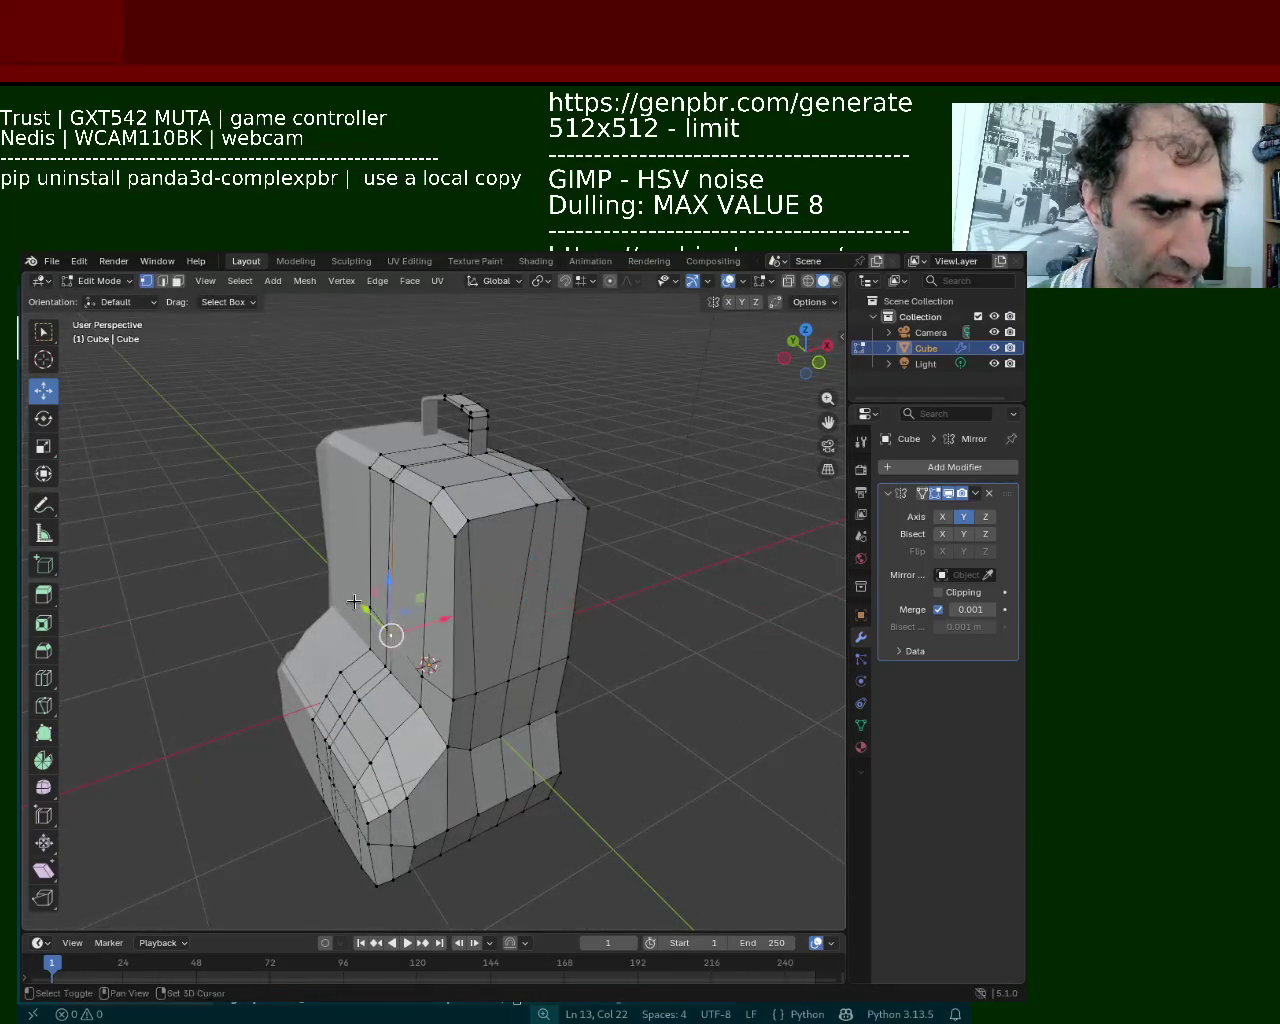
mouse_move(440, 680)
mouse_down()
mouse_move(352, 593)
mouse_move(388, 614)
mouse_up()
key(g)
key(x)
key(Escape)
Slide a side vertical edge loop along X to its new position
alt+click(376, 615)
key(g)
key(x)
key(Escape)
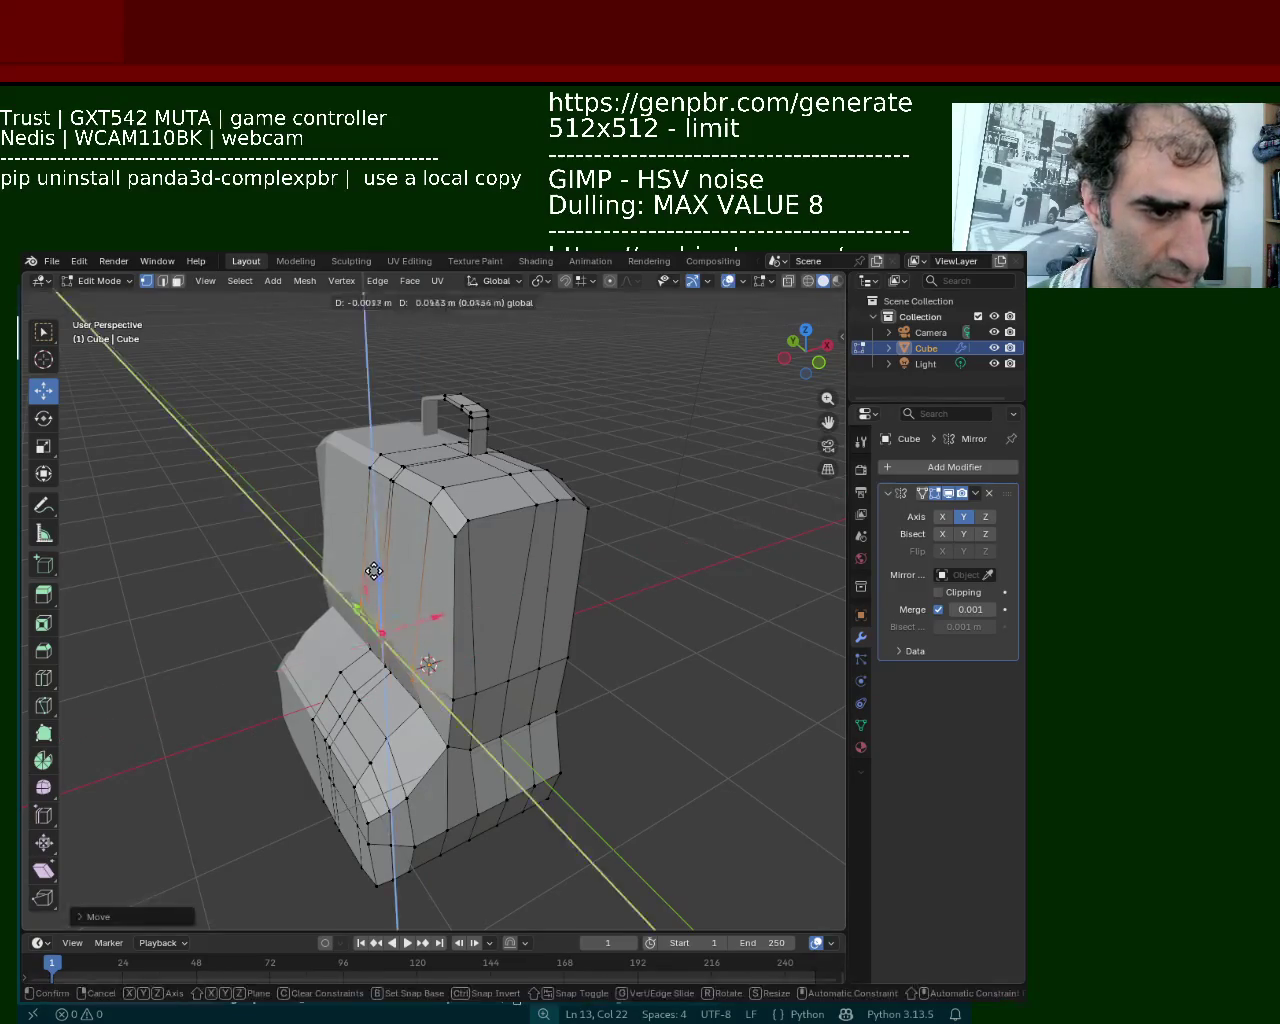
key(g)
key(x)
click(386, 529)
mouse_move(386, 529)
middle_down()
mouse_move(557, 477)
mouse_move(363, 670)
mouse_move(422, 607)
middle_up()
scroll(557, 477, down, 5)
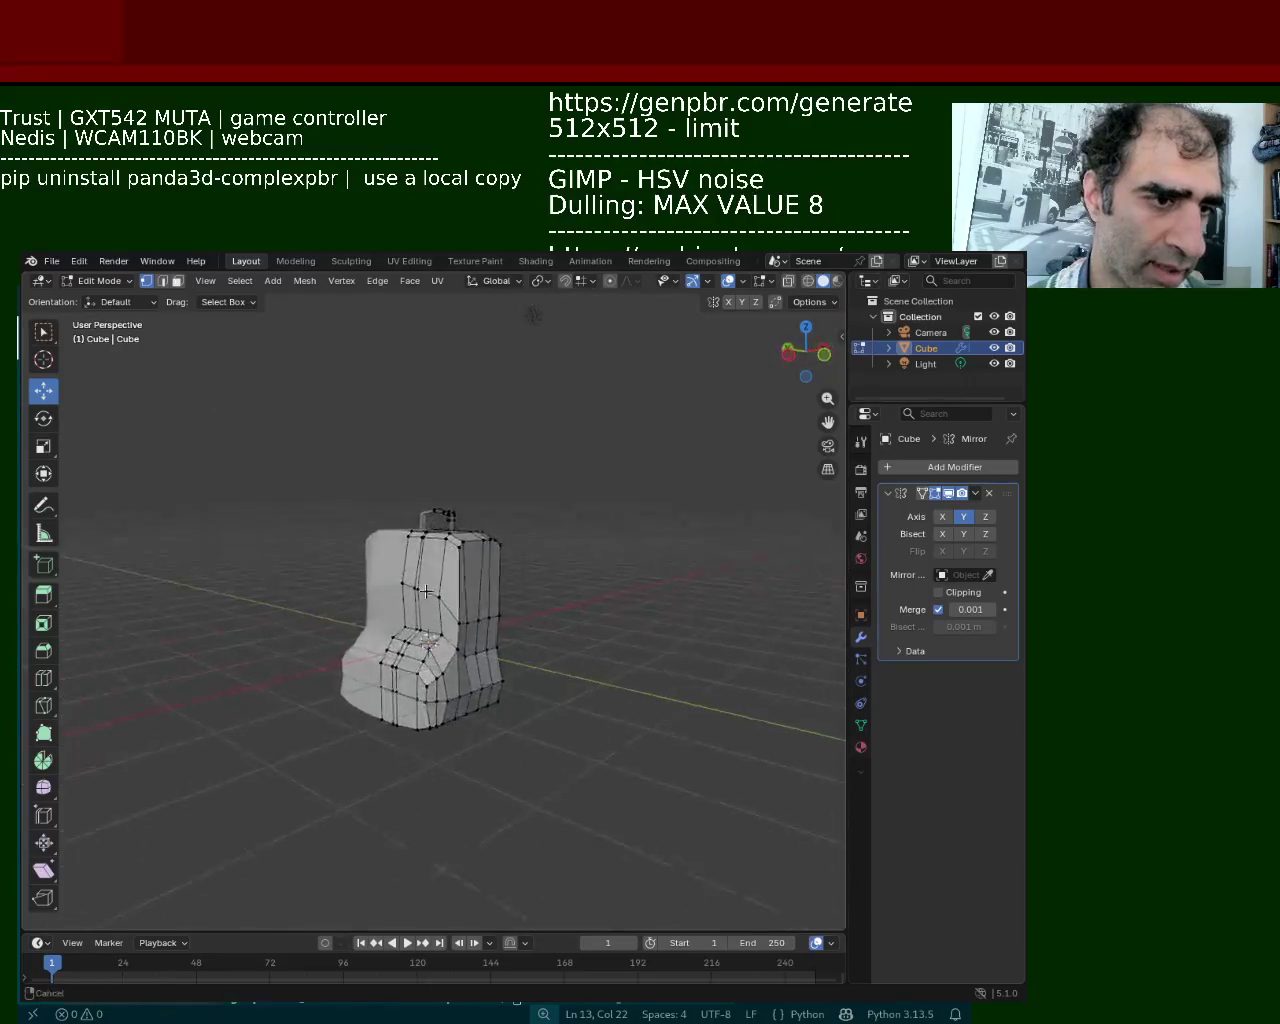
Slide the lid vertex beside the handle's leg along Y to form a slanted facet
scroll(422, 607, up, 2)
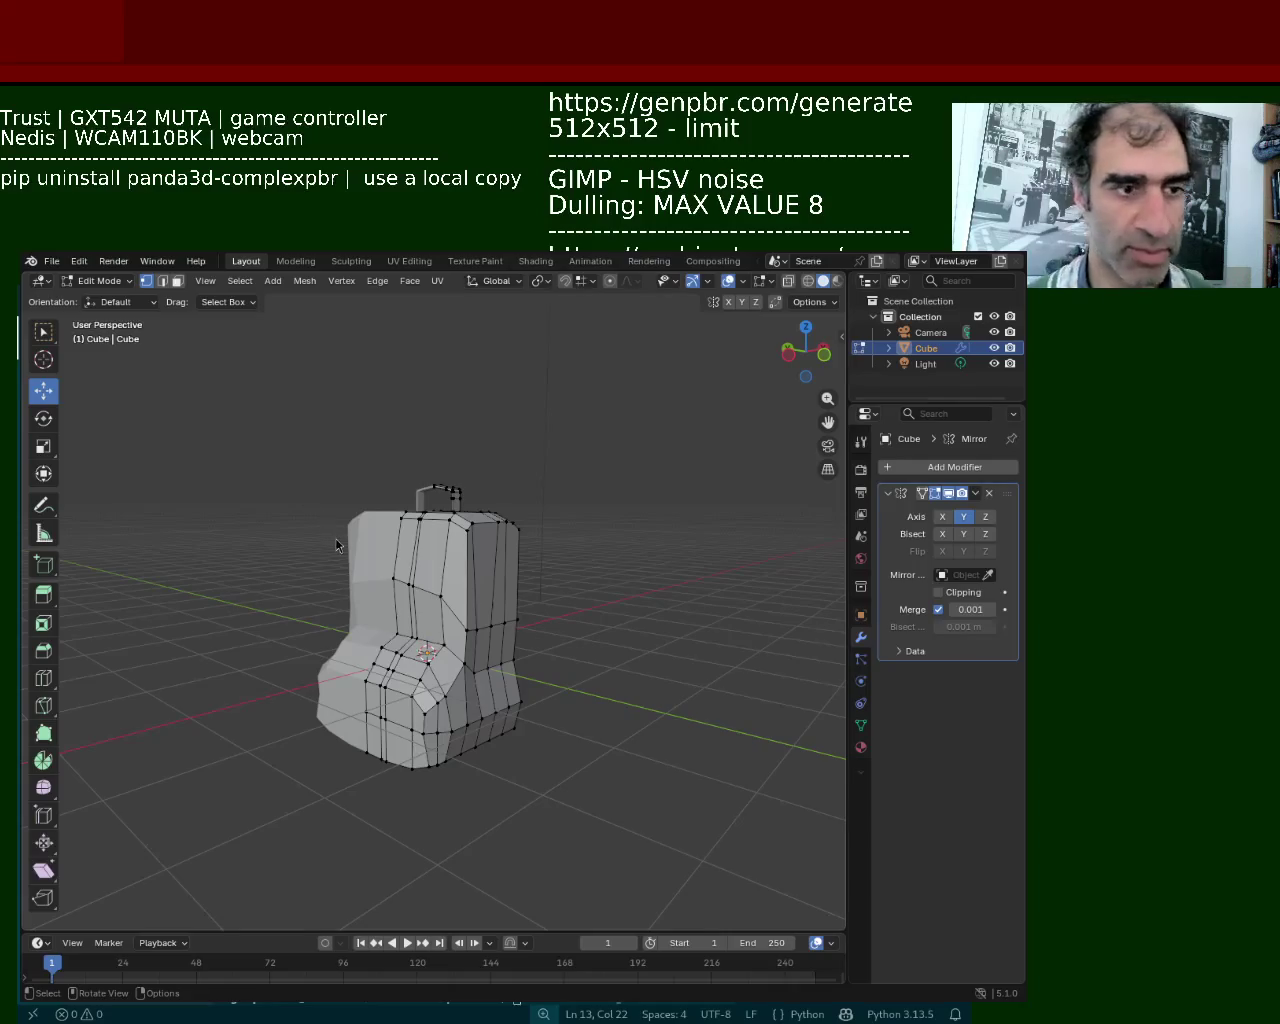
scroll(447, 692, up, 3)
mouse_move(447, 692)
middle_down()
mouse_move(429, 605)
mouse_move(464, 505)
mouse_move(311, 500)
mouse_move(334, 706)
mouse_move(309, 766)
mouse_move(343, 556)
mouse_move(214, 528)
mouse_move(262, 505)
mouse_move(274, 479)
middle_up()
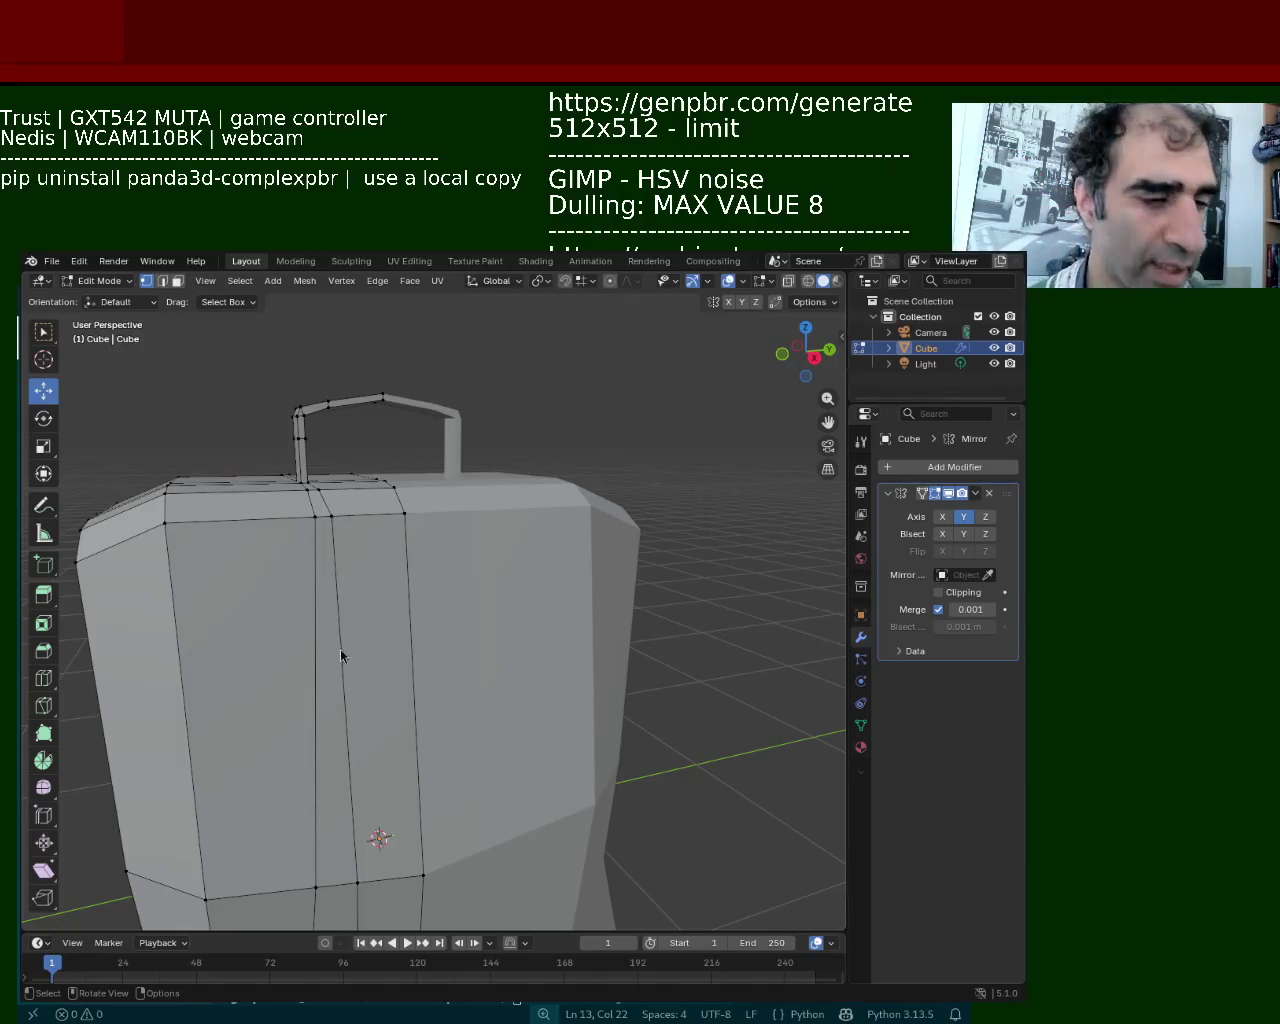
mouse_move(324, 536)
middle_down()
mouse_move(324, 548)
mouse_move(280, 530)
middle_up()
click(320, 529)
drag(355, 530, 387, 500)
click(385, 500)
mouse_move(330, 514)
middle_down()
mouse_move(432, 560)
mouse_move(490, 570)
mouse_move(525, 558)
middle_up()
Slide two top vertices beside the handle base along Y
click(478, 570)
click(538, 575)
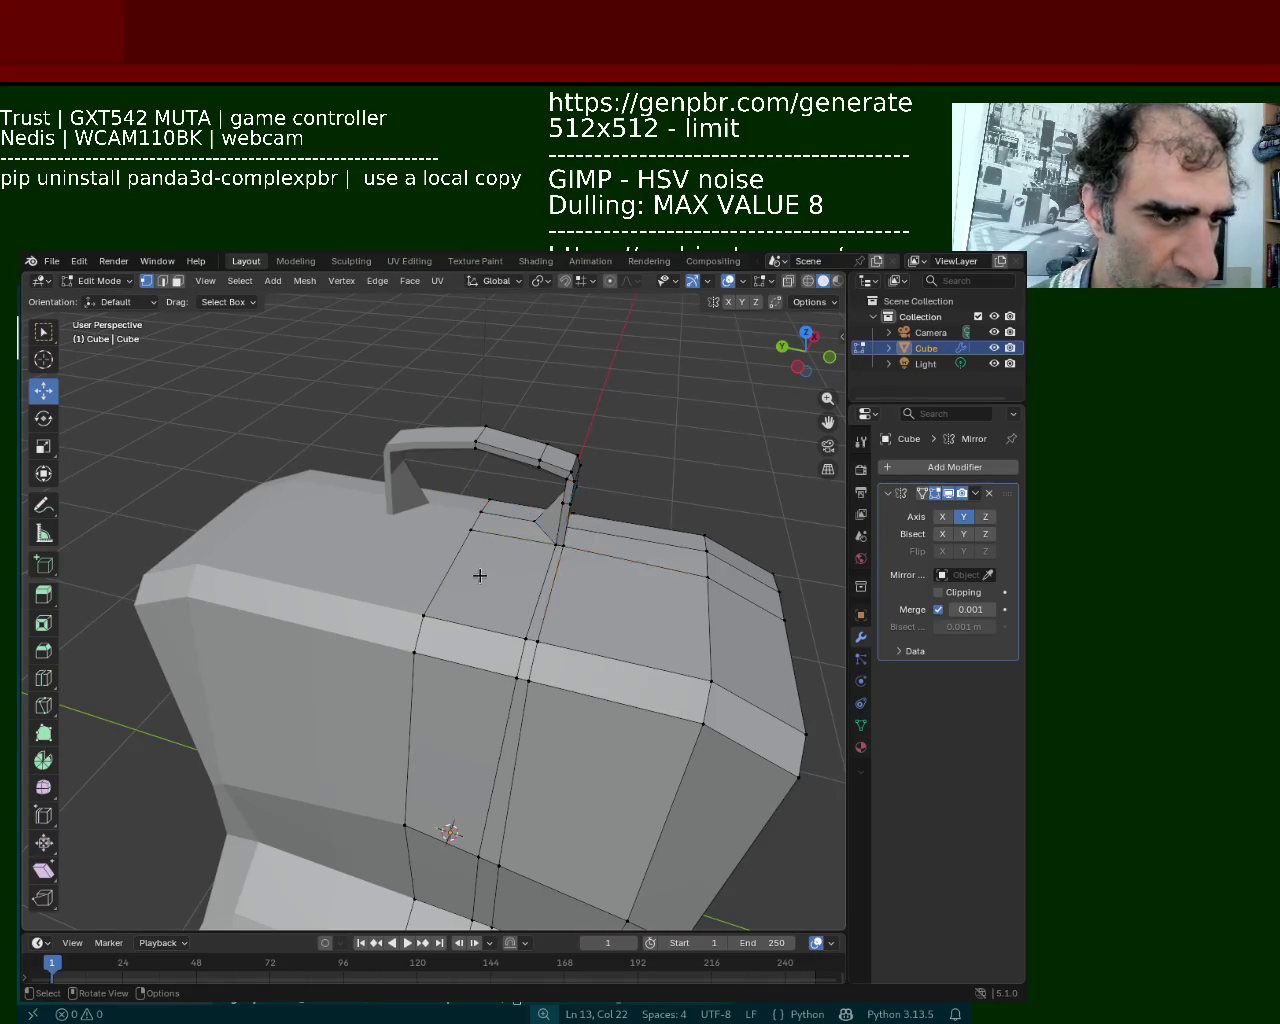
mouse_move(491, 551)
mouse_down()
mouse_move(531, 536)
mouse_move(517, 536)
mouse_up()
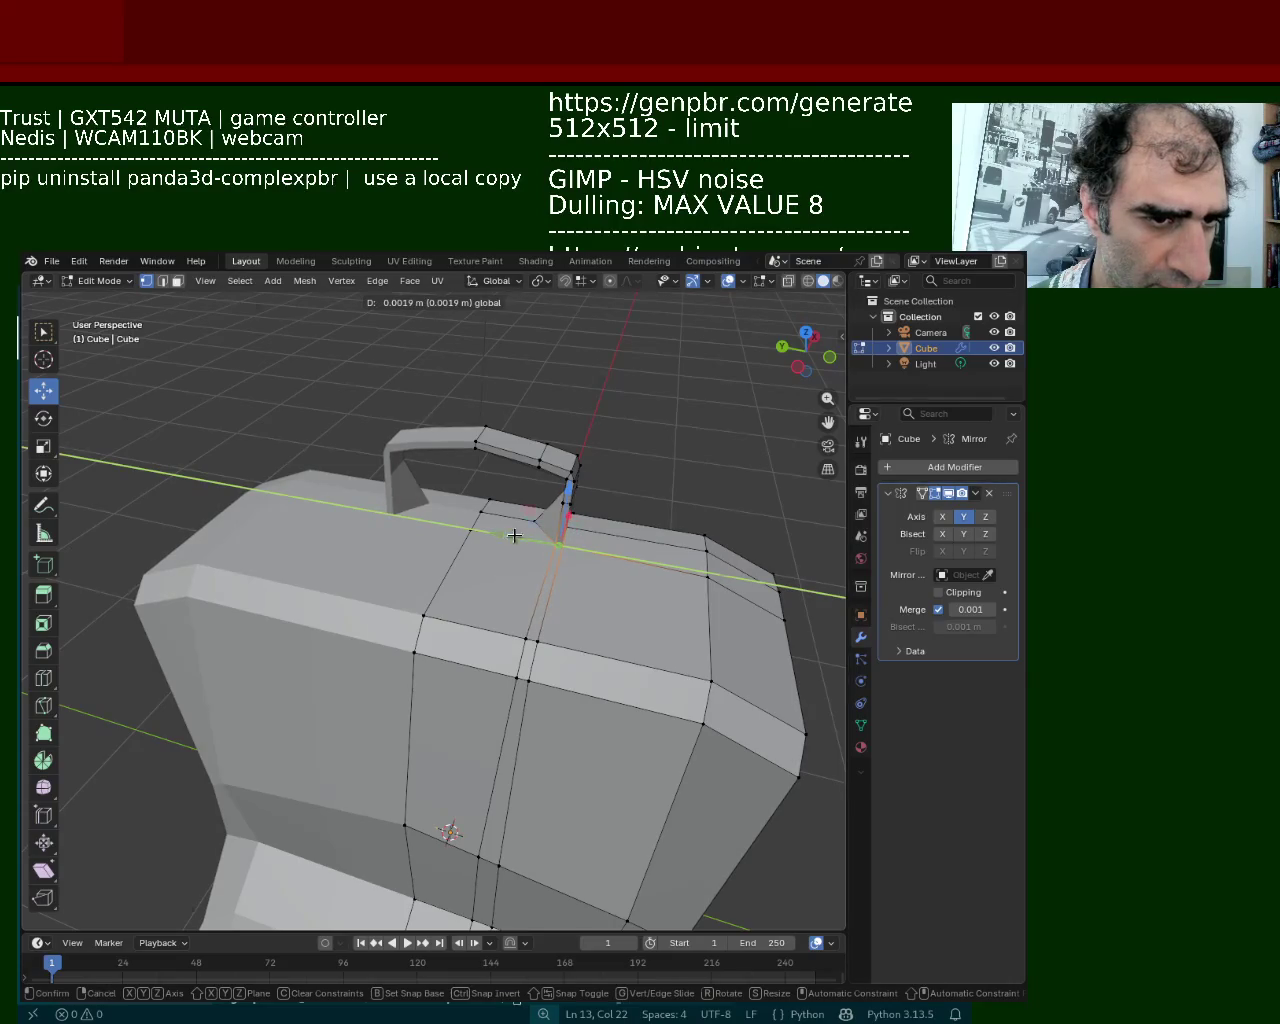
click(515, 536)
middle_drag(515, 536, 289, 510)
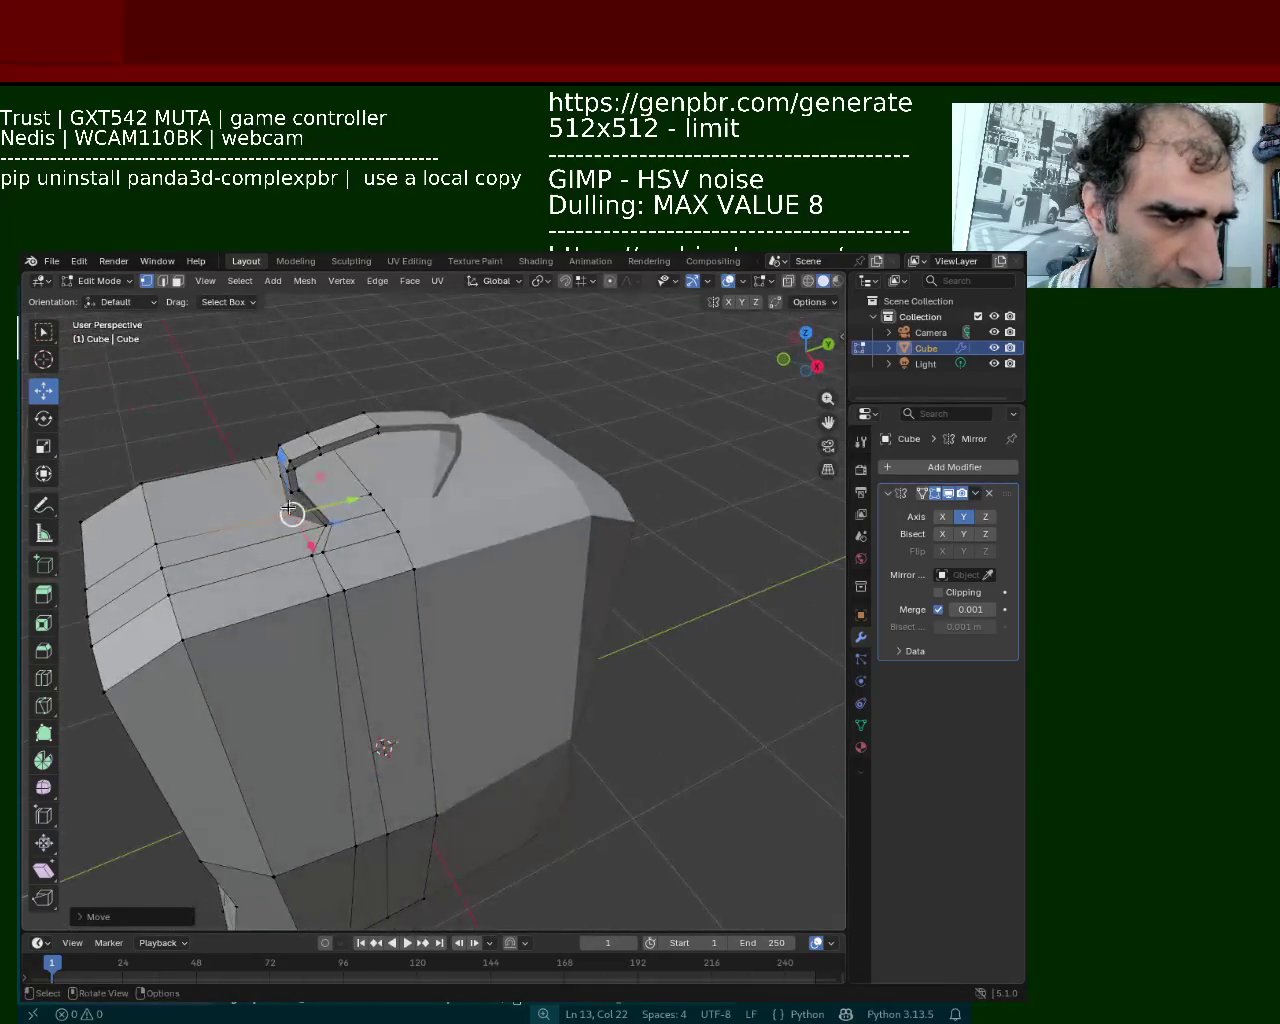
Slide the handle-foot edge along Y and nudge it slightly into the lid
shift+click(296, 490)
mouse_move(343, 505)
middle_down()
mouse_move(446, 500)
mouse_move(357, 555)
mouse_move(342, 530)
middle_up()
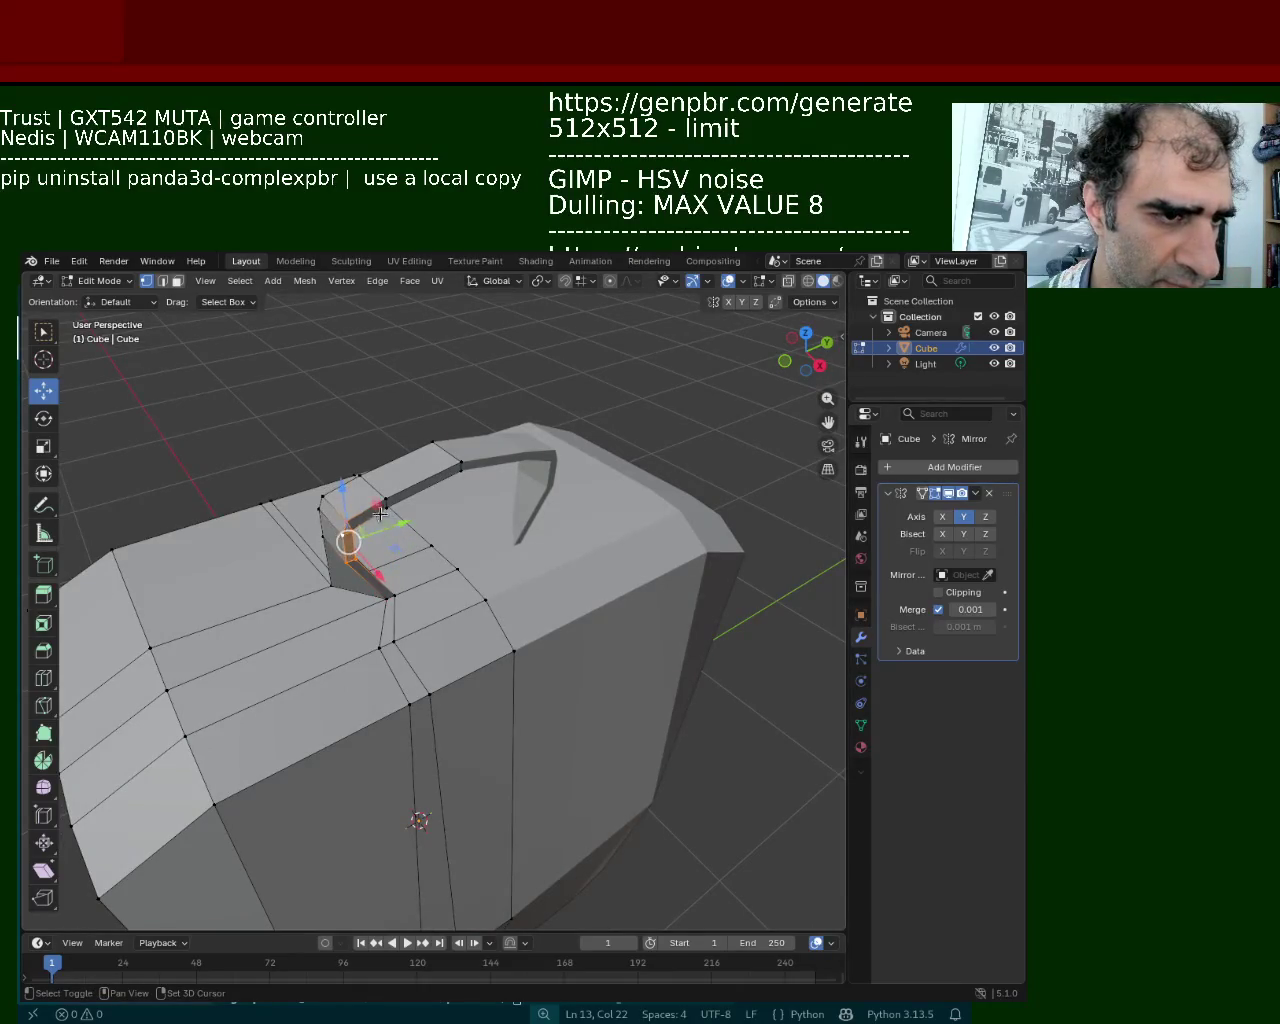
shift+click(384, 503)
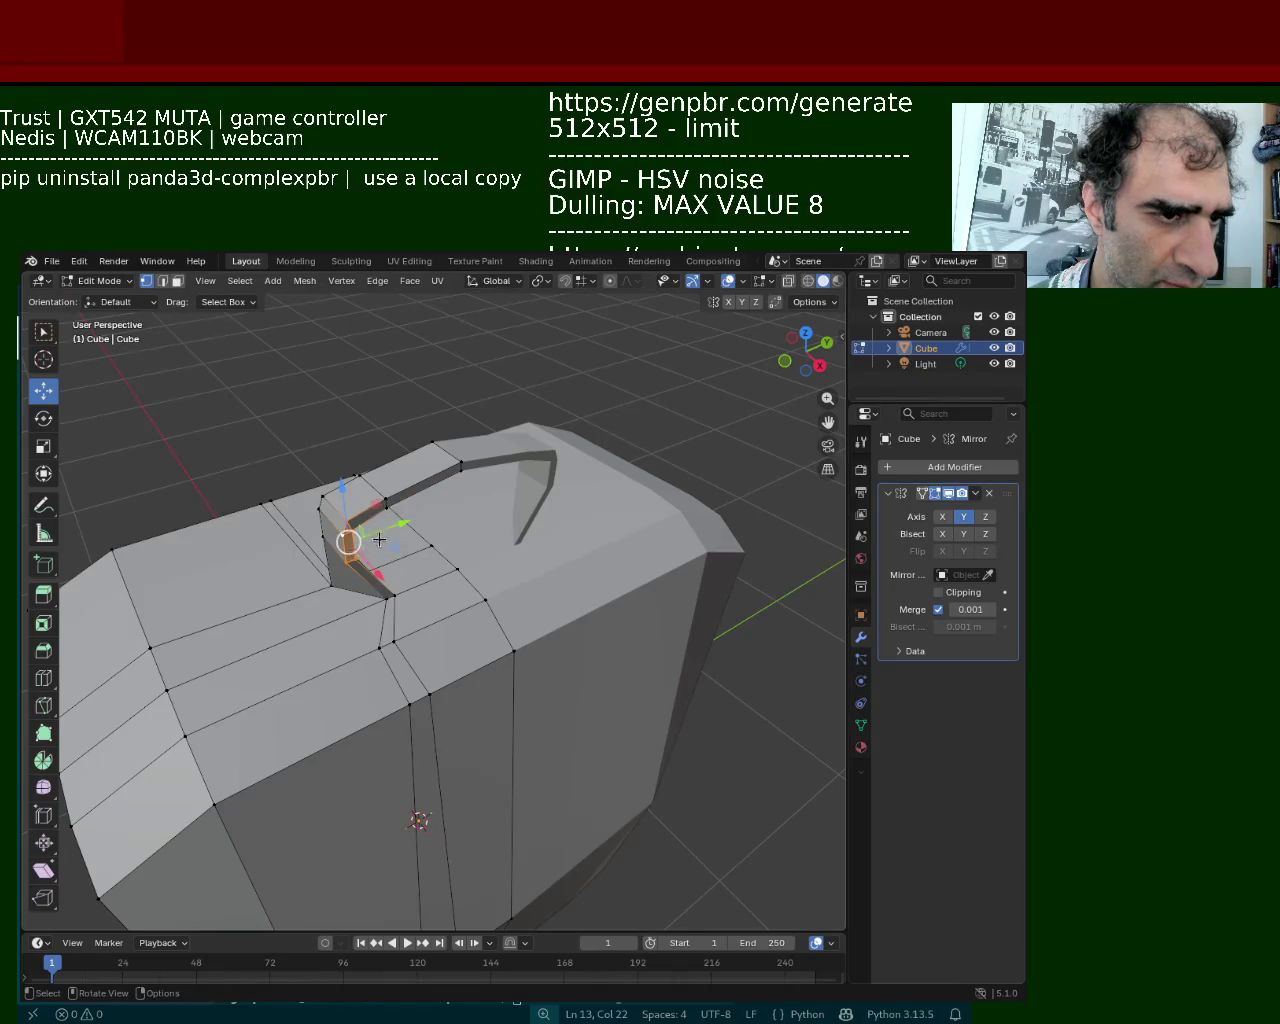
drag(406, 530, 436, 514)
middle_drag(436, 514, 481, 552)
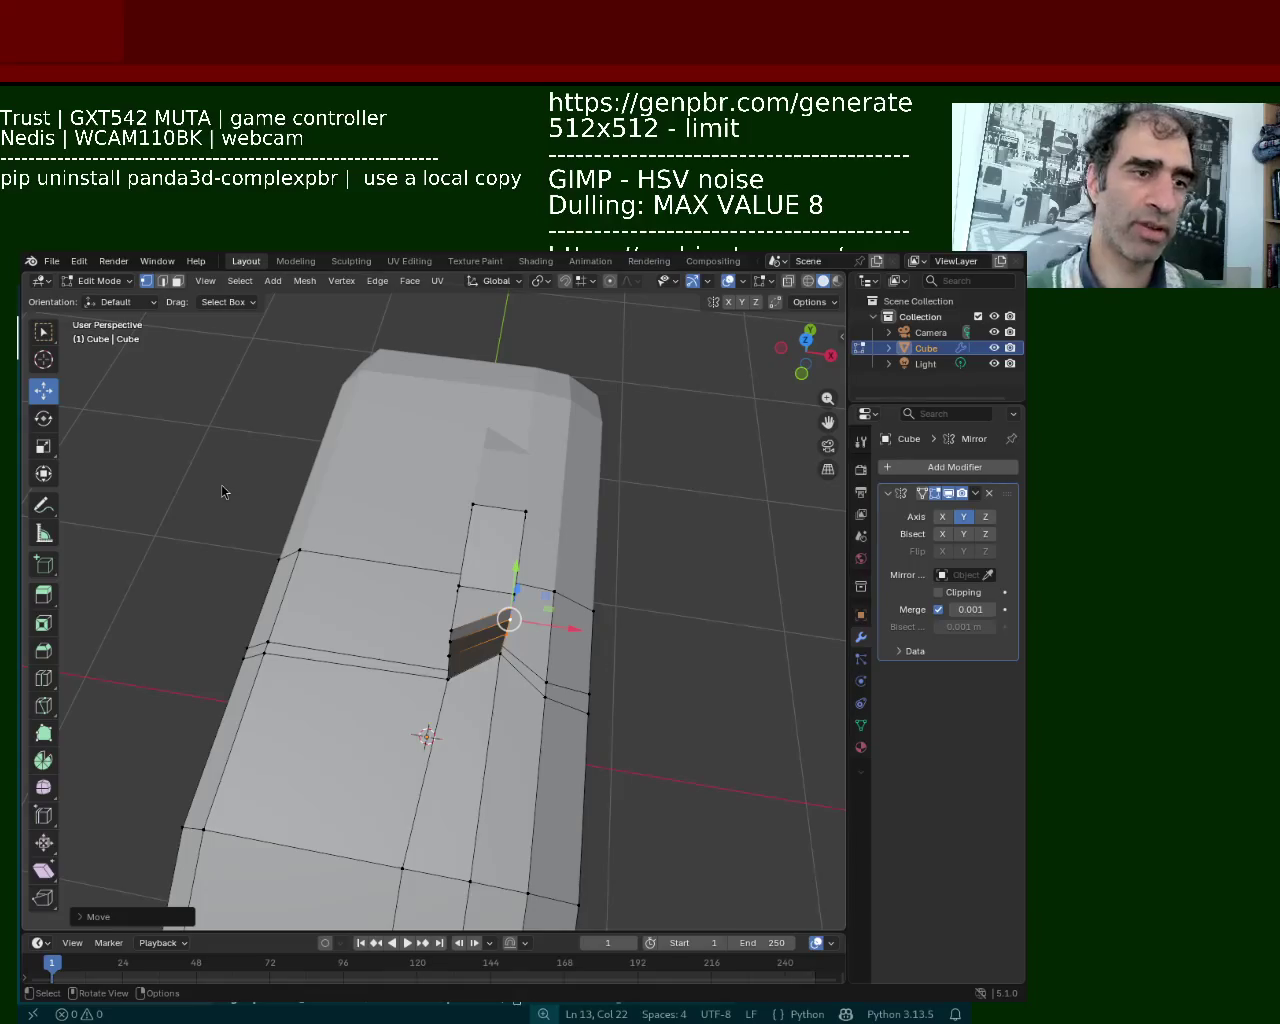
mouse_move(344, 643)
middle_down()
mouse_move(294, 531)
mouse_move(280, 578)
middle_up()
drag(397, 554, 413, 559)
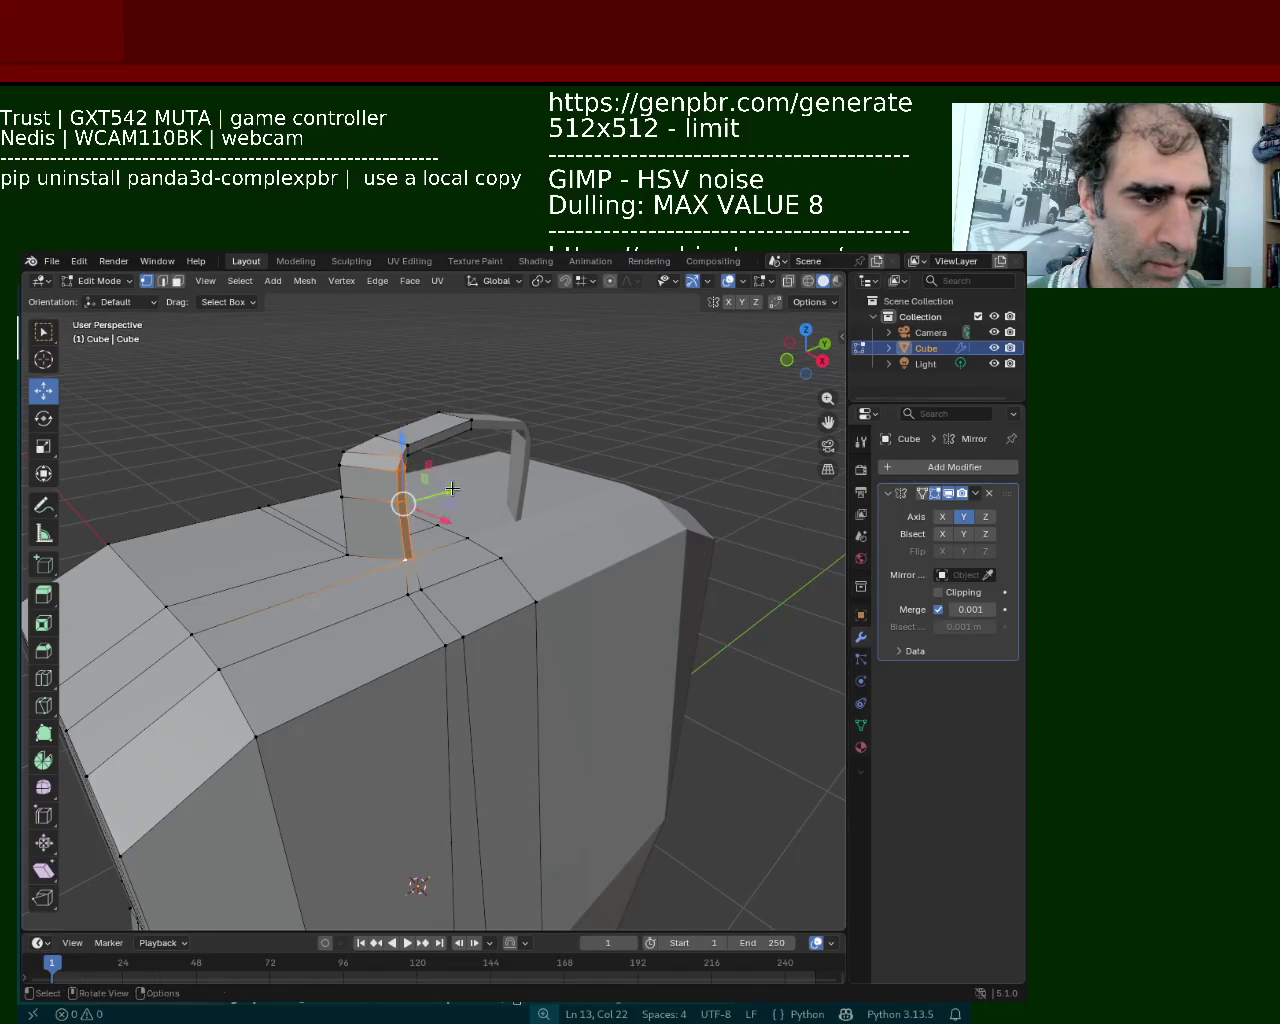
Move the handle leg's foot edge along Y in two passes
key(g)
key(y)
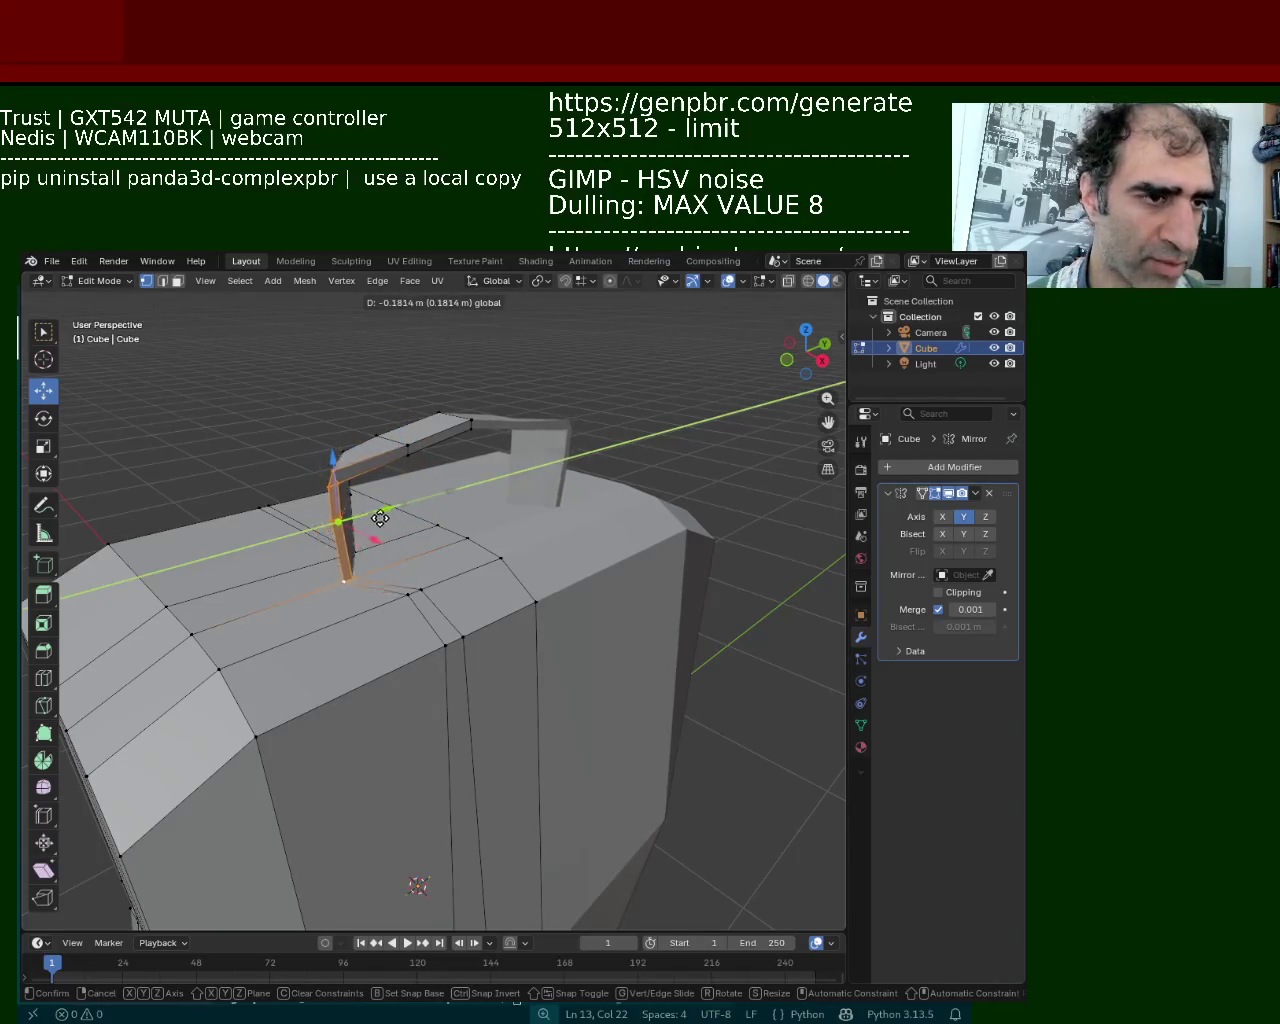
click(370, 518)
mouse_move(370, 518)
middle_down()
mouse_move(602, 494)
mouse_move(453, 564)
middle_up()
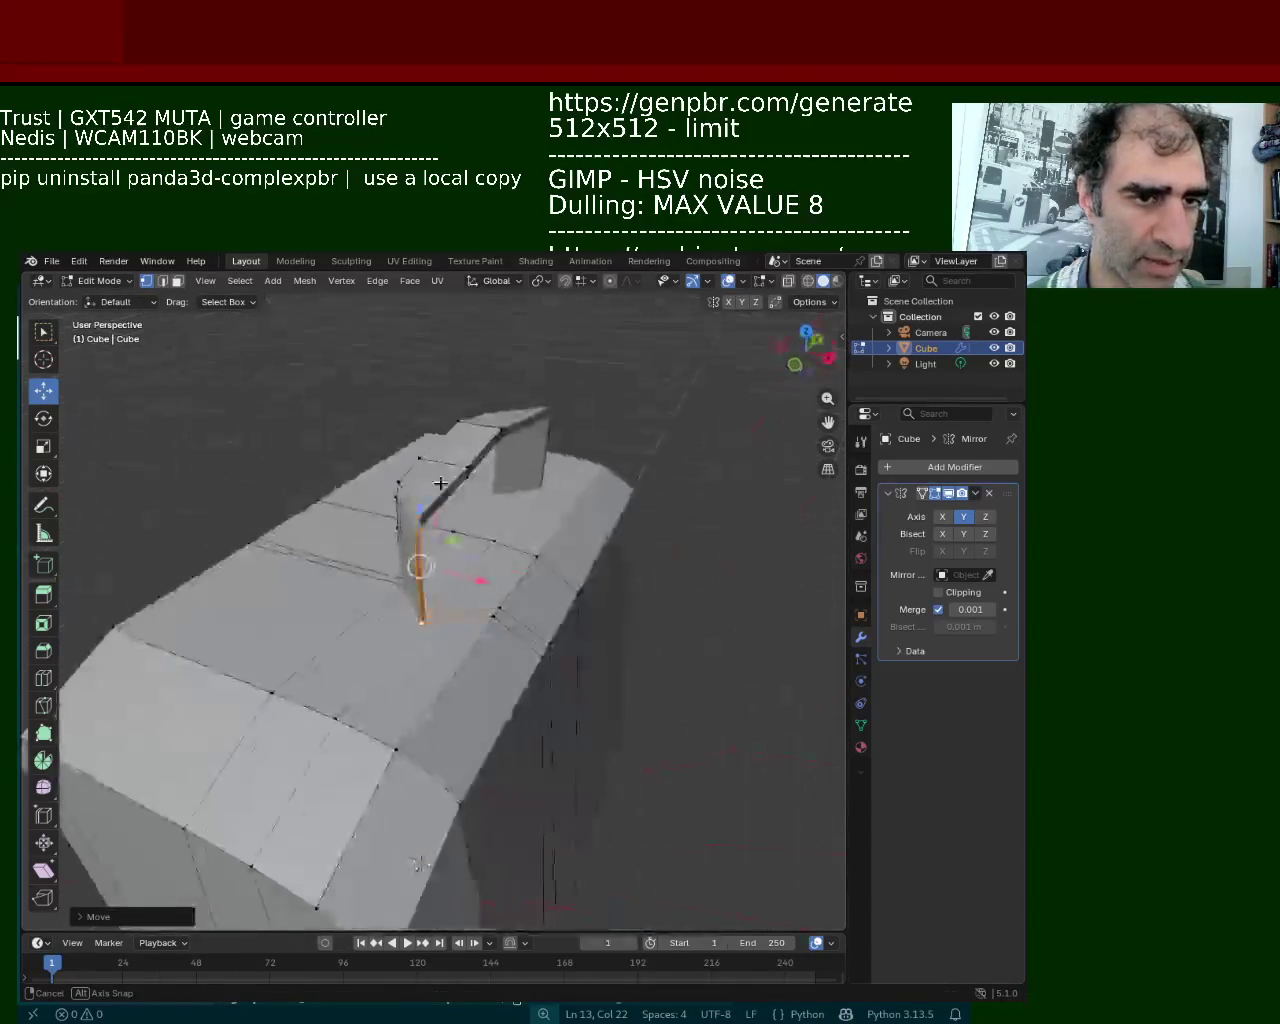
drag(447, 549, 459, 531)
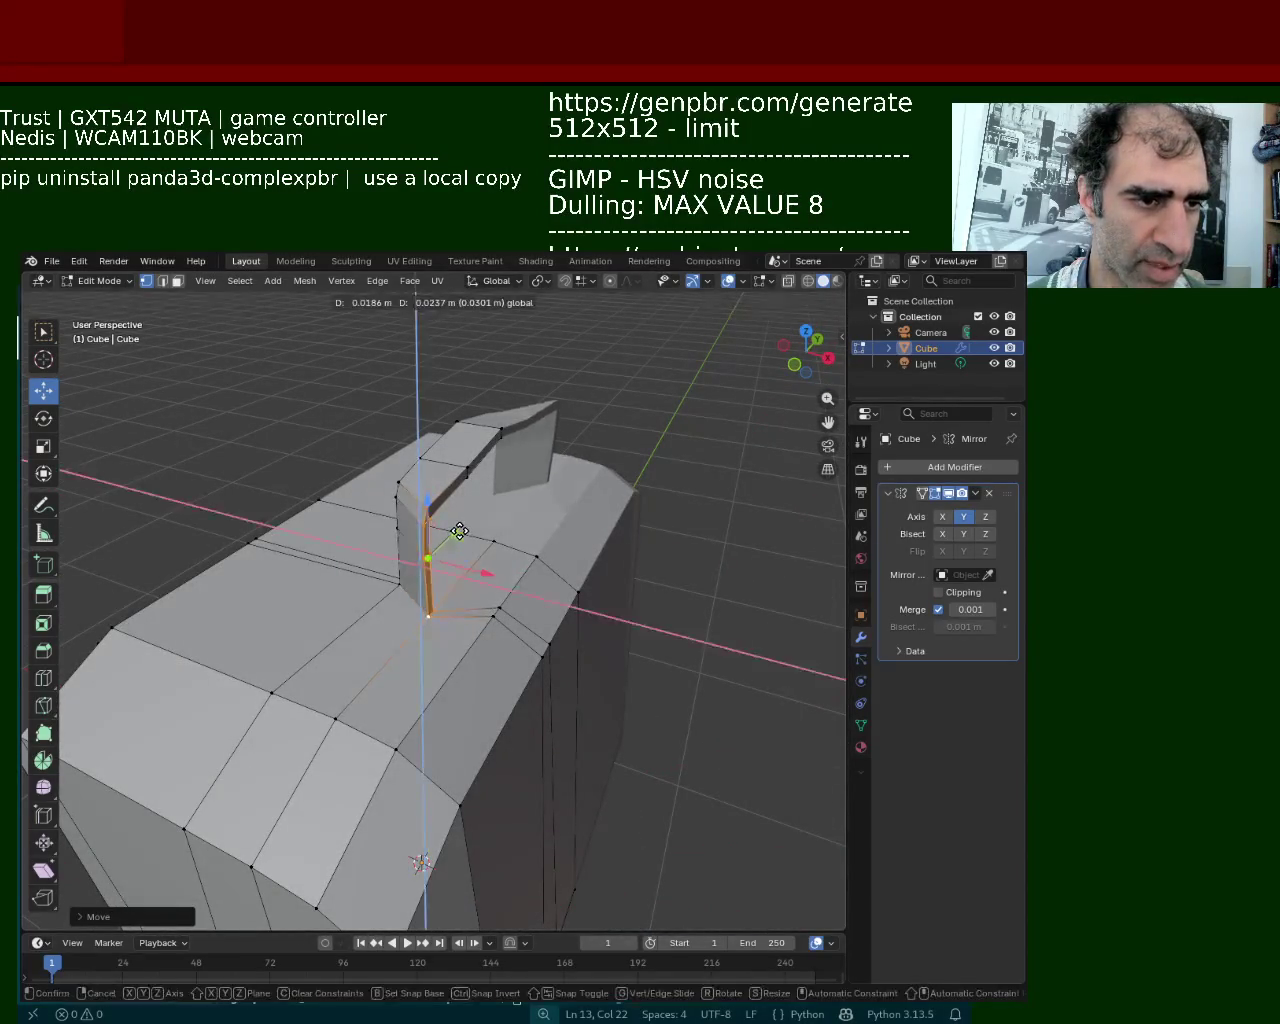
mouse_move(459, 531)
middle_down()
mouse_move(346, 523)
mouse_move(384, 510)
middle_up()
key(y)
click(364, 515)
Raise another edge of the handle leg along Z
click(385, 510)
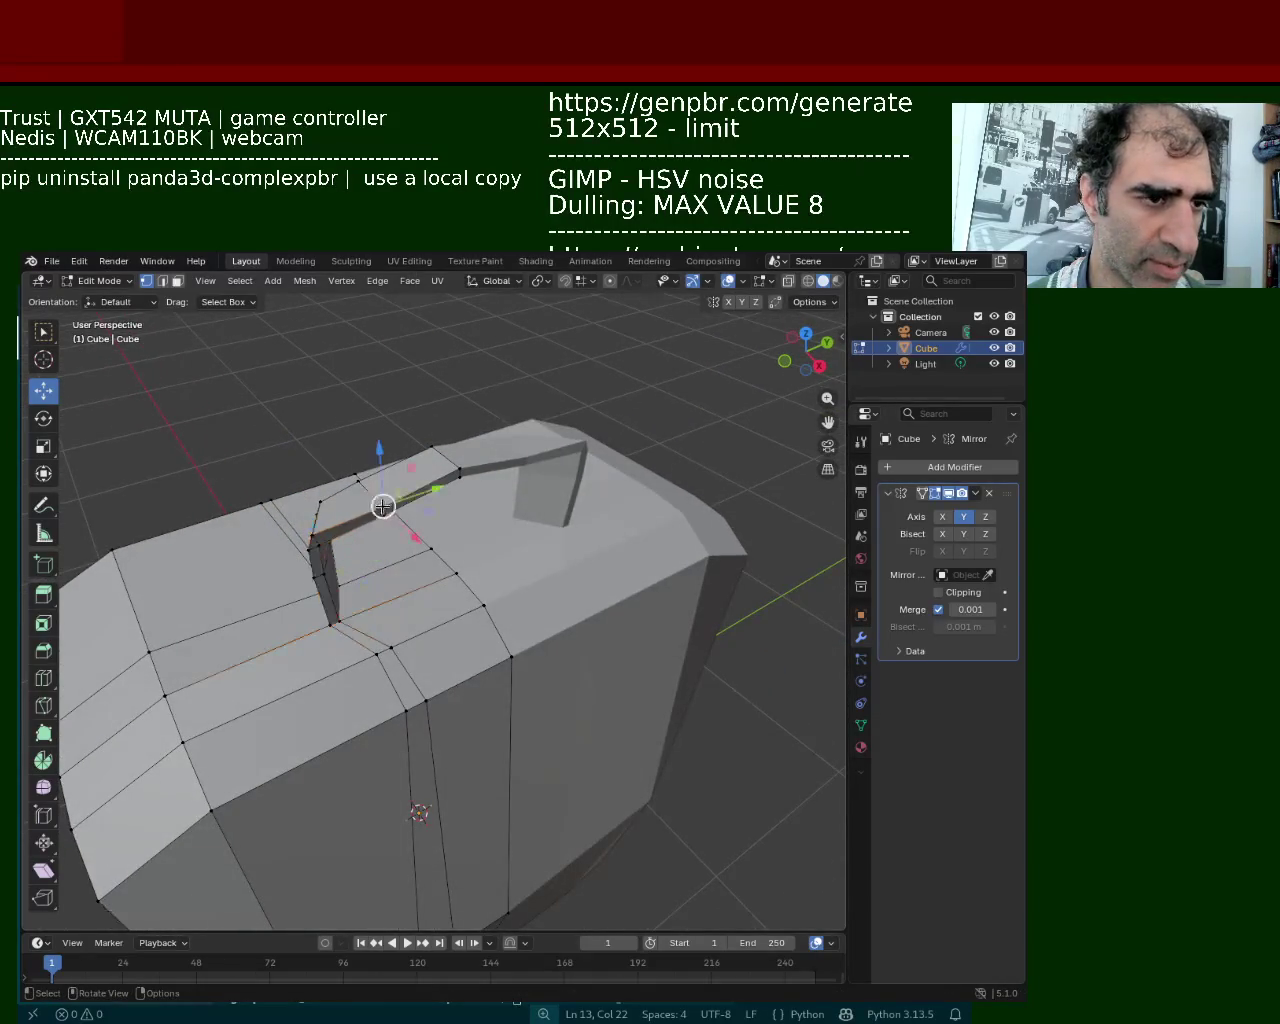
key(g)
key(z)
click(386, 470)
mouse_move(386, 470)
middle_down()
mouse_move(516, 542)
mouse_move(443, 466)
mouse_move(537, 529)
middle_up()
Slide a handle leg vertex along X into place
click(459, 455)
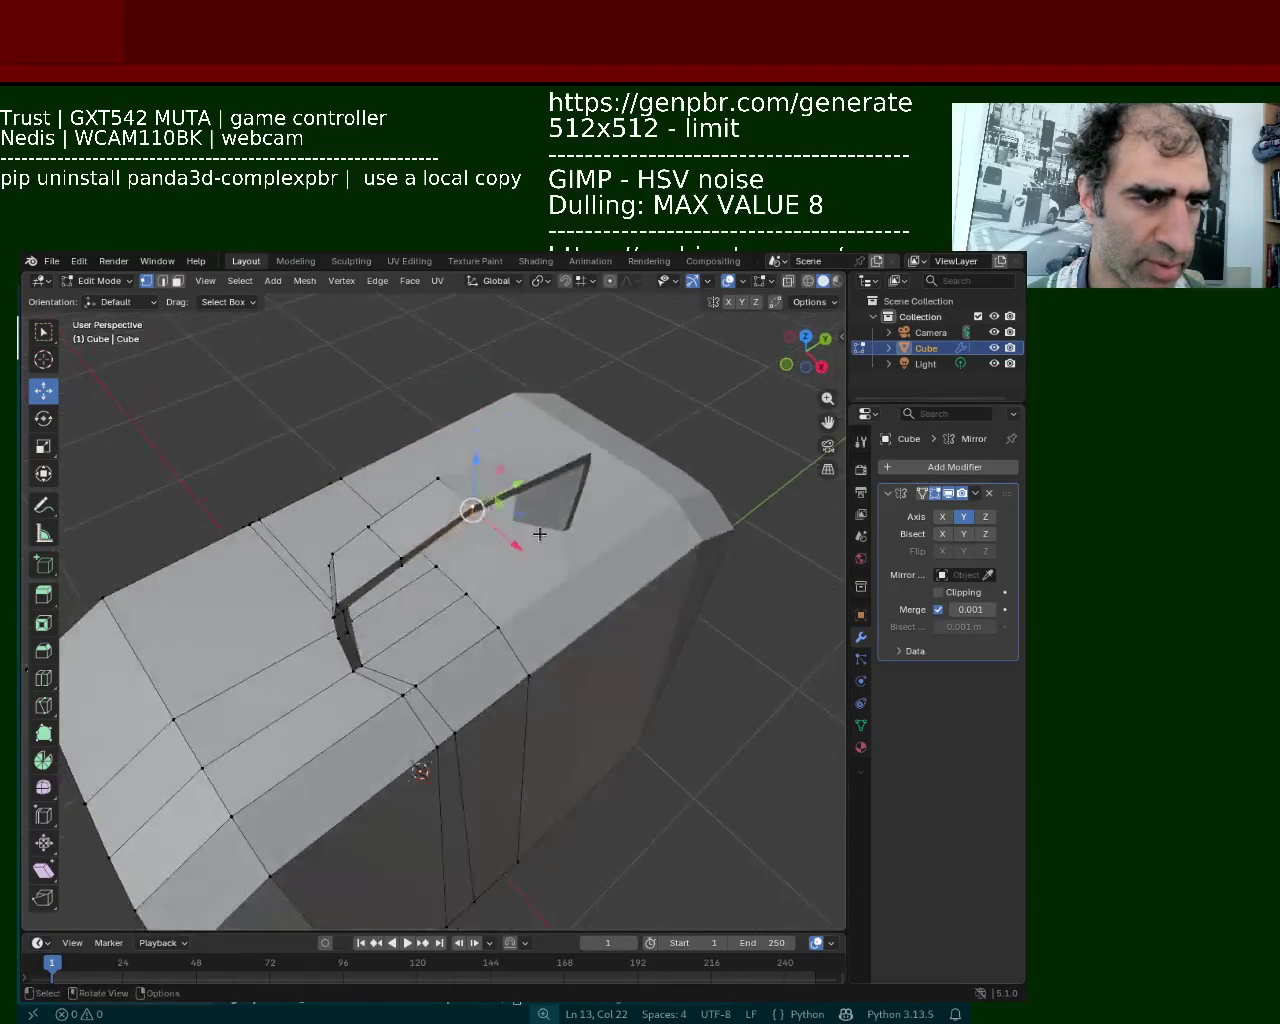
key(g)
click(525, 557)
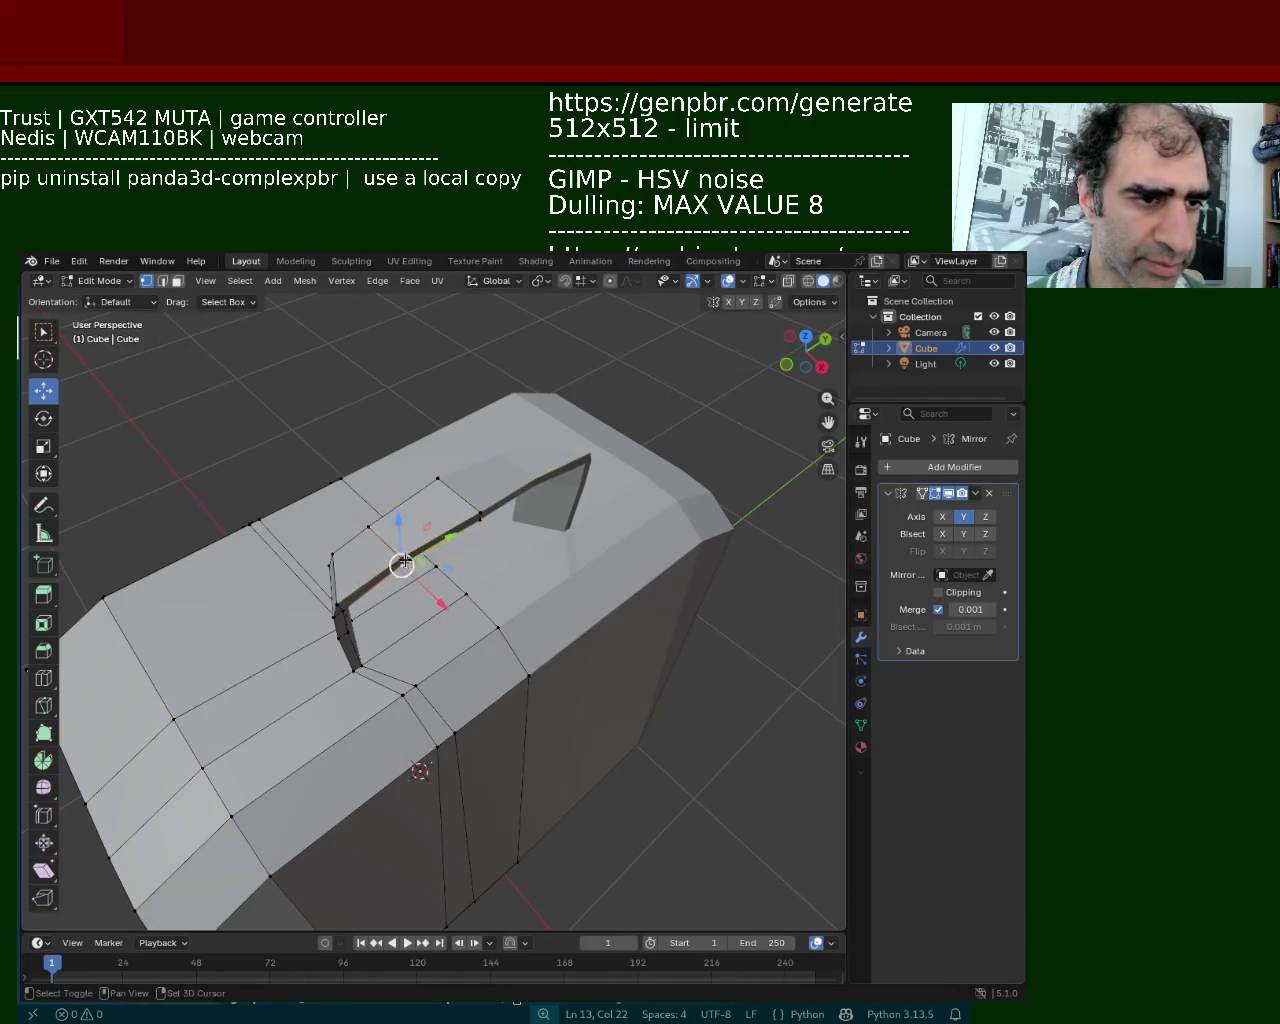
drag(431, 577, 436, 583)
click(436, 583)
mouse_move(436, 583)
middle_down()
mouse_move(322, 421)
mouse_move(414, 486)
mouse_move(409, 423)
mouse_move(386, 451)
mouse_move(471, 492)
mouse_move(425, 455)
mouse_move(366, 460)
mouse_move(343, 517)
mouse_move(420, 600)
mouse_move(480, 560)
middle_up()
Slide the handle leg's base vertex further along X
key(g)
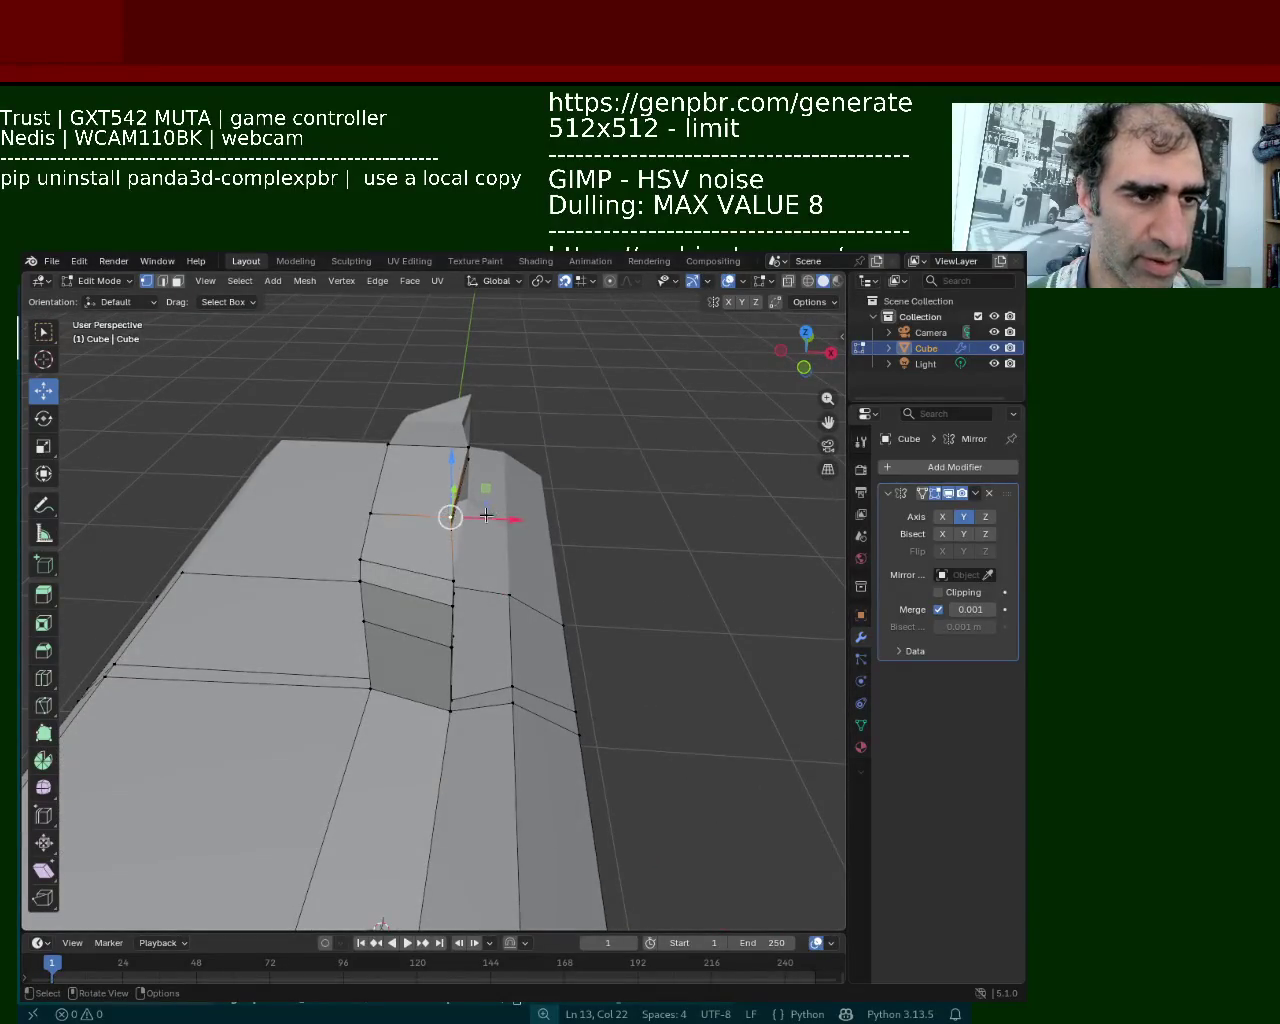
key(x)
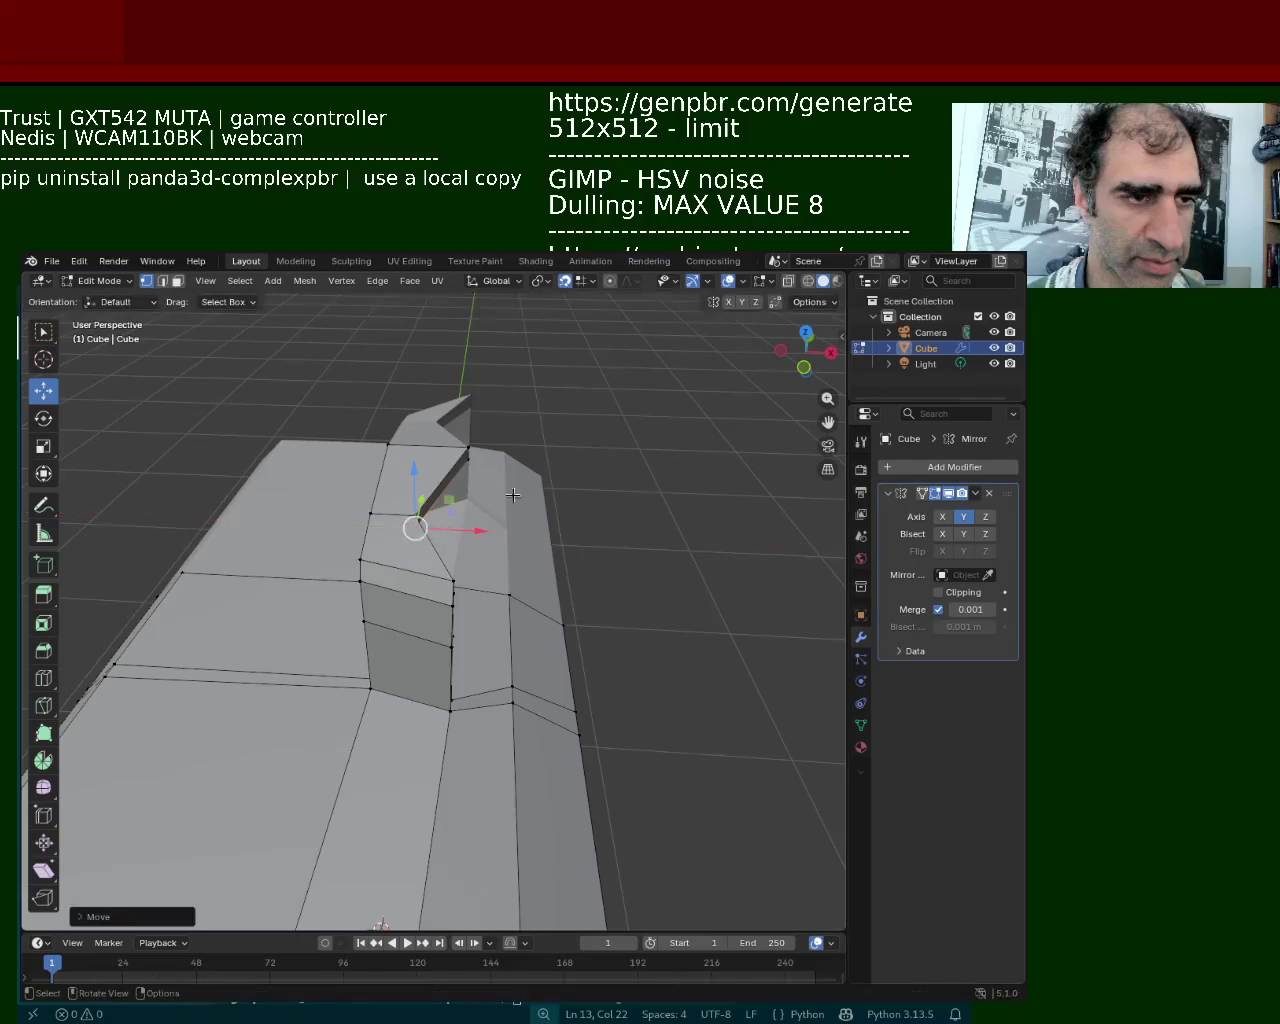
middle_drag(414, 523, 420, 480)
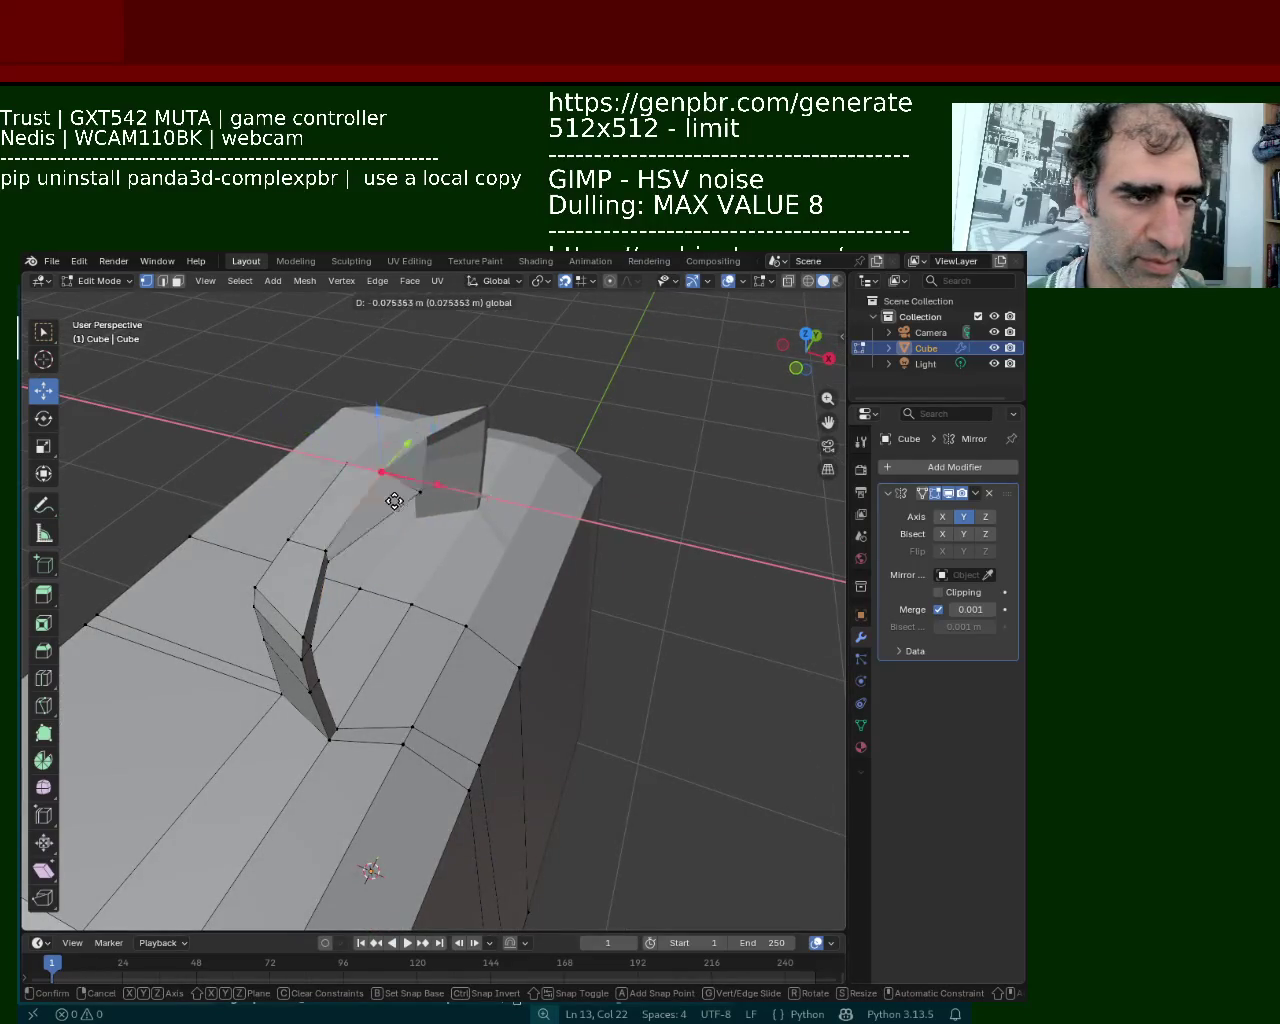
click(399, 503)
mouse_move(399, 503)
middle_down()
mouse_move(534, 500)
mouse_move(375, 538)
mouse_move(398, 512)
mouse_move(443, 557)
middle_up()
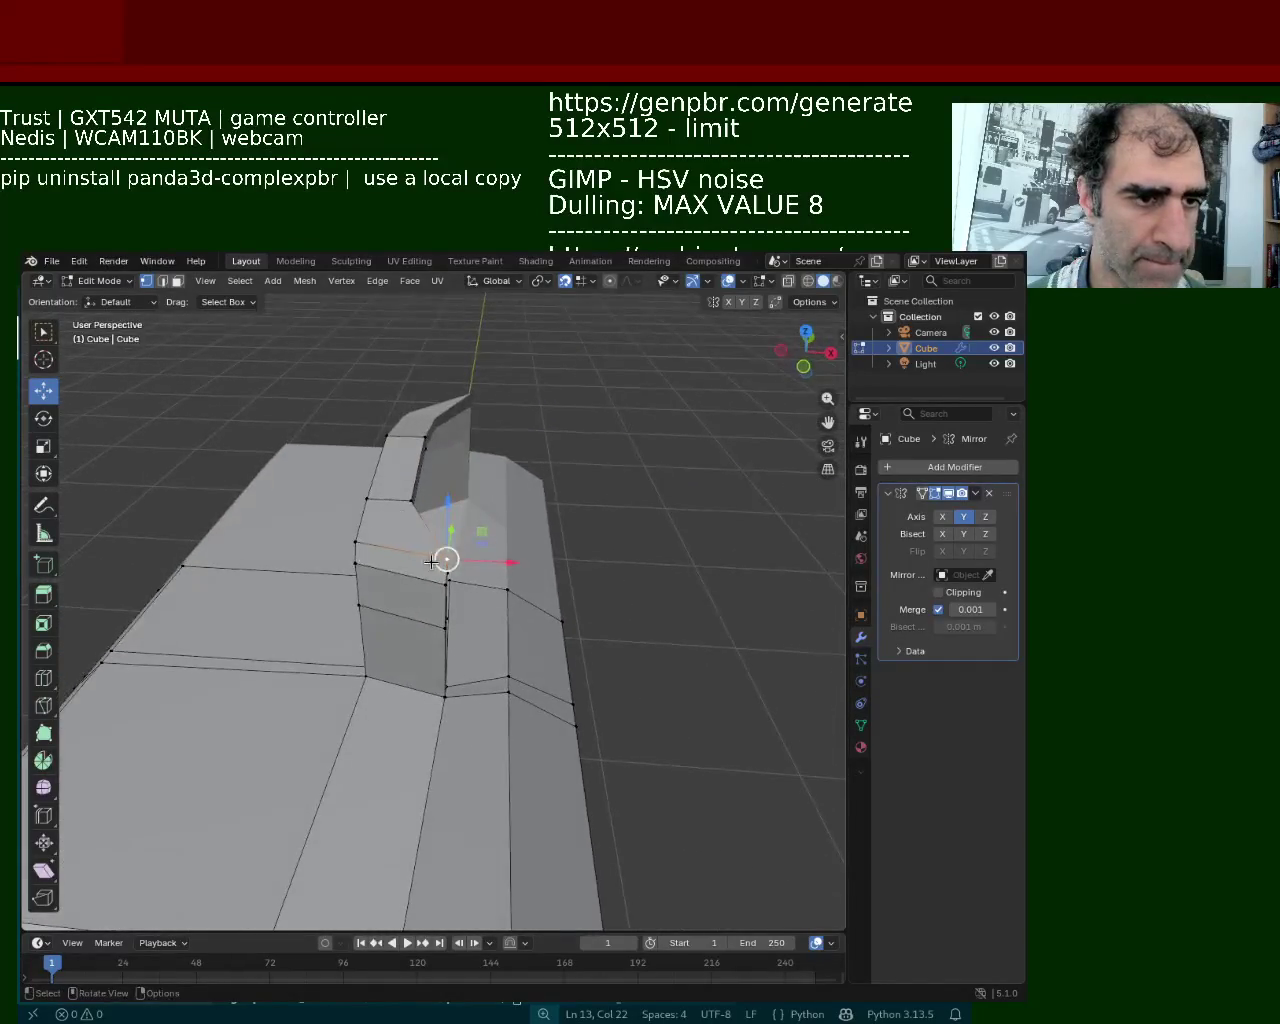
Move the base vertices along X and then with Z locked, discarding a final X move
key(g)
key(x)
click(390, 558)
key(g)
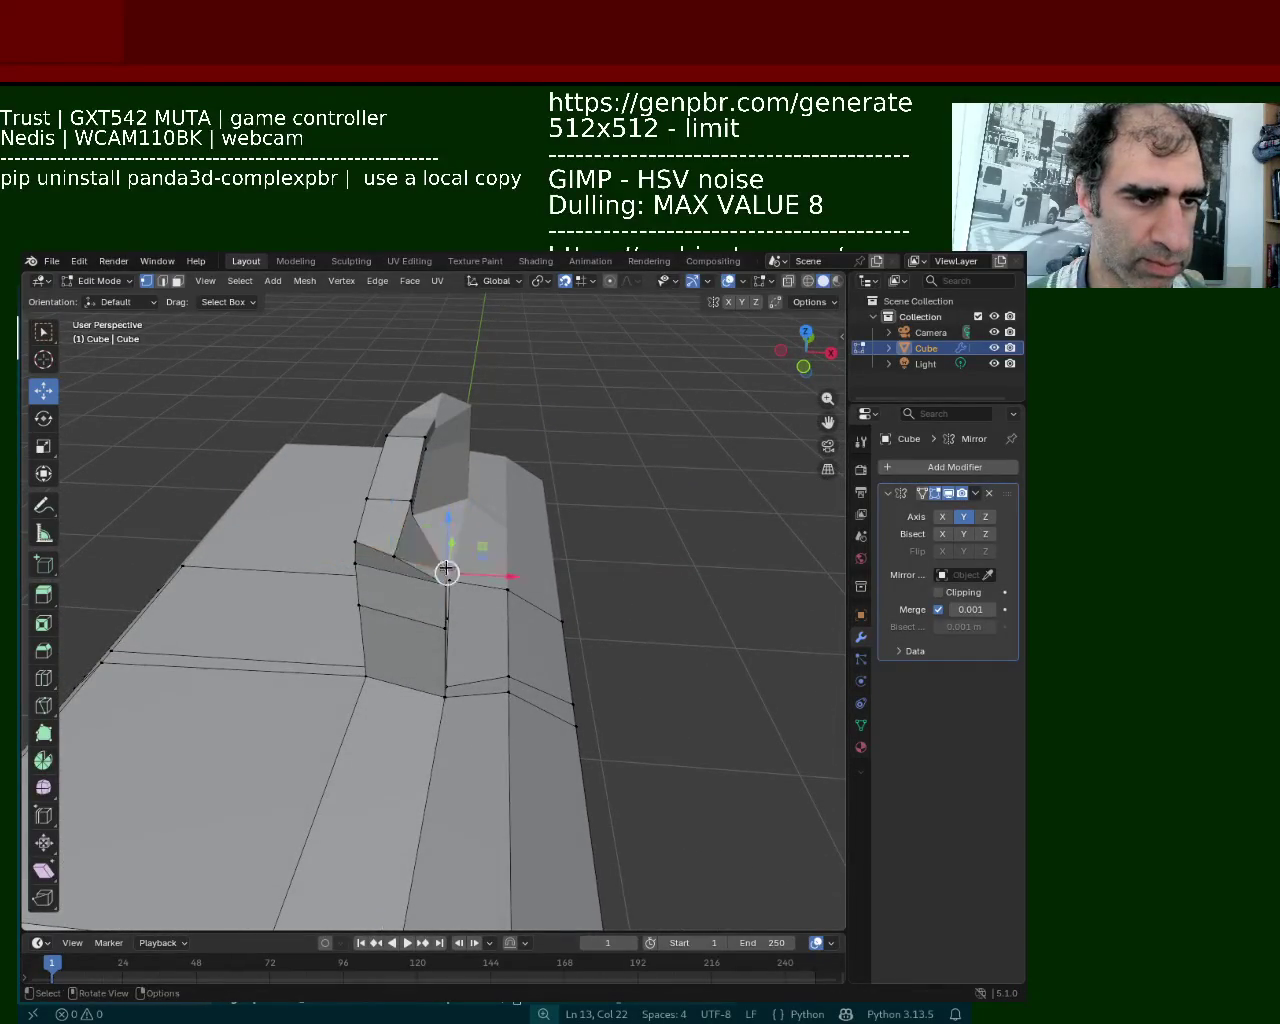
key(shift+z)
click(449, 588)
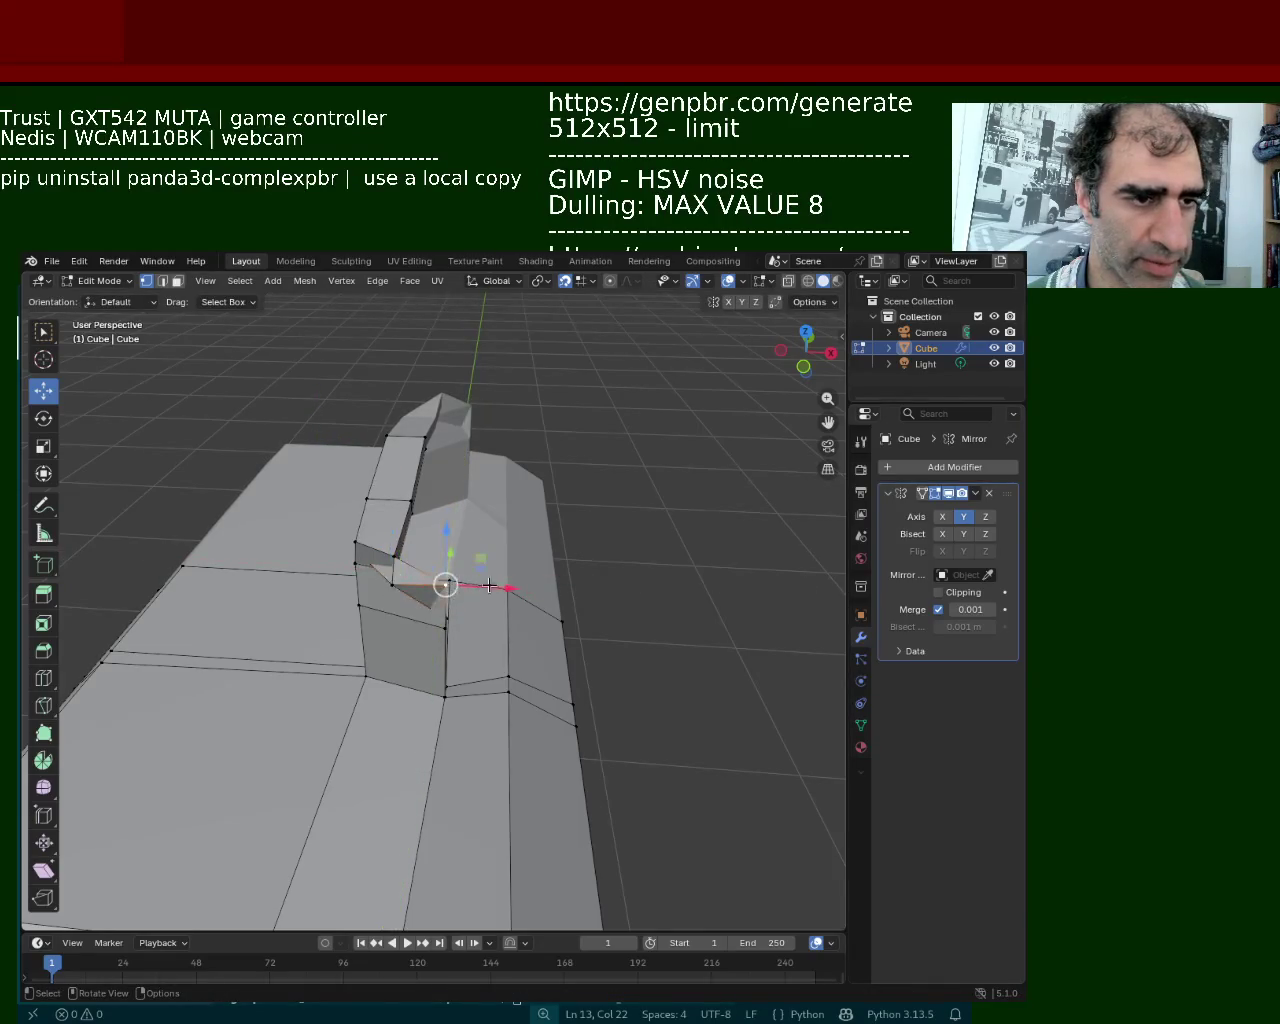
key(g)
key(x)
right_click(394, 583)
mouse_move(394, 583)
middle_down()
mouse_move(277, 566)
mouse_move(357, 550)
middle_up()
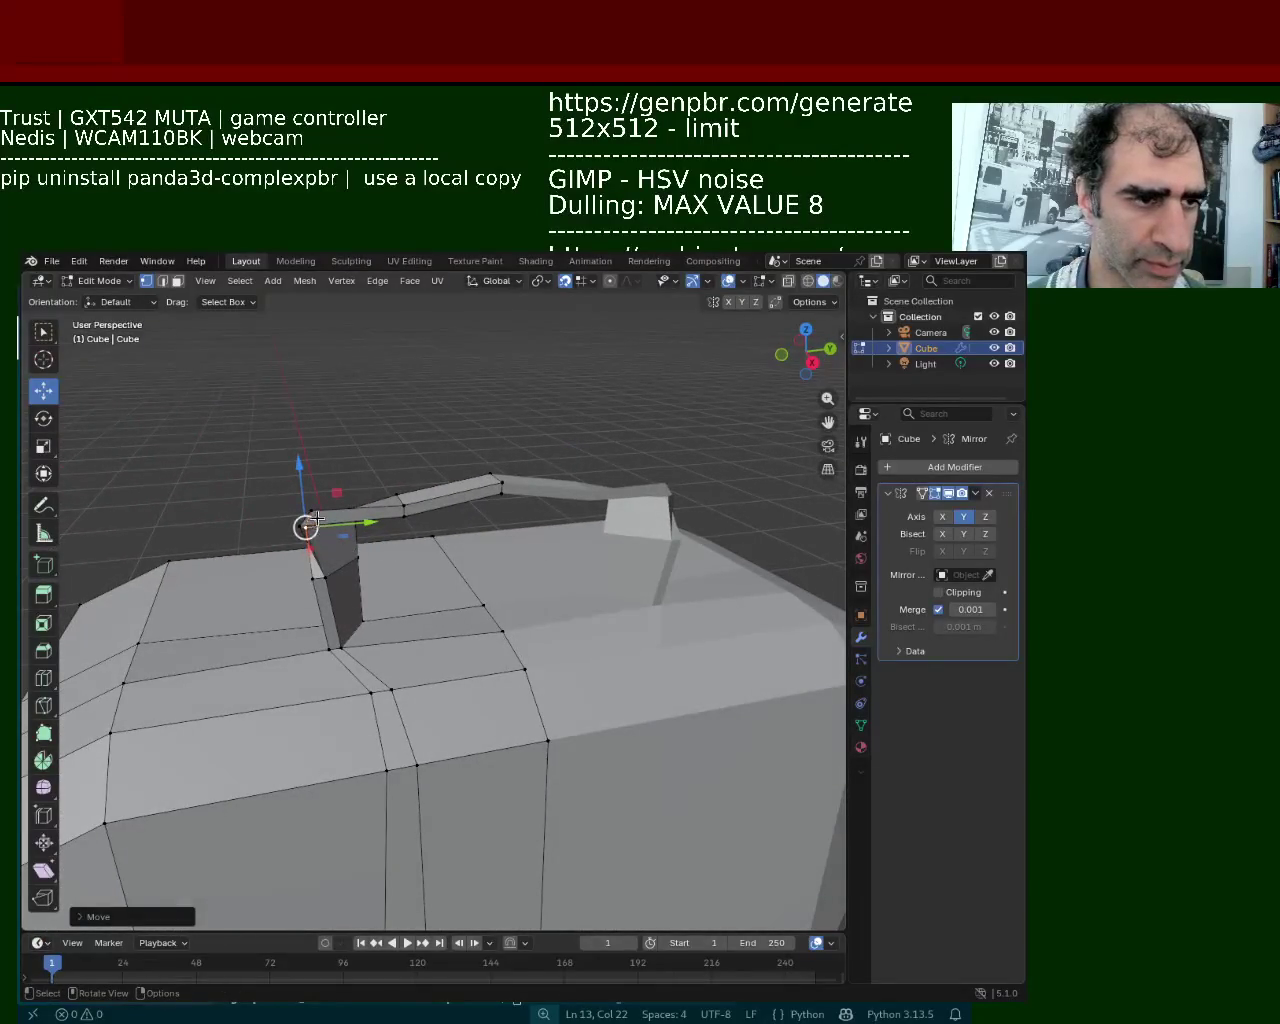
Undo and redo the recent moves, then slide the leg's base vertex along X
key(ctrl+z)
key(ctrl+z)
key(ctrl+shift+z)
key(ctrl+shift+z)
mouse_move(419, 574)
middle_down()
mouse_move(457, 820)
mouse_move(457, 564)
middle_up()
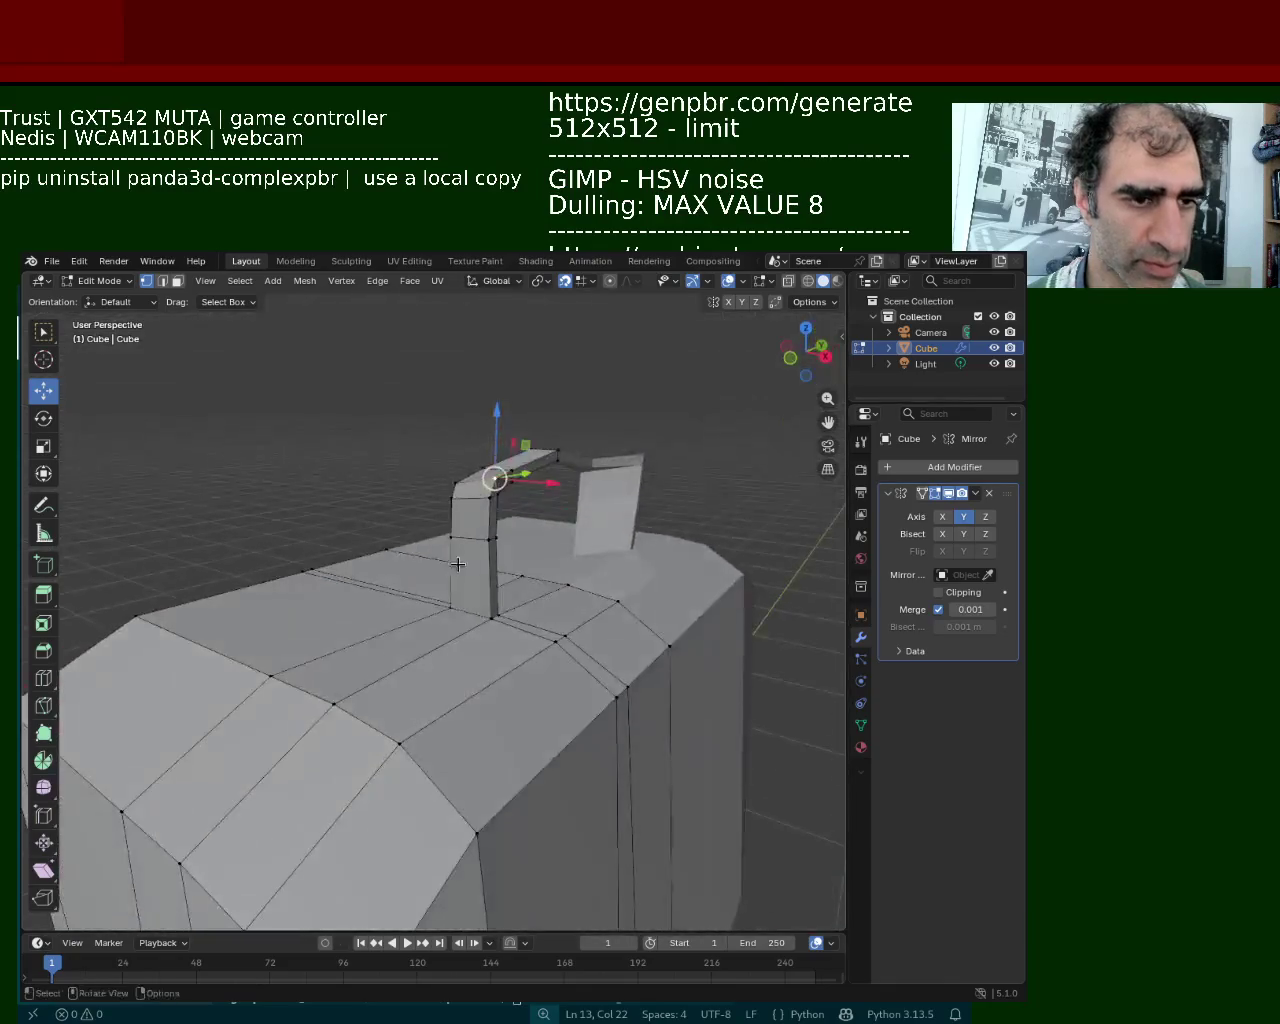
click(481, 611)
mouse_move(507, 625)
mouse_down()
mouse_move(487, 621)
mouse_move(523, 634)
mouse_move(506, 636)
mouse_move(516, 645)
mouse_move(494, 632)
mouse_up()
drag(582, 672, 466, 635)
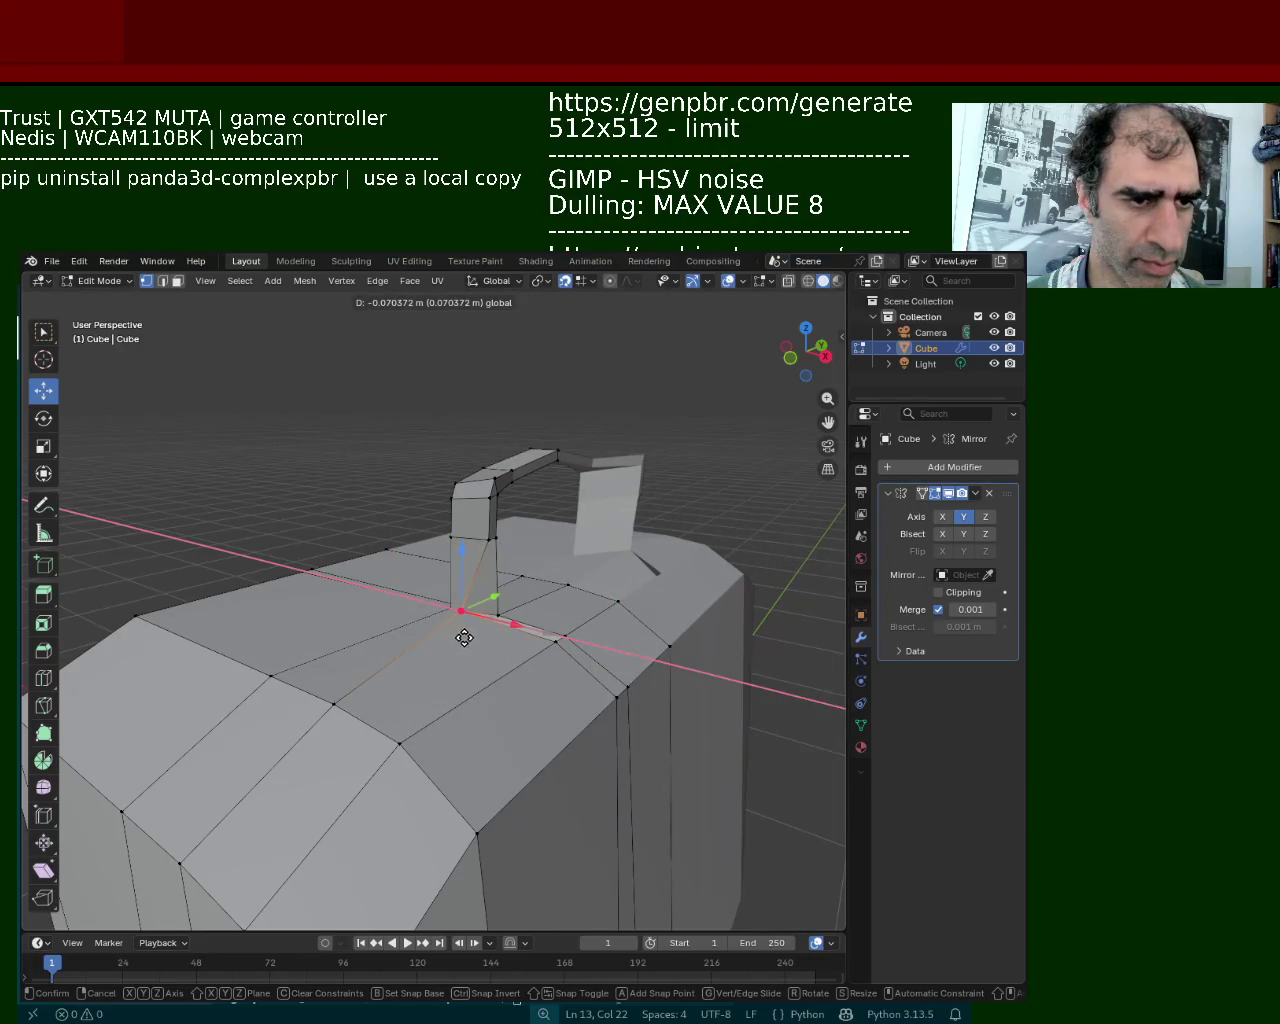
click(486, 643)
mouse_move(486, 643)
middle_down()
mouse_move(486, 586)
mouse_move(409, 564)
mouse_move(587, 550)
mouse_move(433, 508)
mouse_move(300, 540)
mouse_move(388, 663)
middle_up()
Adjust the post's top corner vertex along the Y and X axes
click(300, 535)
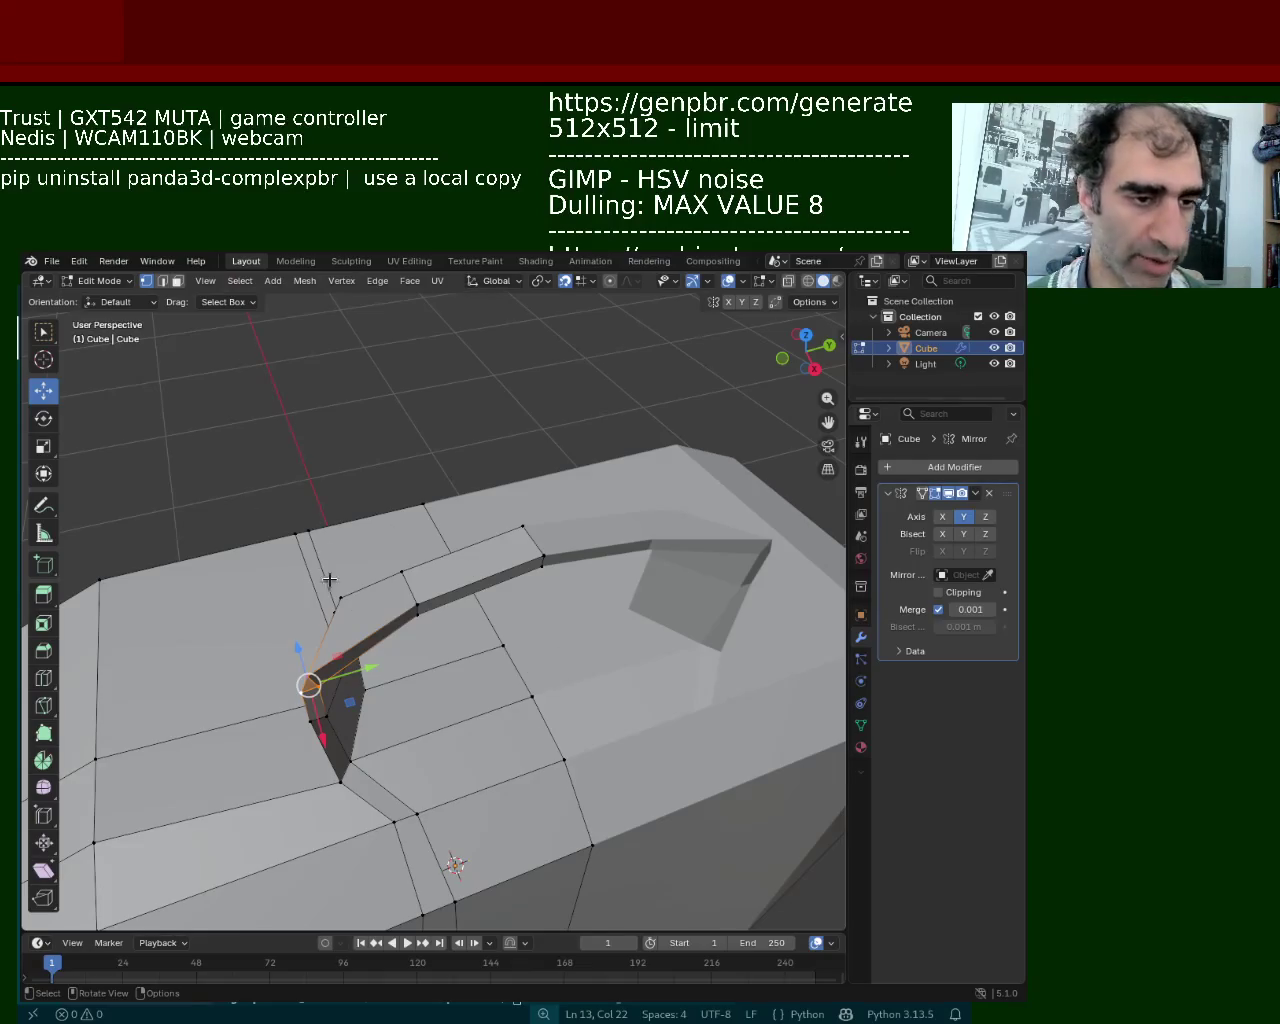
mouse_move(370, 667)
mouse_down()
mouse_move(427, 669)
mouse_move(409, 669)
mouse_up()
drag(364, 722, 345, 693)
mouse_move(345, 693)
middle_down()
mouse_move(347, 425)
mouse_move(377, 493)
middle_up()
drag(372, 512, 398, 514)
middle_drag(398, 514, 606, 666)
drag(606, 666, 630, 680)
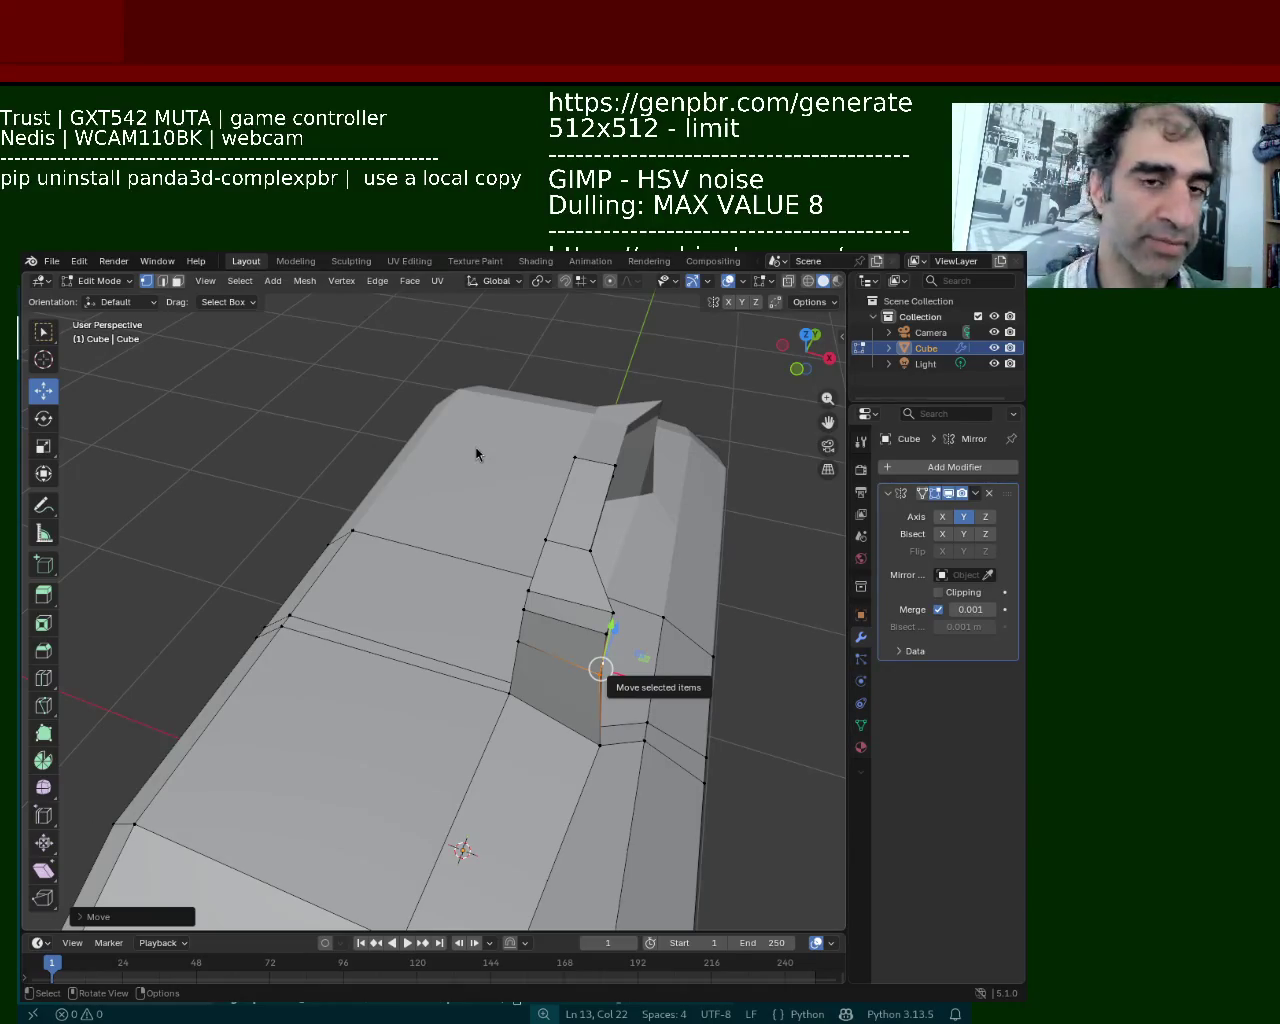
Move the handle leg's bottom vertex along X by about -0.0358 m
mouse_move(520, 680)
middle_down()
mouse_move(284, 541)
mouse_move(451, 646)
middle_up()
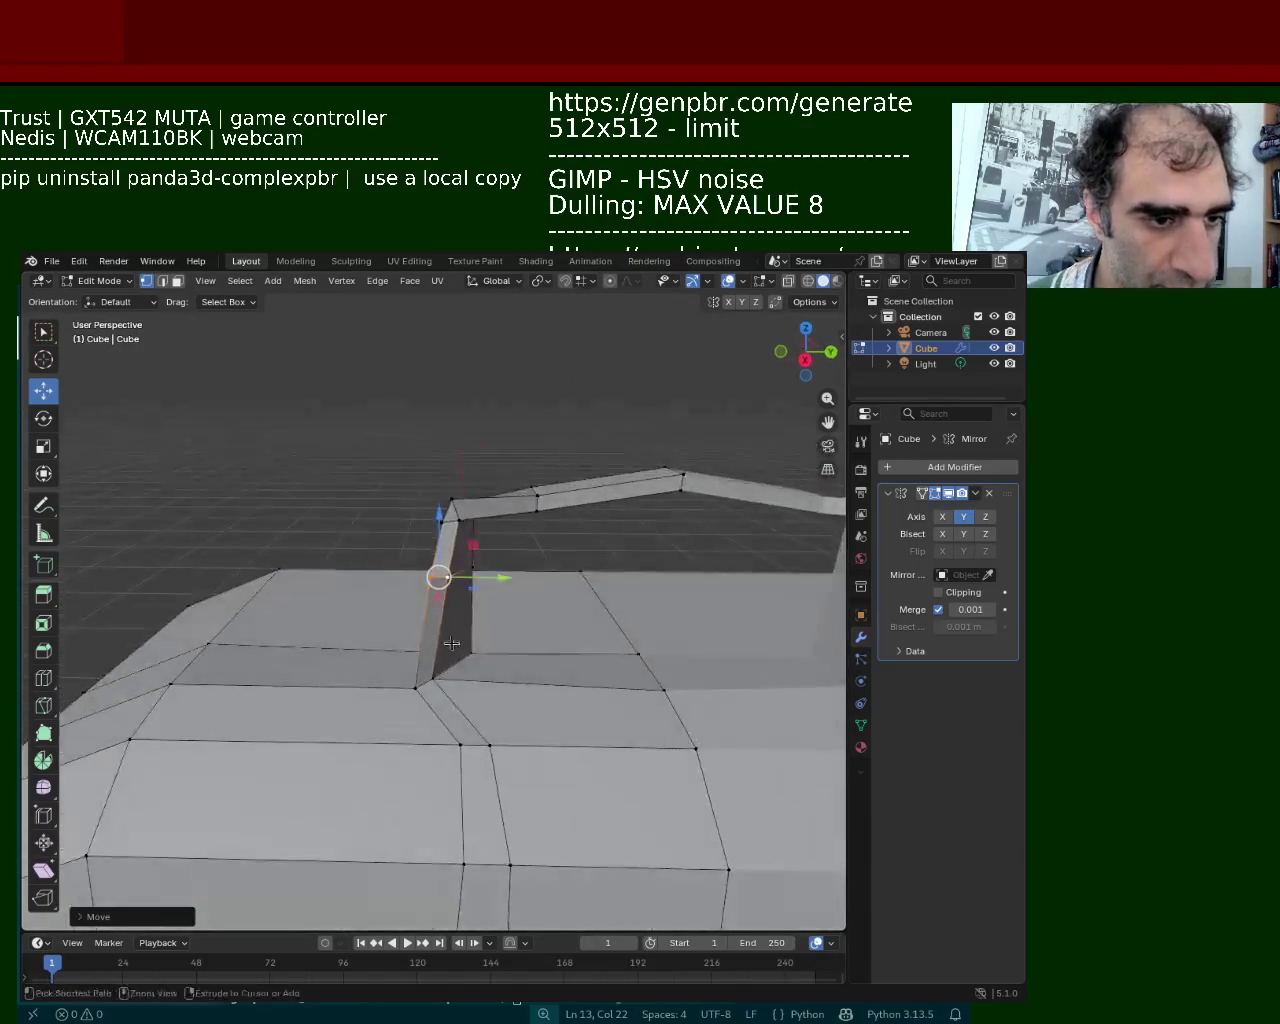
mouse_move(409, 700)
middle_down()
mouse_move(382, 633)
mouse_move(385, 650)
middle_up()
key(g)
key(x)
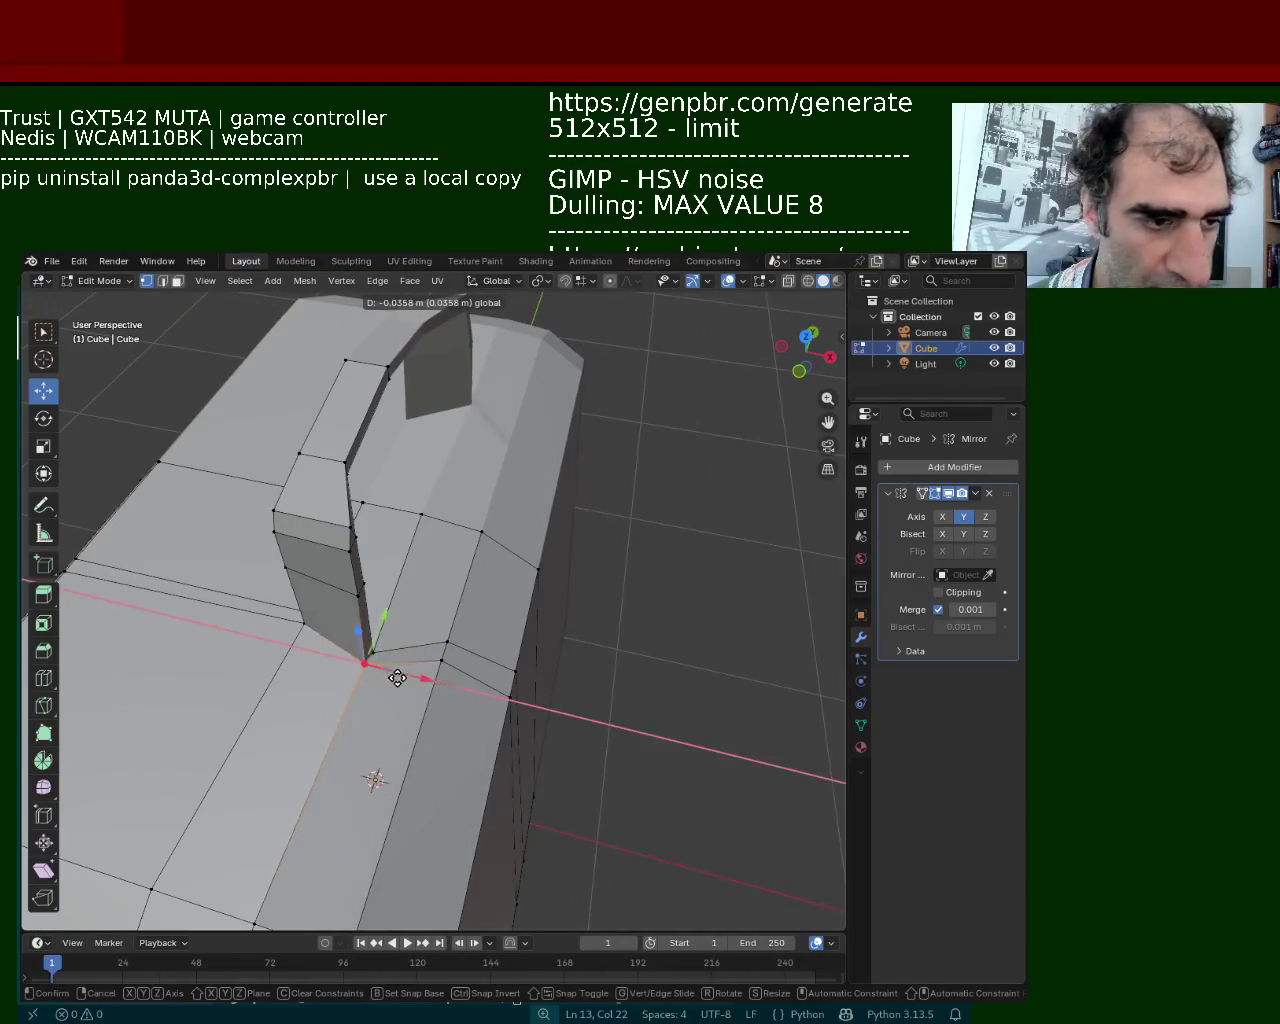
click(397, 678)
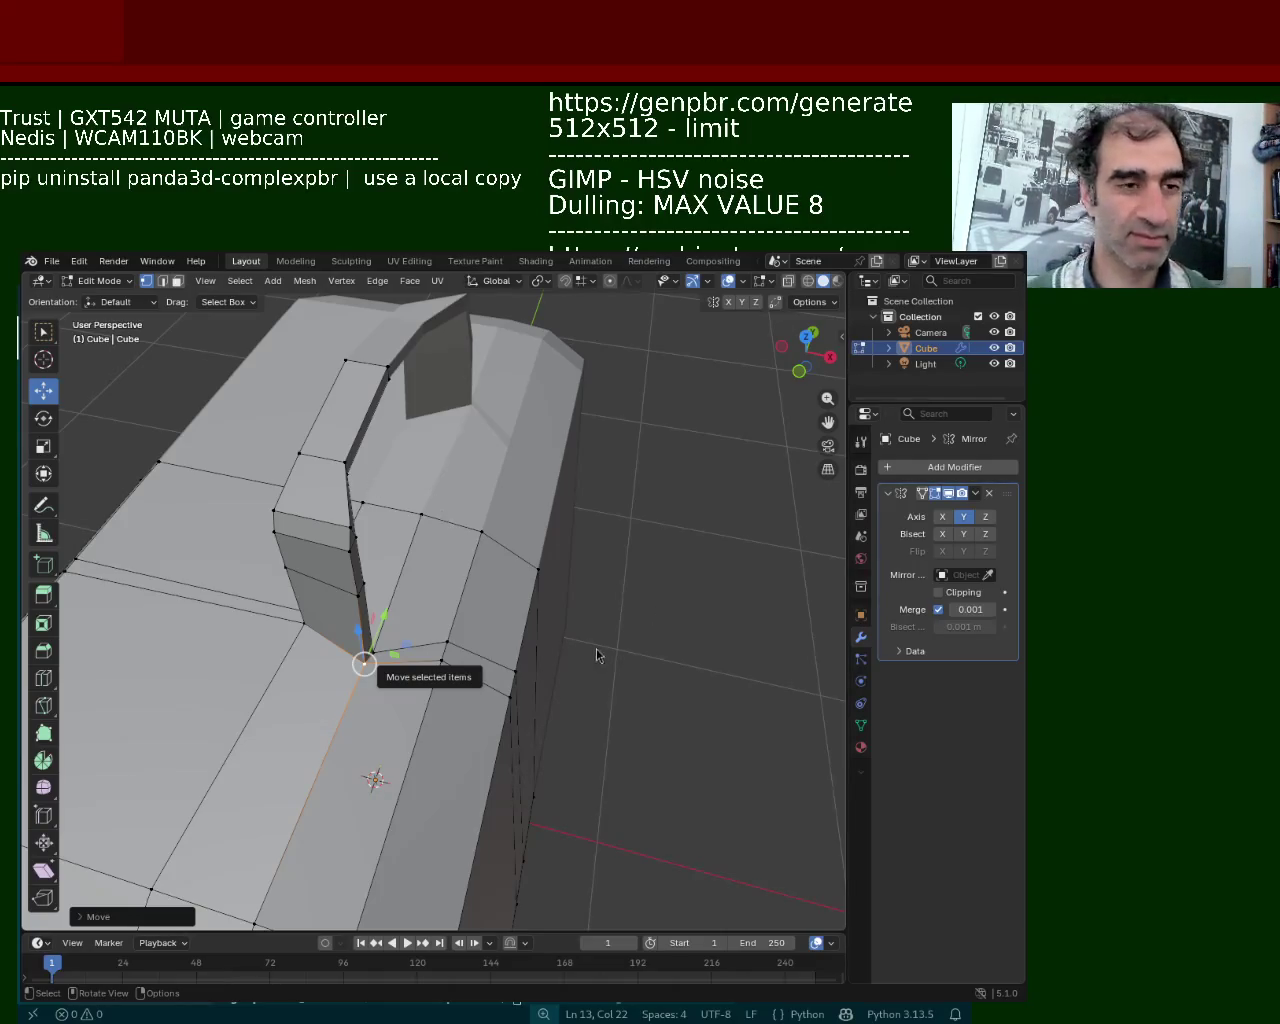
Slide the leg's bottom vertex along Y to straighten it
mouse_move(495, 676)
middle_down()
mouse_move(540, 597)
mouse_move(400, 563)
mouse_move(334, 529)
mouse_move(349, 700)
mouse_move(335, 716)
middle_up()
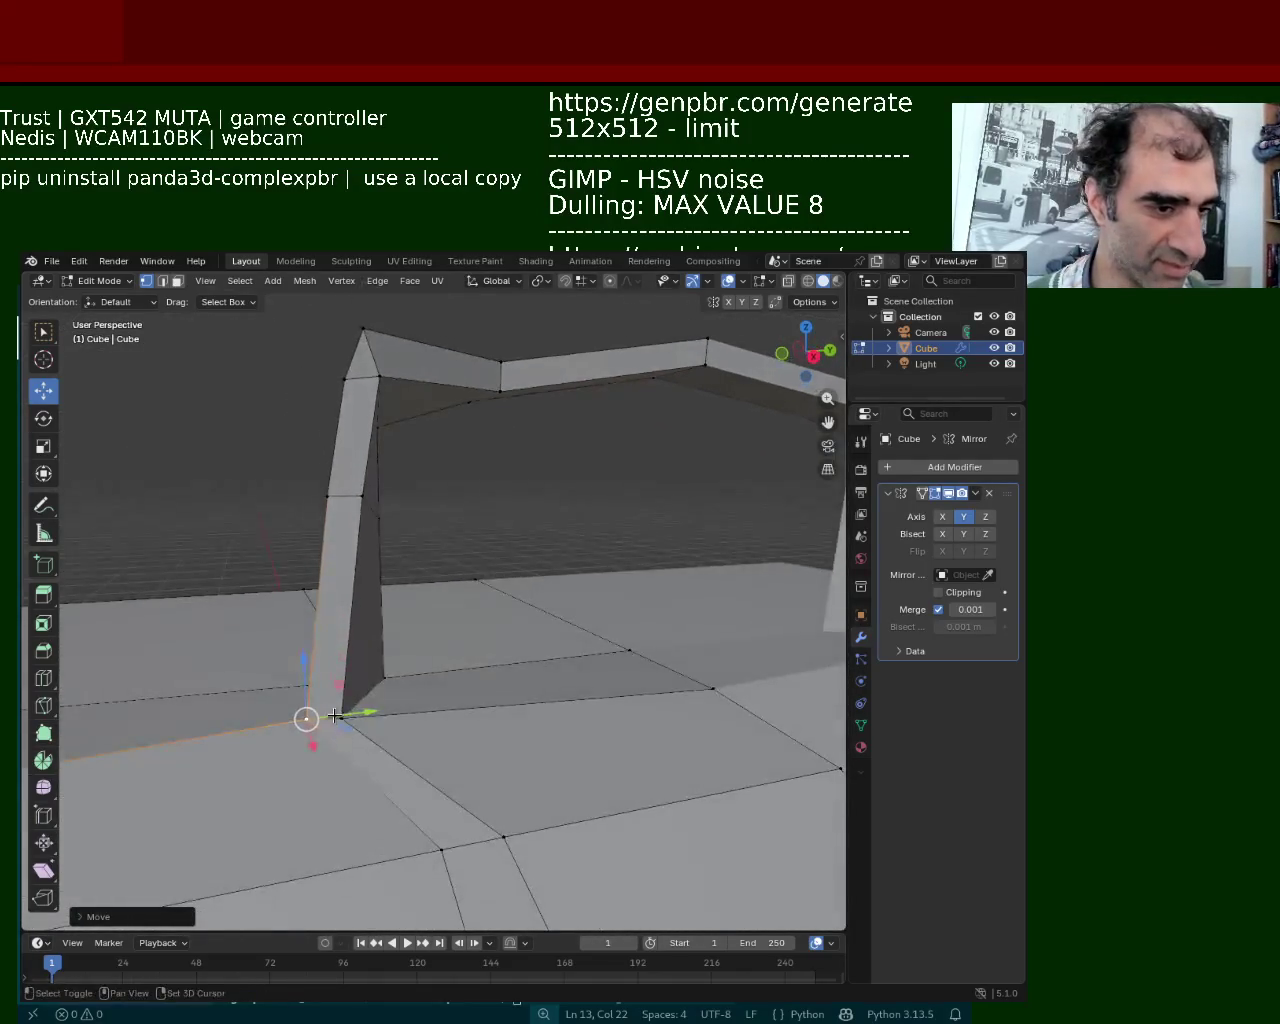
drag(334, 716, 430, 712)
mouse_move(374, 528)
middle_down()
mouse_move(463, 609)
mouse_move(343, 634)
middle_up()
Select the leg's middle and then top vertex, trying moves that get cancelled
click(338, 634)
mouse_move(500, 557)
middle_down()
mouse_move(496, 616)
mouse_move(308, 561)
middle_up()
click(308, 561)
key(g)
key(shift+z)
key(Escape)
key(g)
key(Escape)
Slide the leg's lower vertex along Y in two moves to align it
click(292, 640)
drag(341, 638, 389, 634)
mouse_move(389, 634)
middle_down()
mouse_move(498, 614)
mouse_move(291, 504)
middle_up()
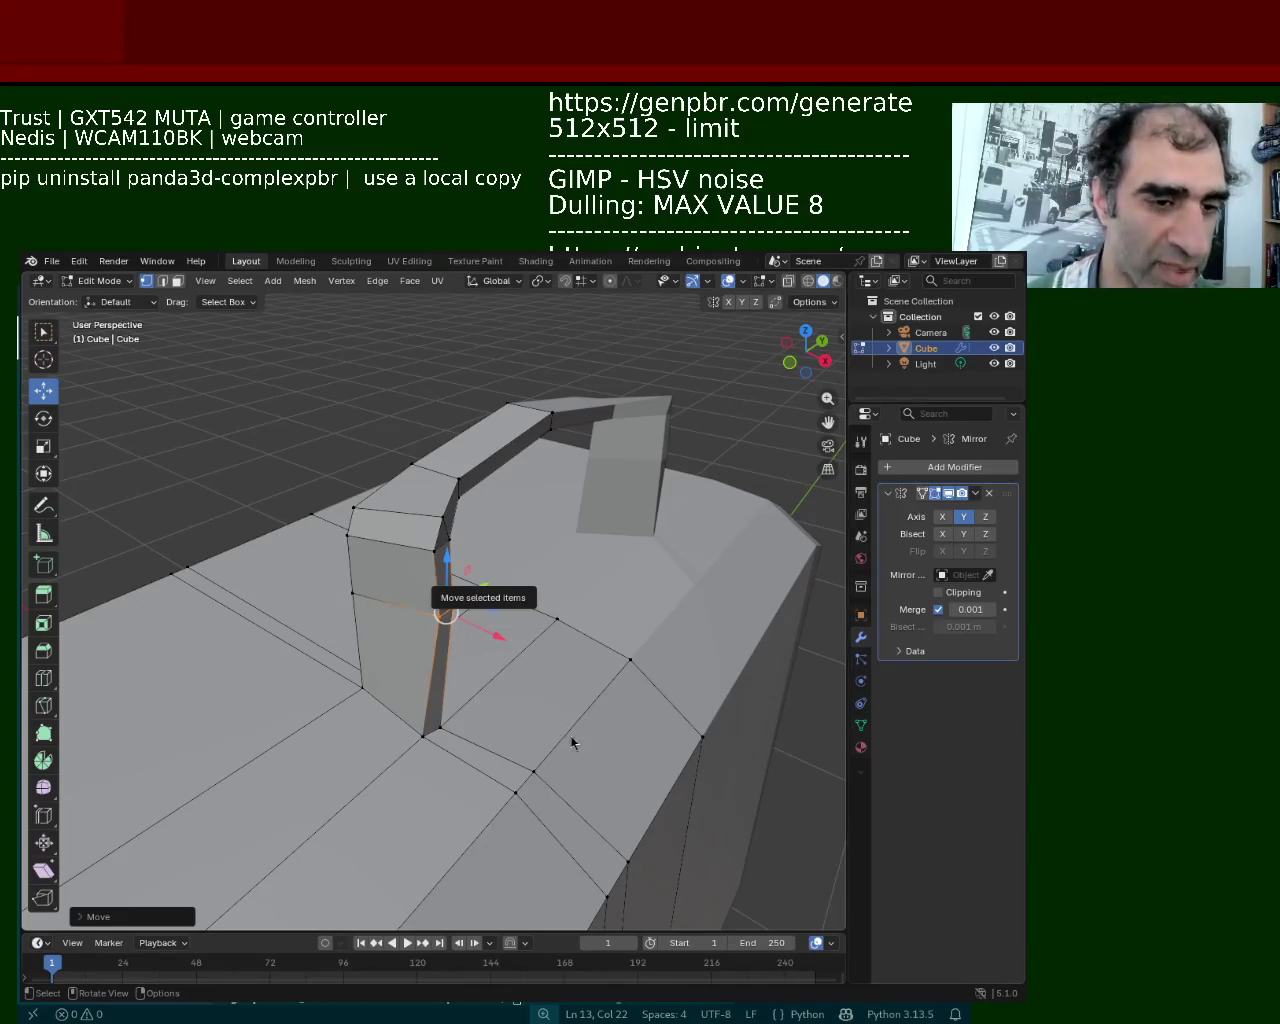
middle_drag(572, 742, 280, 666)
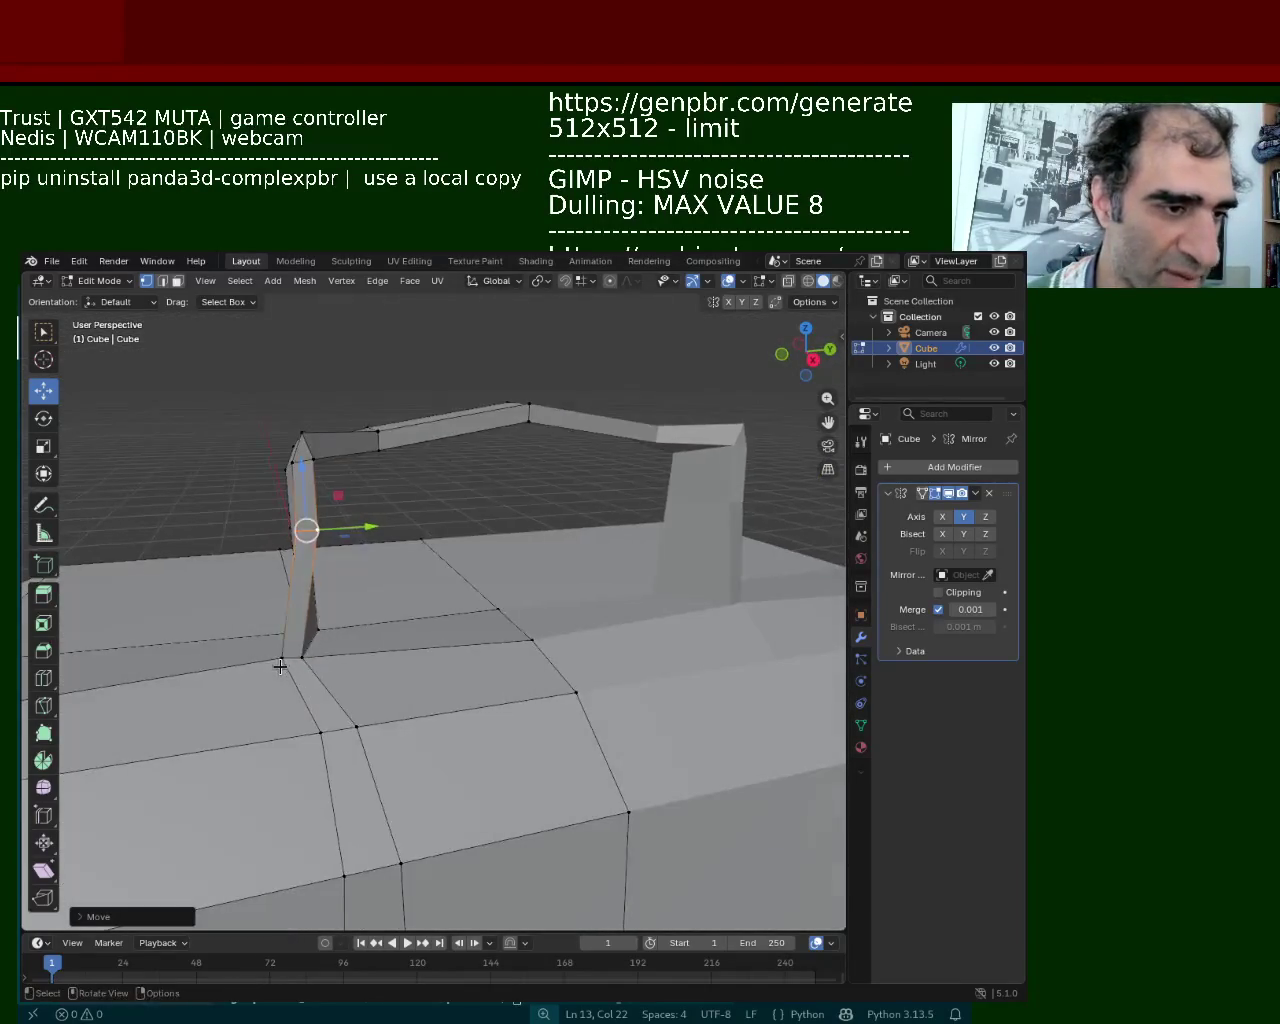
key(g)
key(y)
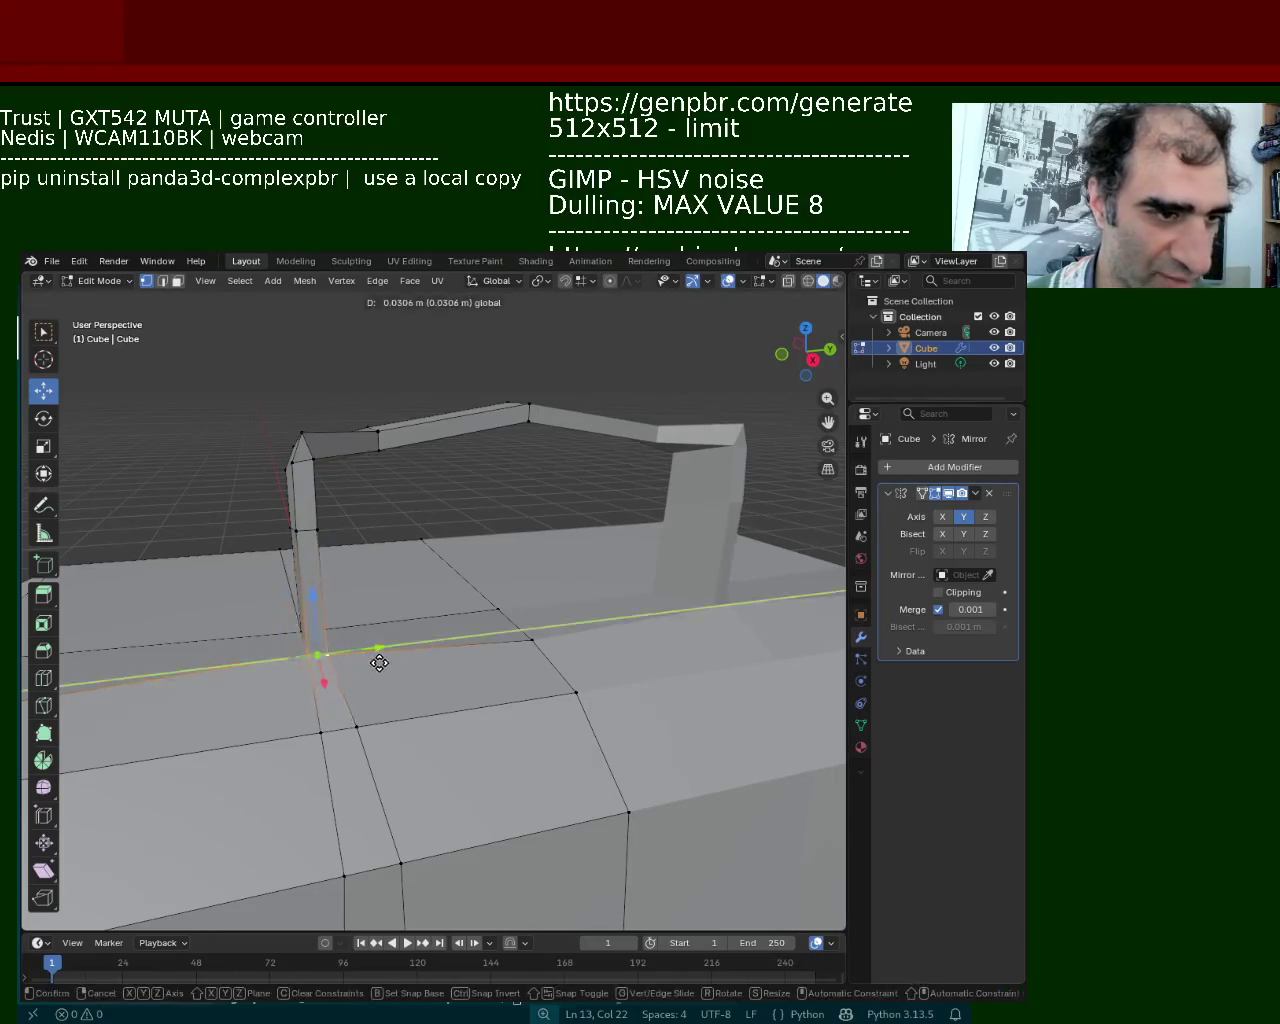
click(379, 662)
Adjust the leg vertex height along Z twice so the pillar stands upright
mouse_move(317, 651)
middle_down()
mouse_move(563, 646)
mouse_move(449, 554)
mouse_move(371, 574)
middle_up()
key(g)
key(z)
click(449, 580)
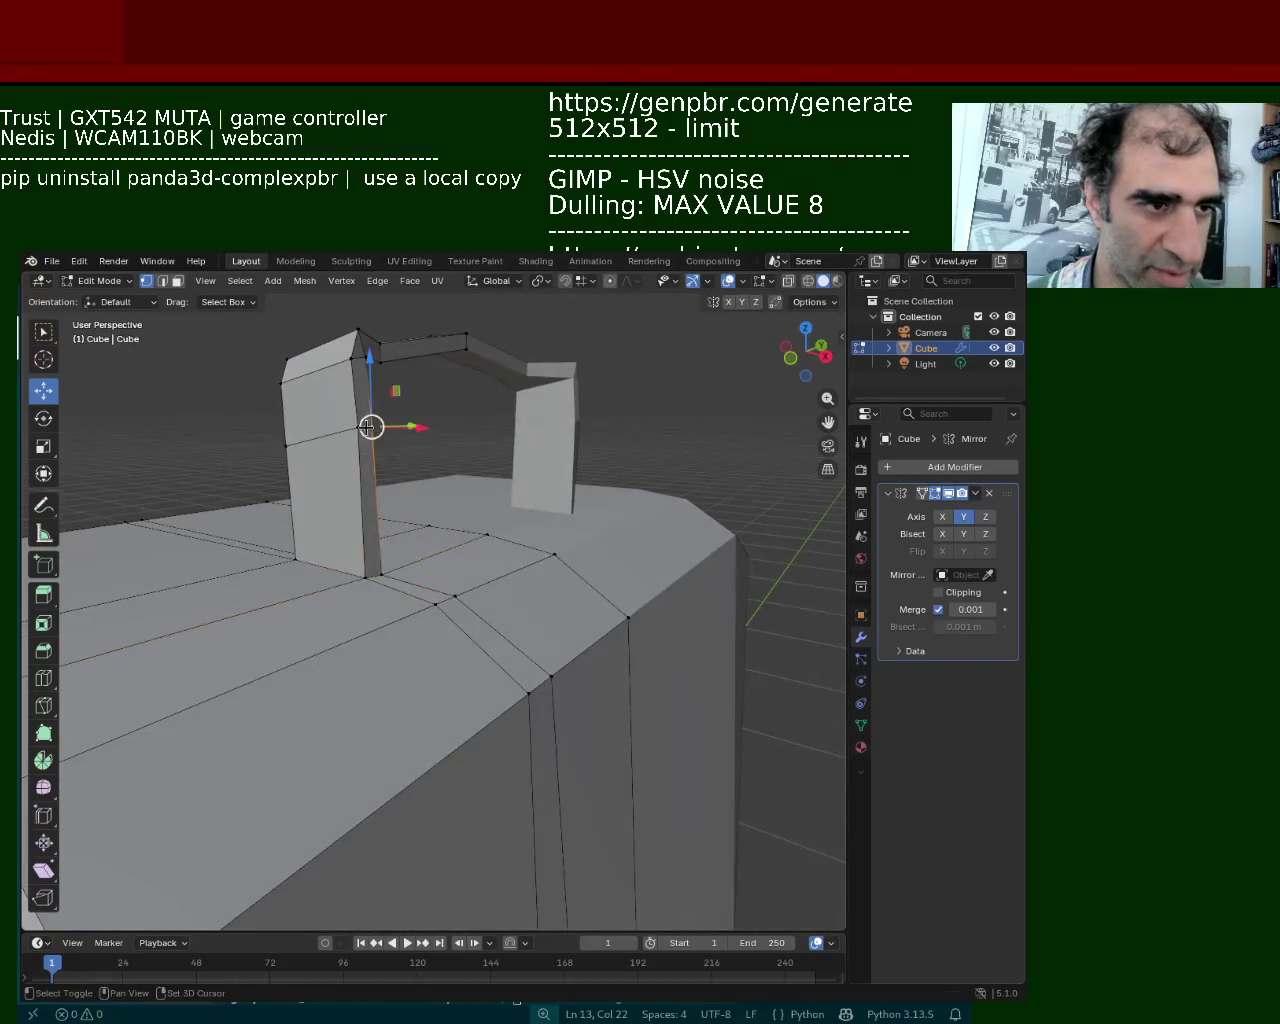
middle_drag(365, 425, 386, 506)
key(g)
key(z)
click(386, 525)
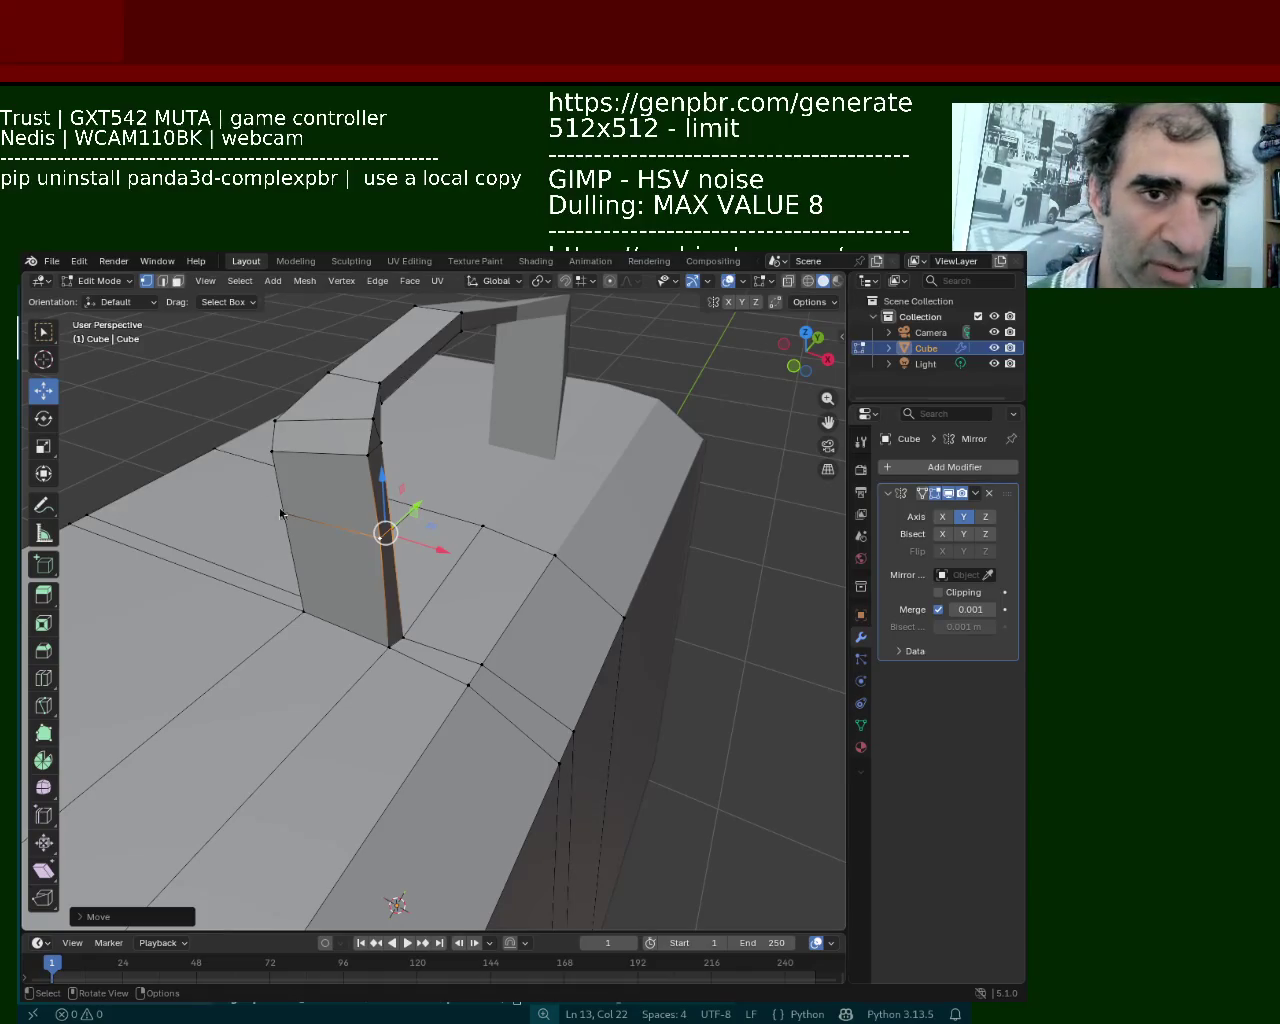
Slide the pillar's top corner vertex along X in two moves
mouse_move(398, 626)
middle_down()
mouse_move(417, 603)
mouse_move(365, 500)
middle_up()
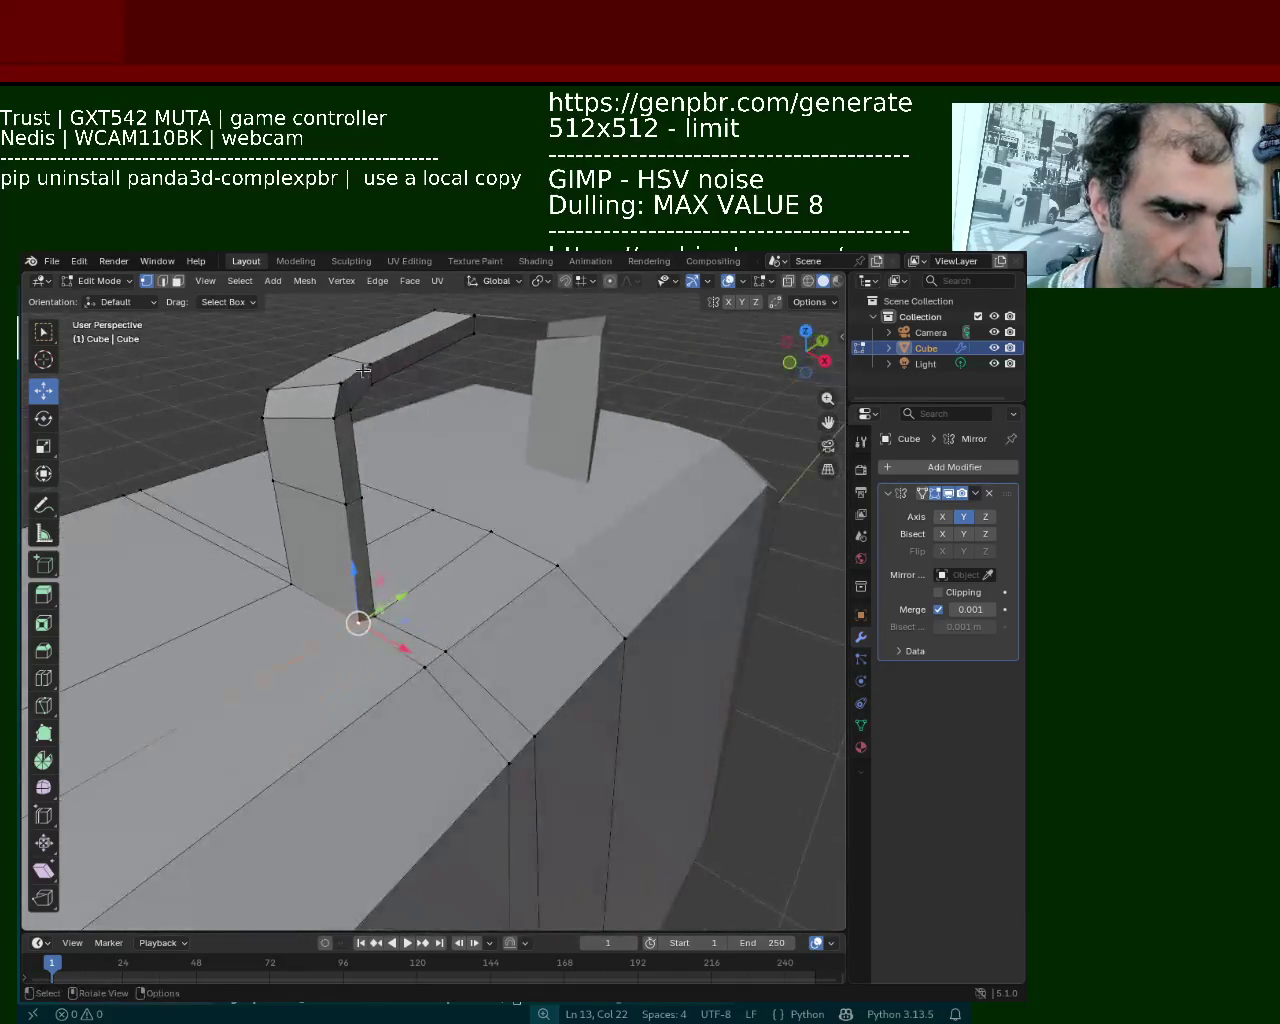
click(352, 412)
mouse_move(352, 412)
middle_down()
mouse_move(423, 520)
mouse_move(445, 493)
middle_up()
key(g)
key(x)
click(414, 507)
key(g)
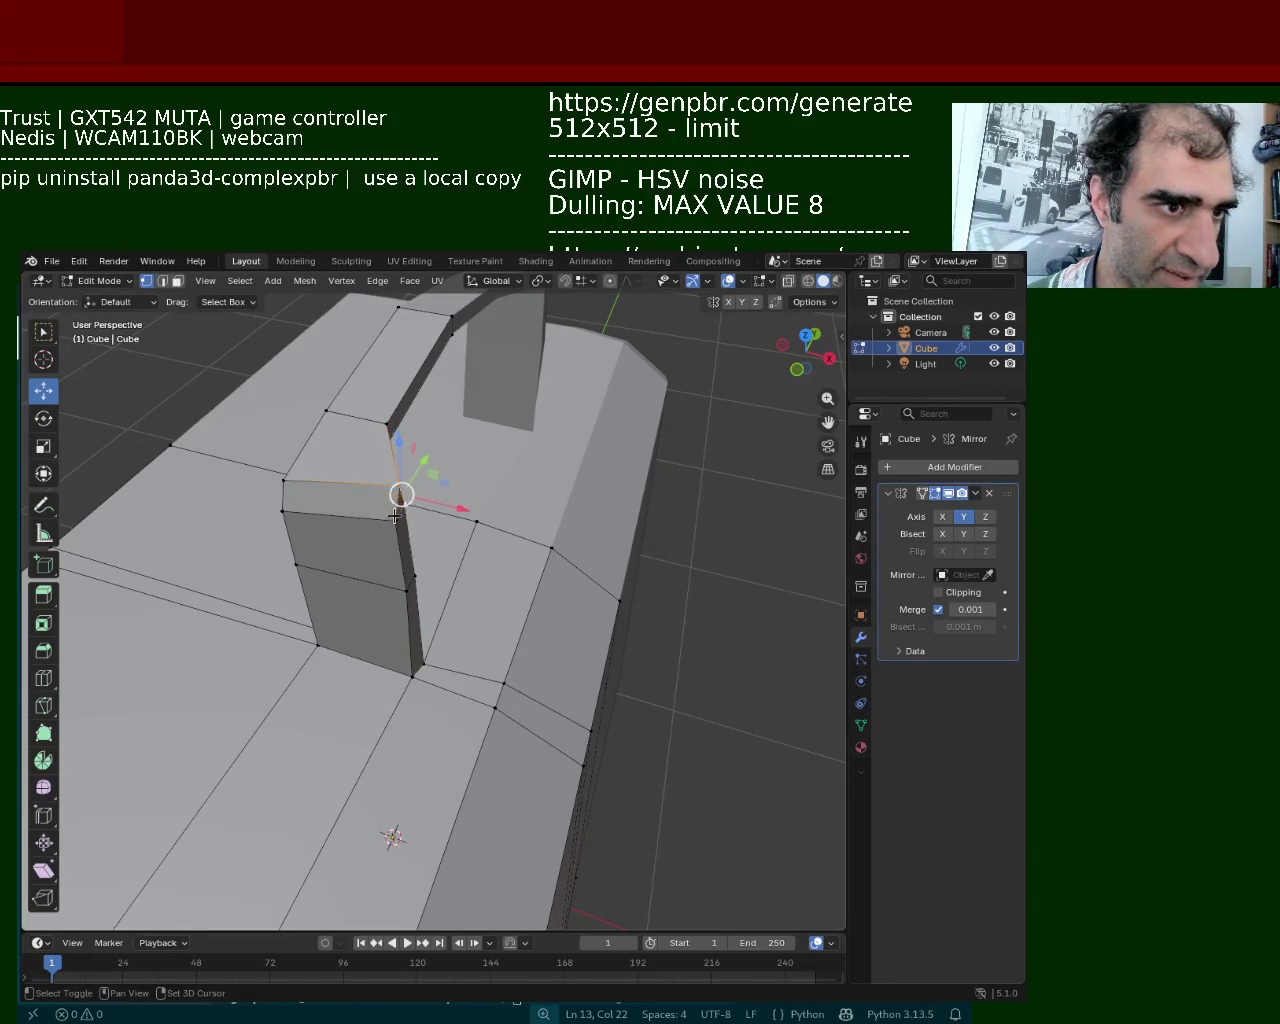
key(x)
click(404, 512)
Slide the handle leg's vertical corner edge loop along X by -0.0525 m
click(410, 583)
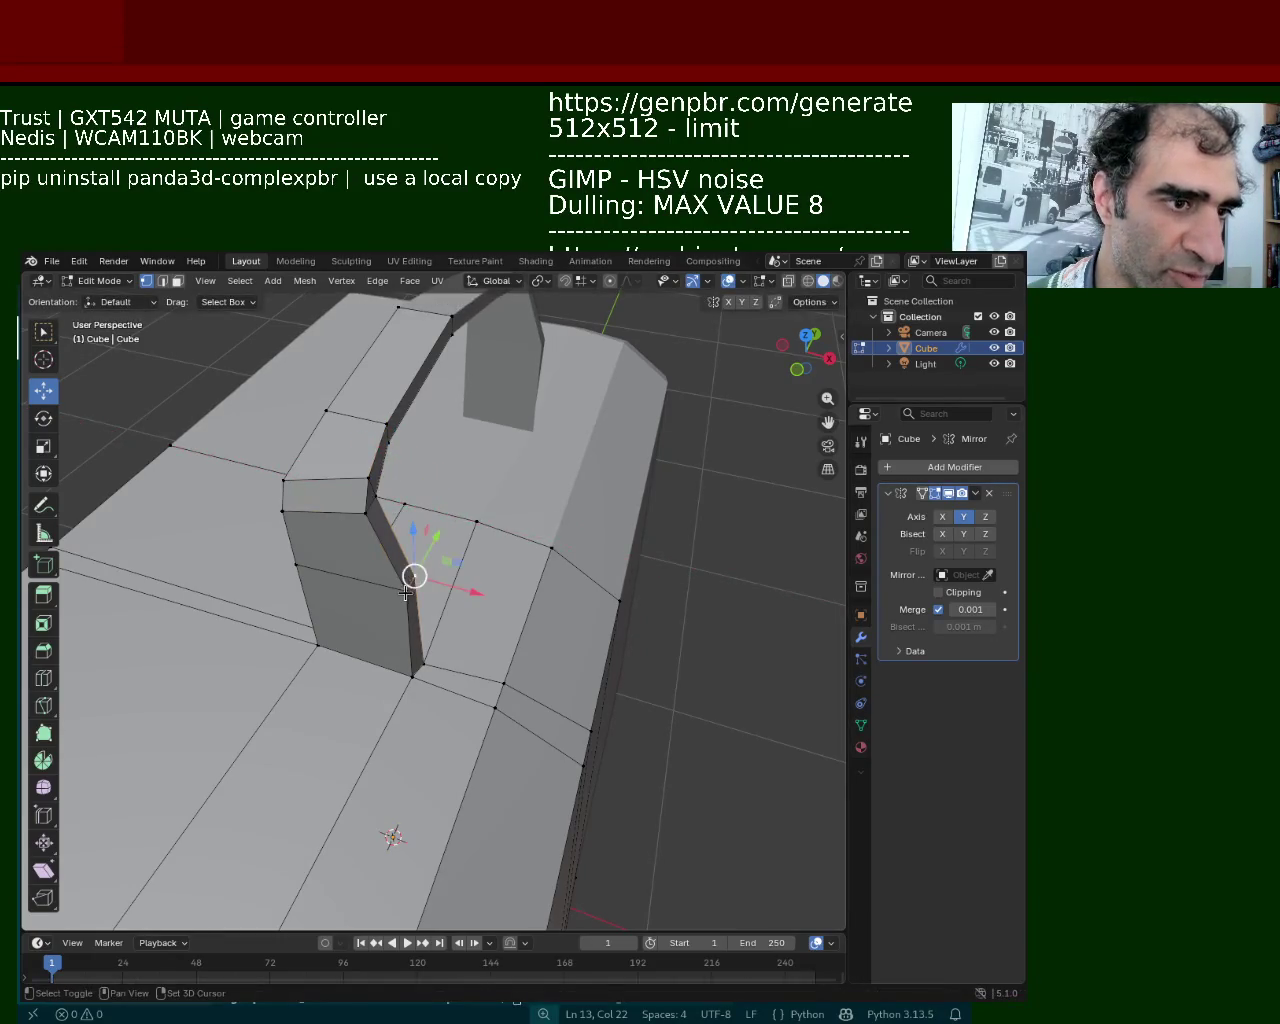
alt+click(424, 650)
key(g)
key(x)
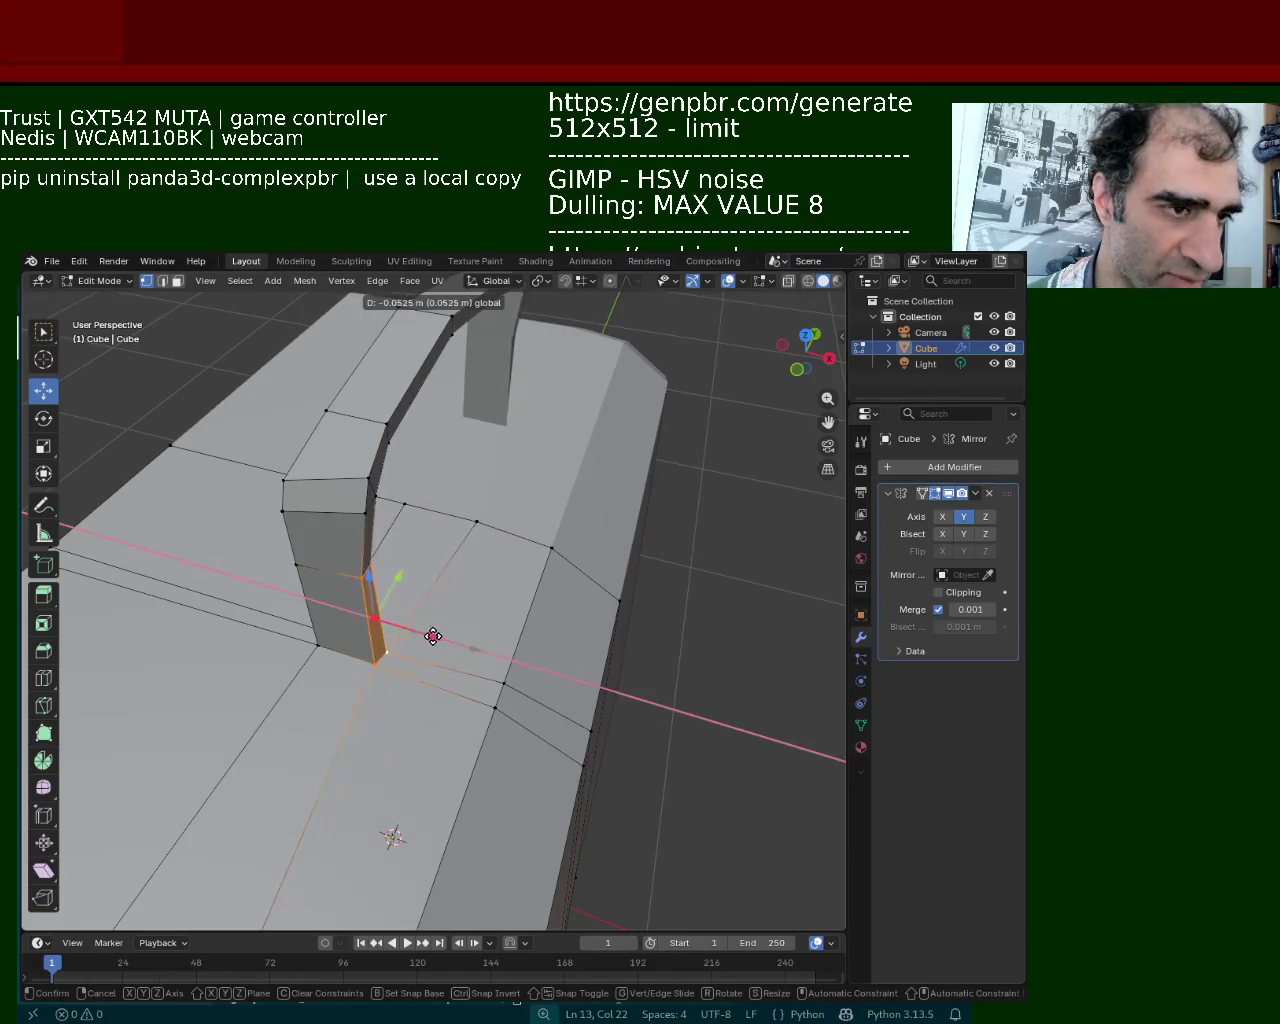
click(430, 635)
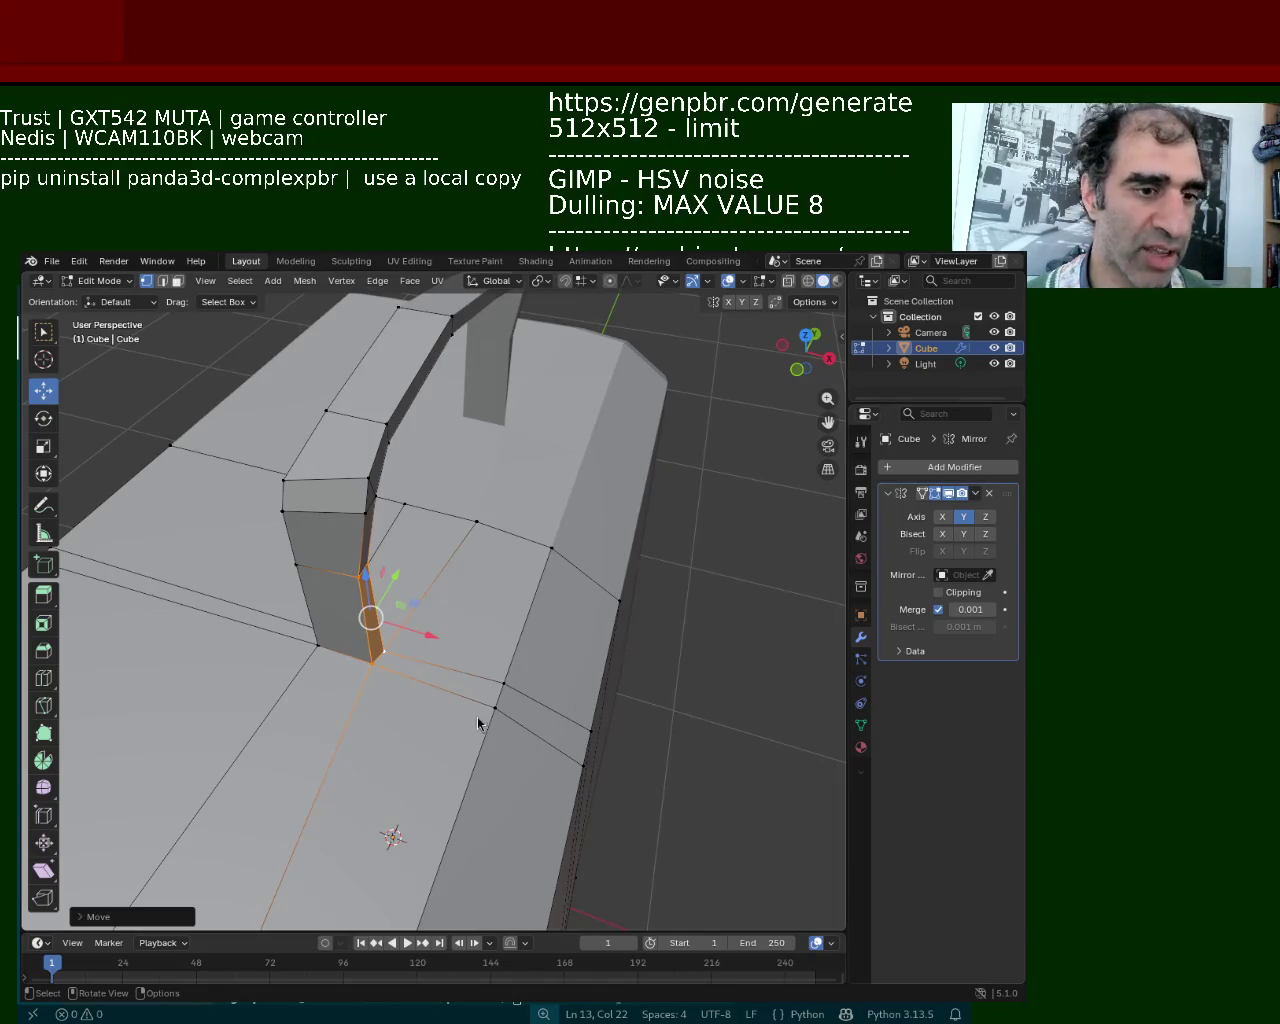
middle_drag(478, 722, 270, 371)
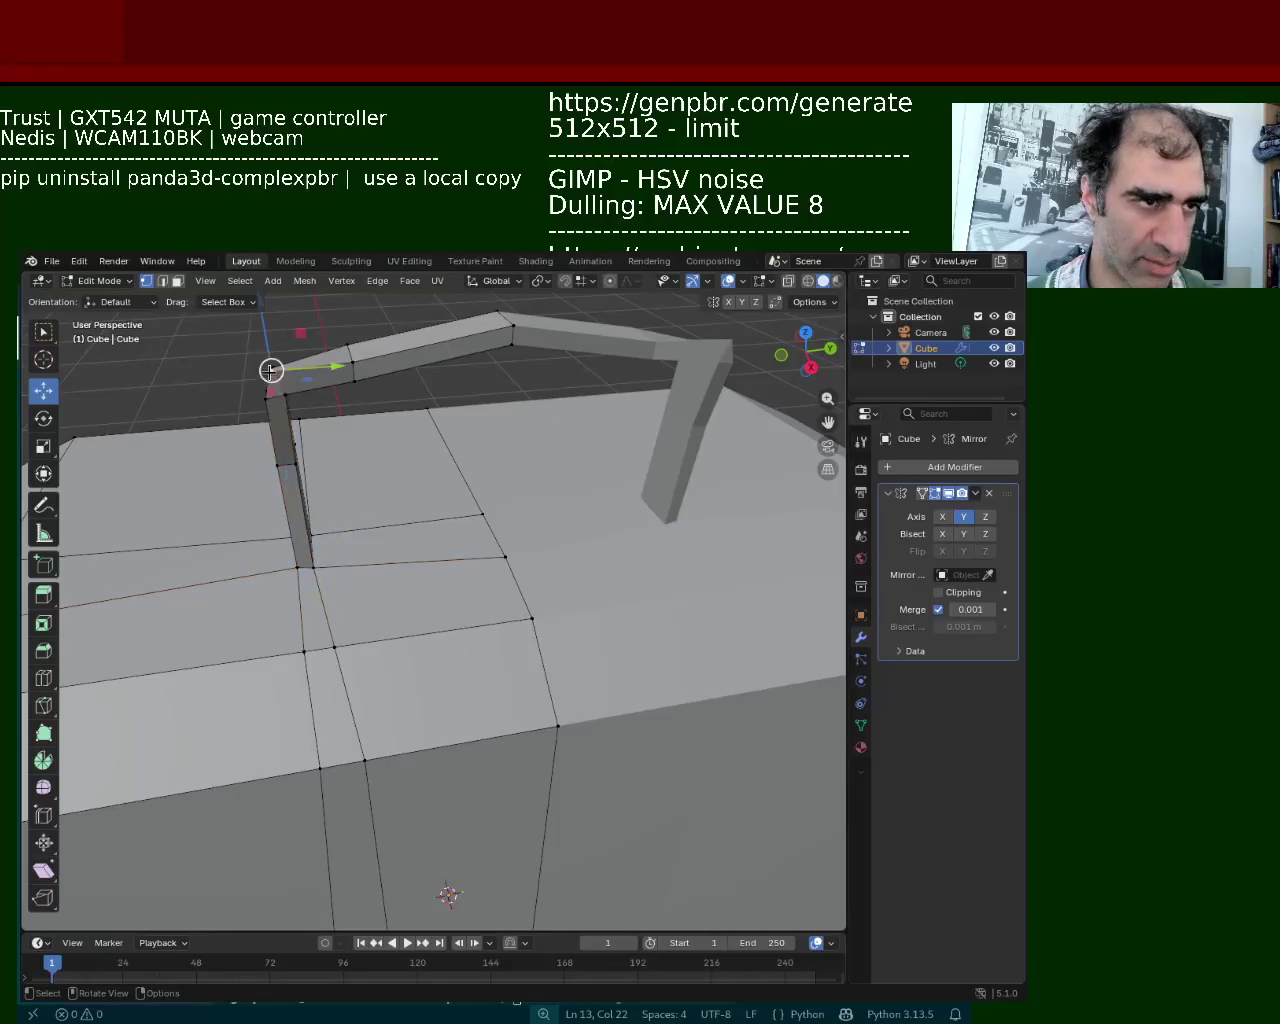
Lower the handle's corner vertex along Z, then nudge it sideways along X
key(g)
key(z)
click(262, 388)
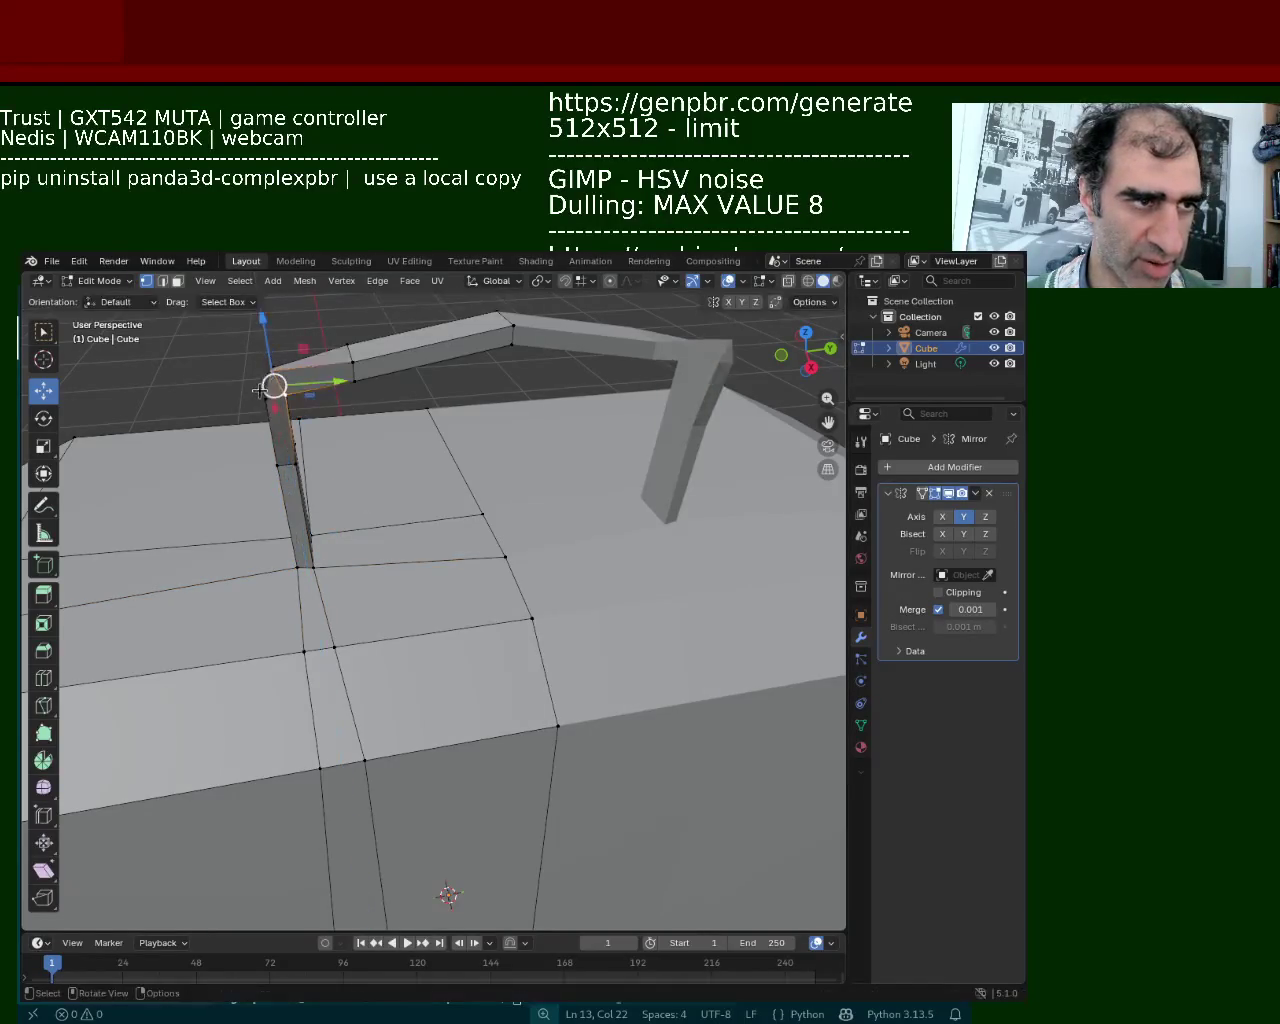
key(g)
key(z)
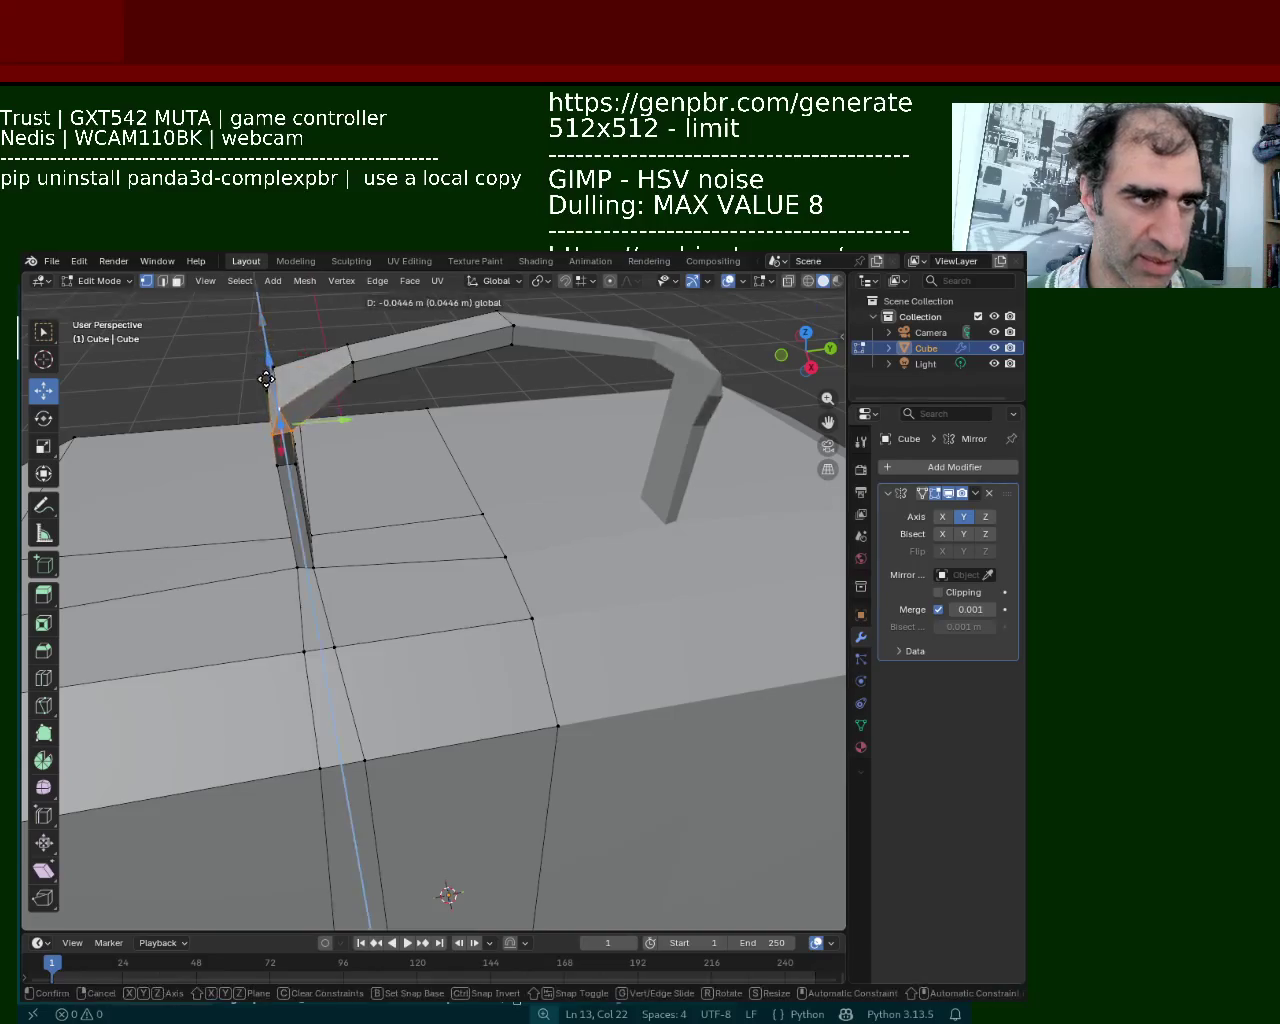
right_click(297, 390)
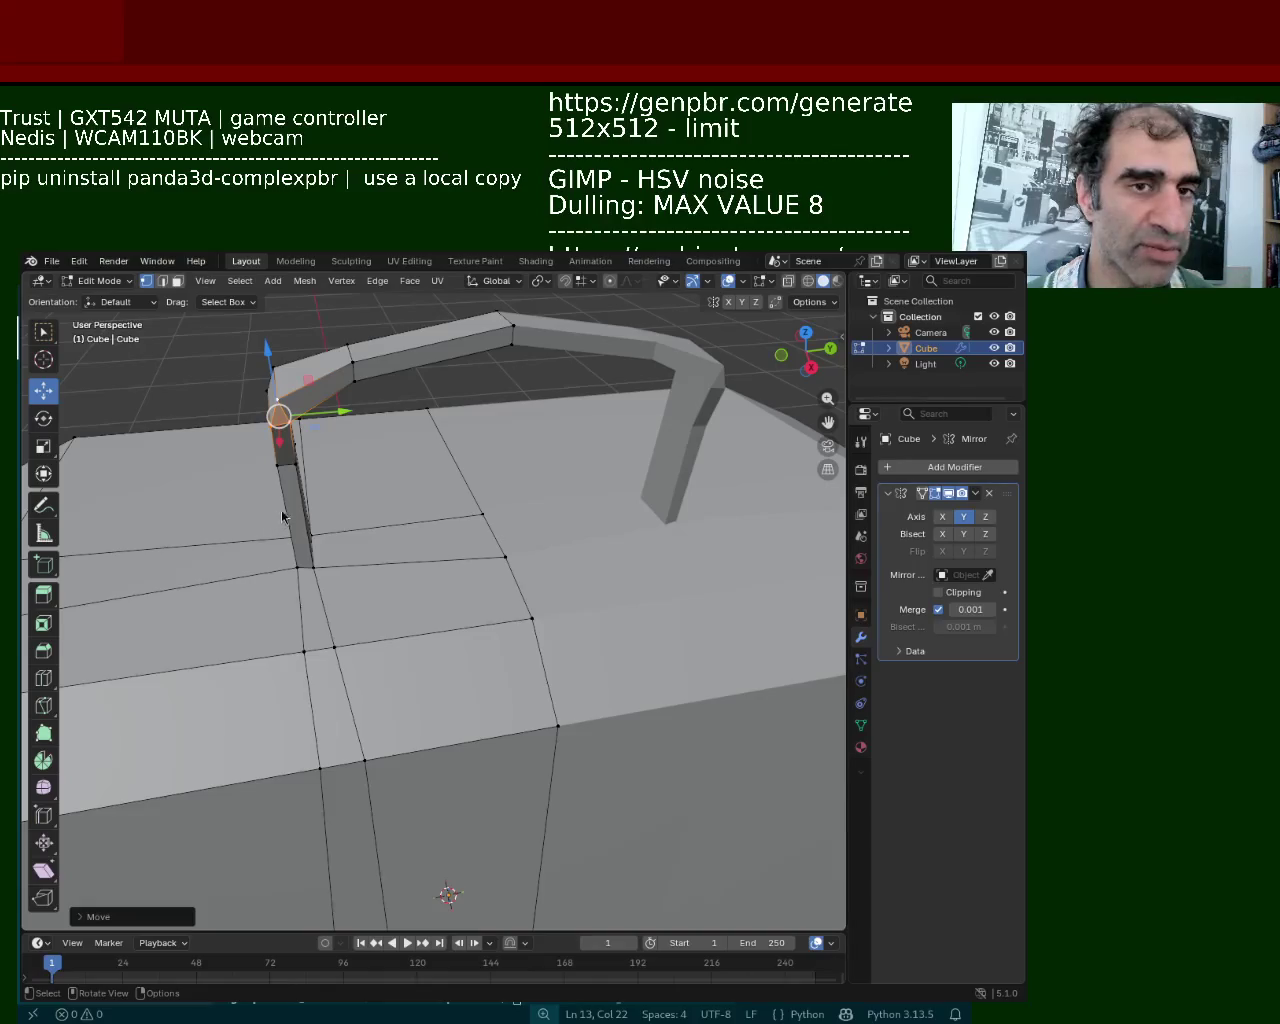
middle_drag(352, 510, 443, 508)
scroll(443, 508, up, 3)
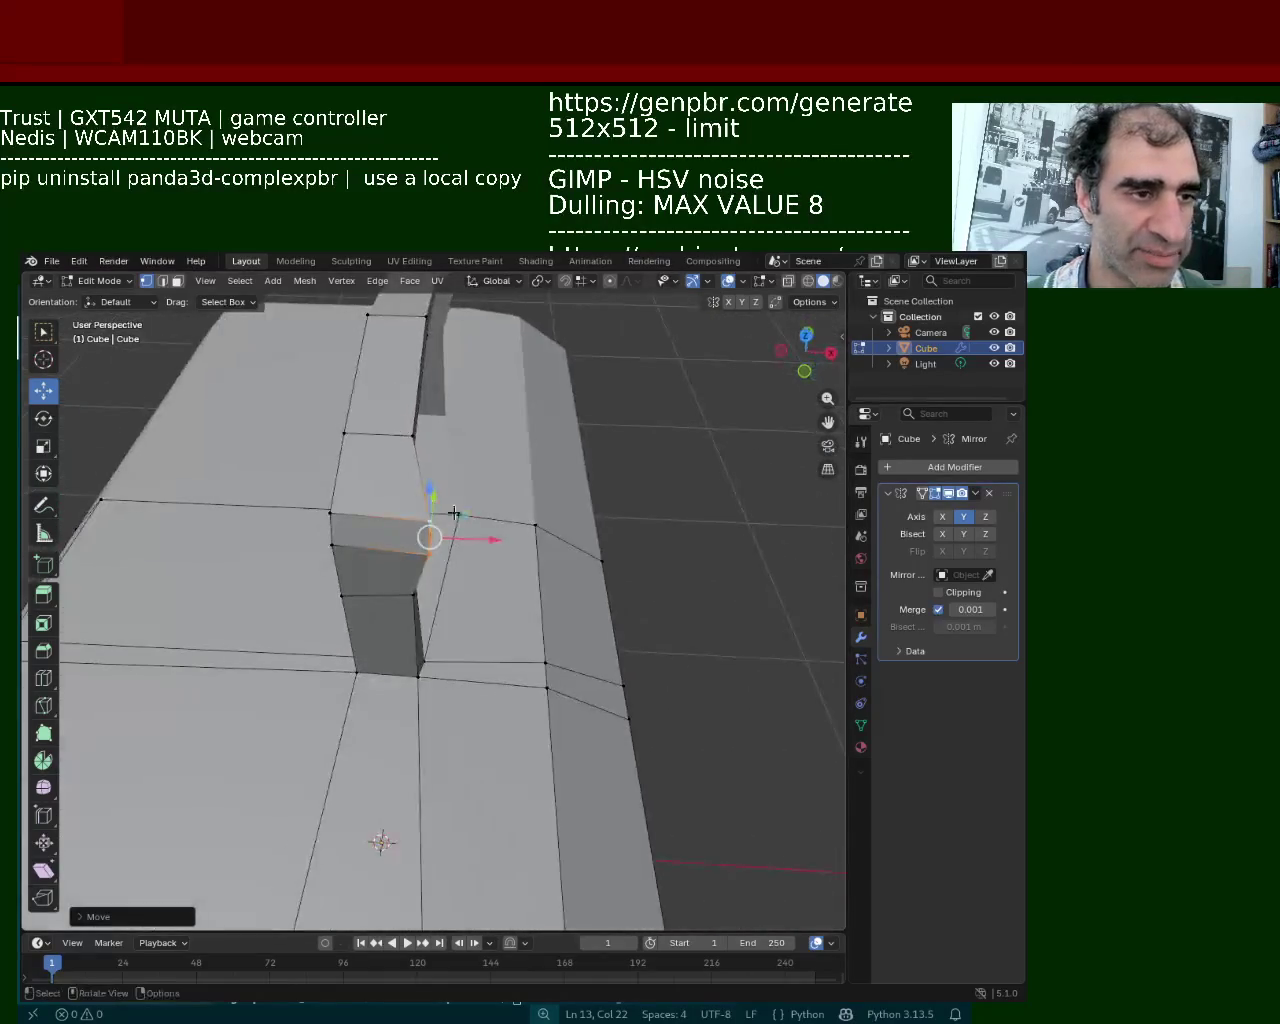
key(g)
key(x)
click(459, 541)
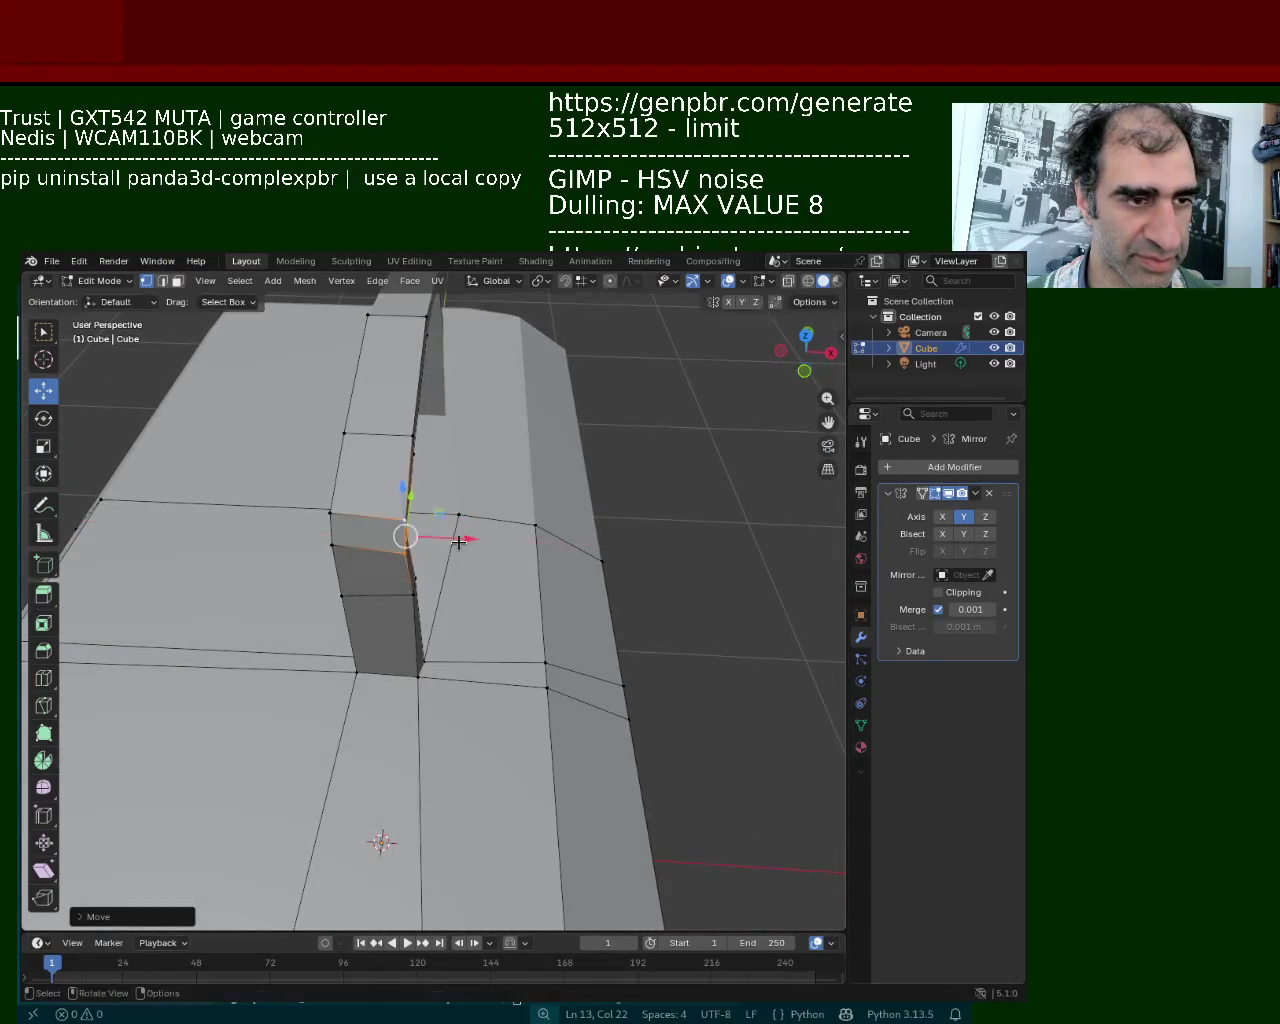
Shift the handle leg's edge loop along X so its foot meets the lid
mouse_move(459, 541)
middle_down()
mouse_move(422, 414)
mouse_move(530, 463)
mouse_move(378, 600)
middle_up()
scroll(421, 430, down, 2)
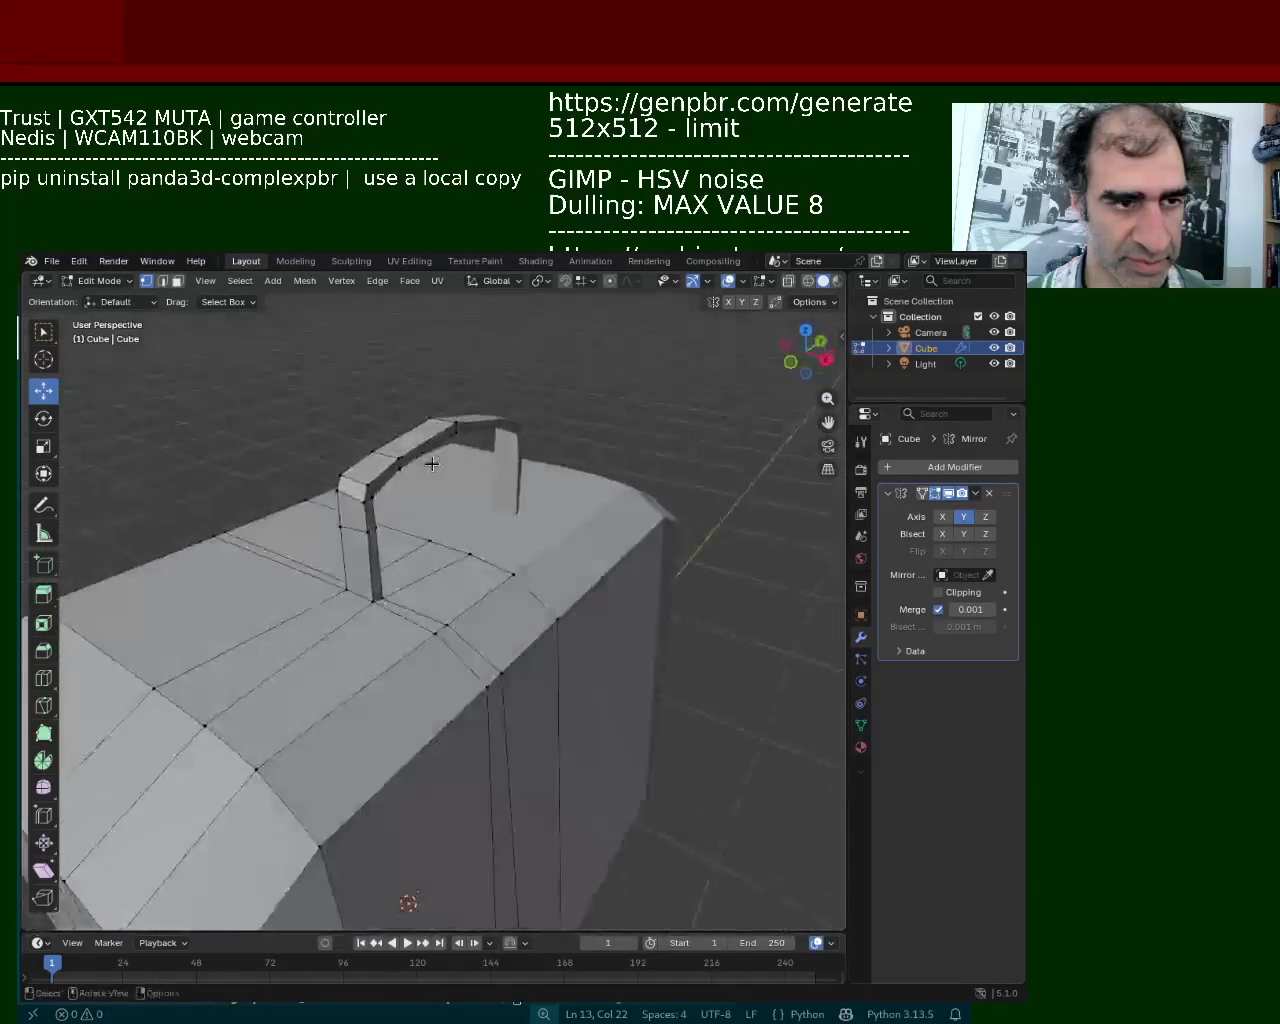
alt+click(373, 560)
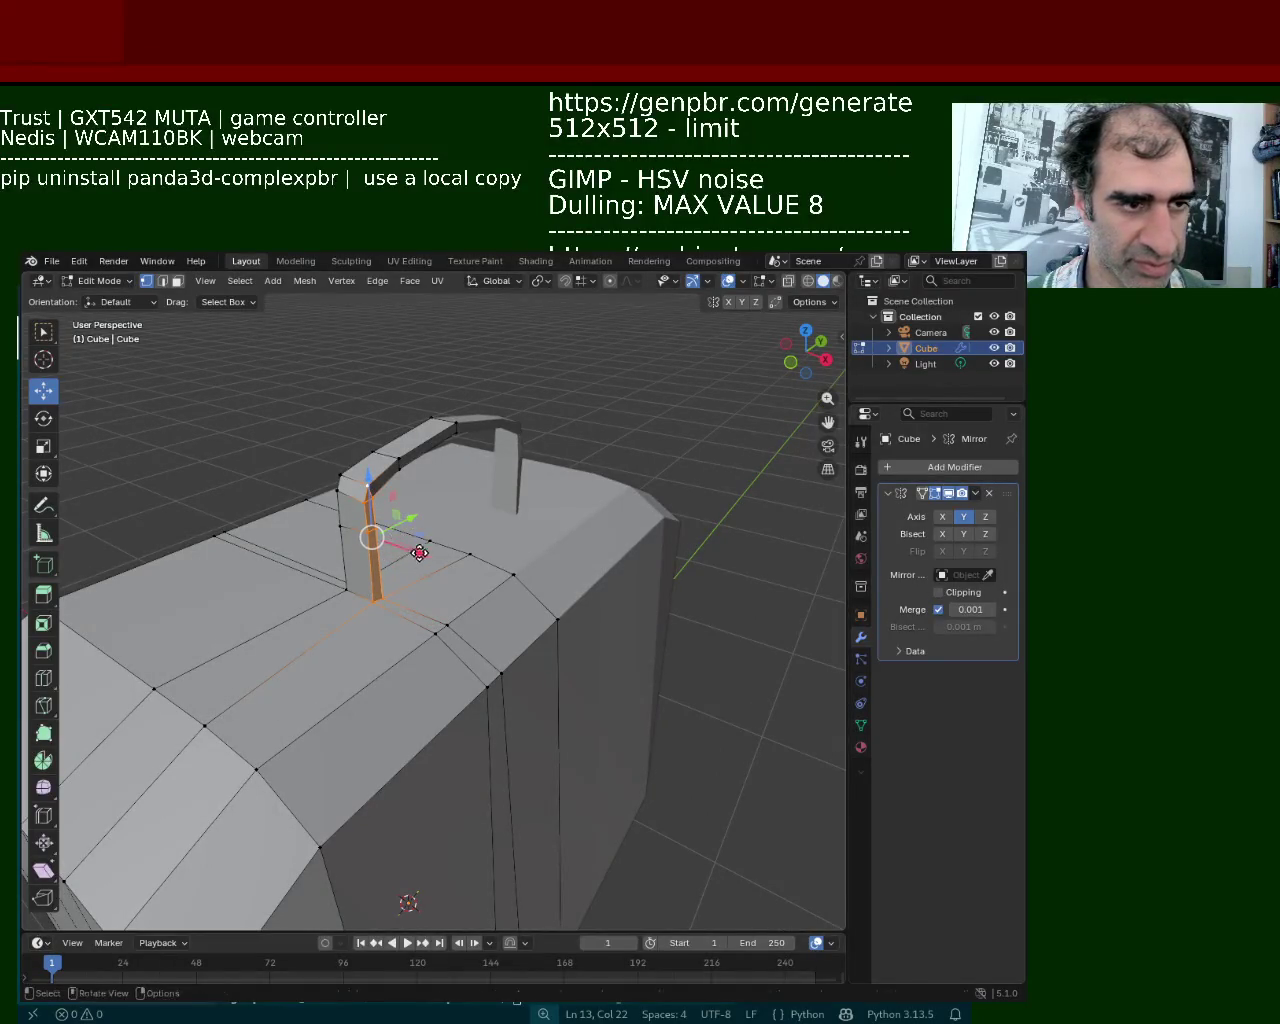
key(g)
key(x)
click(426, 557)
mouse_move(426, 557)
middle_down()
mouse_move(435, 523)
mouse_move(474, 537)
mouse_move(469, 514)
middle_up()
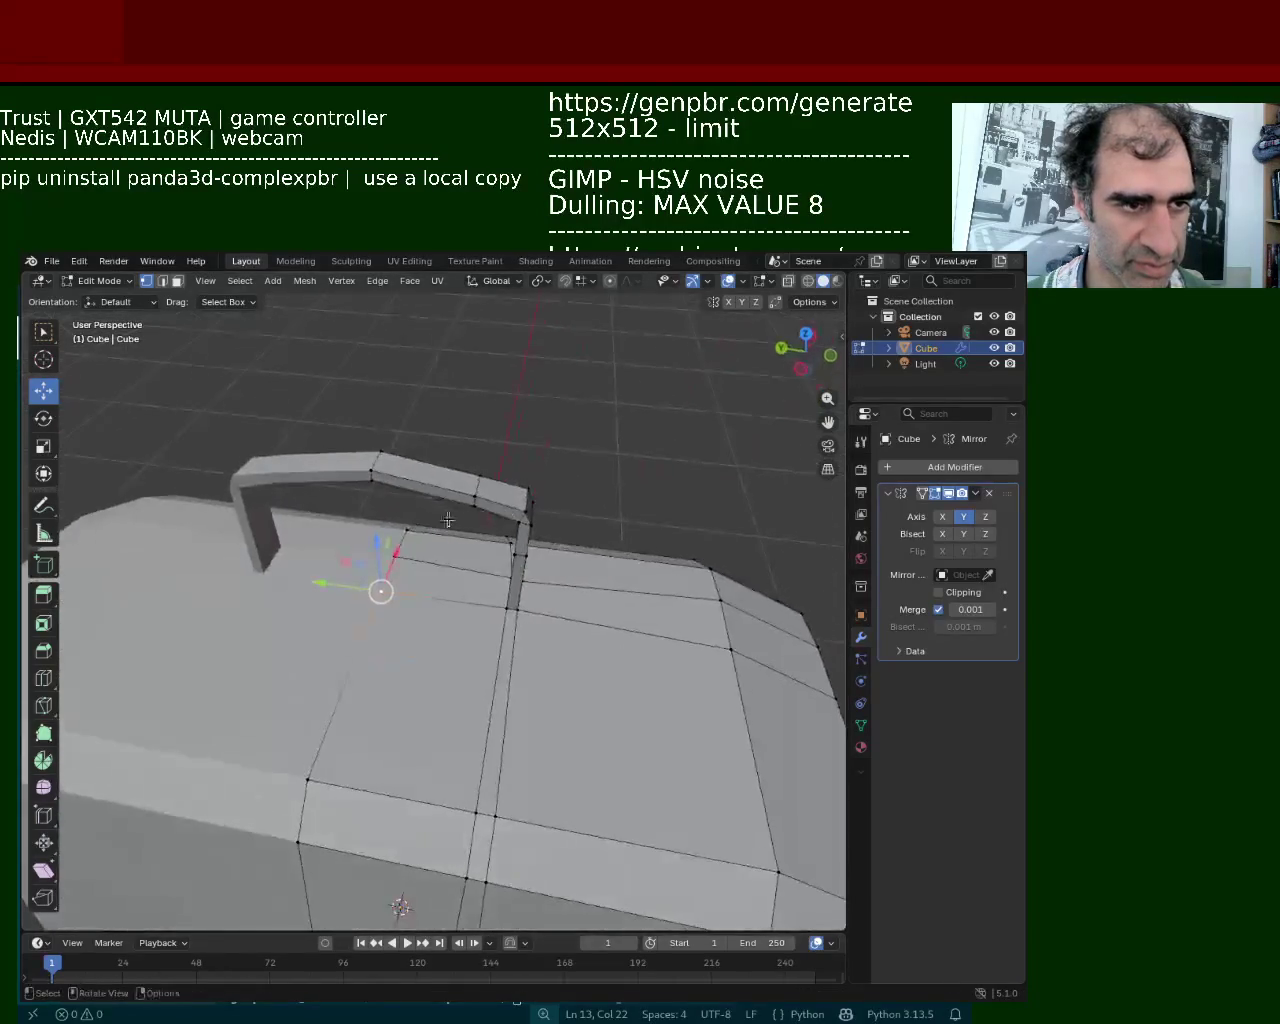
Lower the handle's top edge slightly and slide it along Y
shift+click(370, 472)
key(g)
key(x)
click(437, 482)
click(478, 488)
shift+click(478, 488)
shift+click(478, 488)
drag(481, 473, 454, 488)
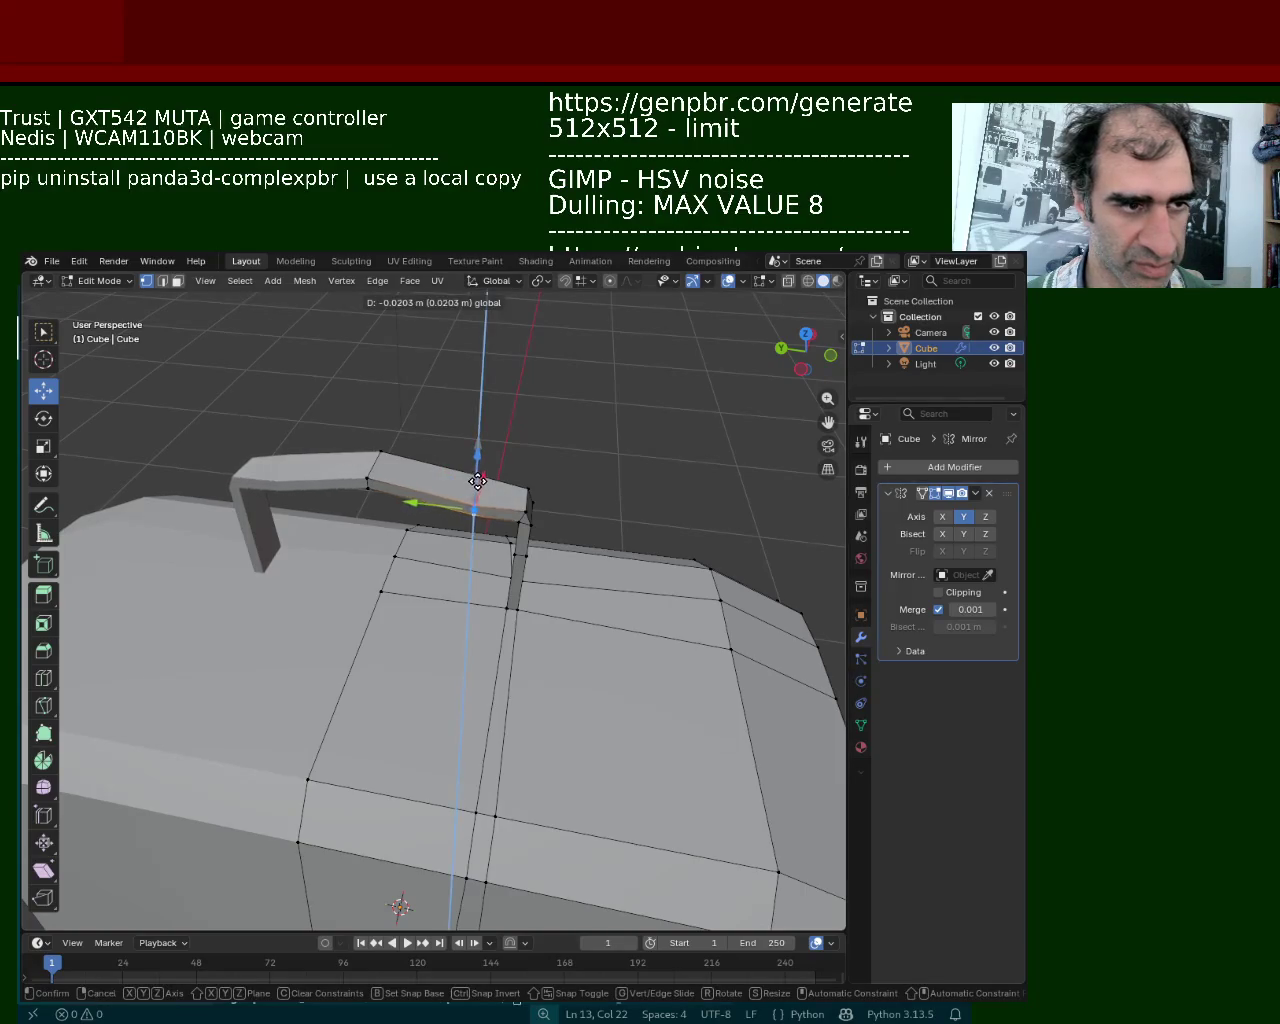
mouse_move(454, 488)
middle_down()
mouse_move(340, 470)
mouse_move(361, 490)
mouse_move(420, 450)
middle_up()
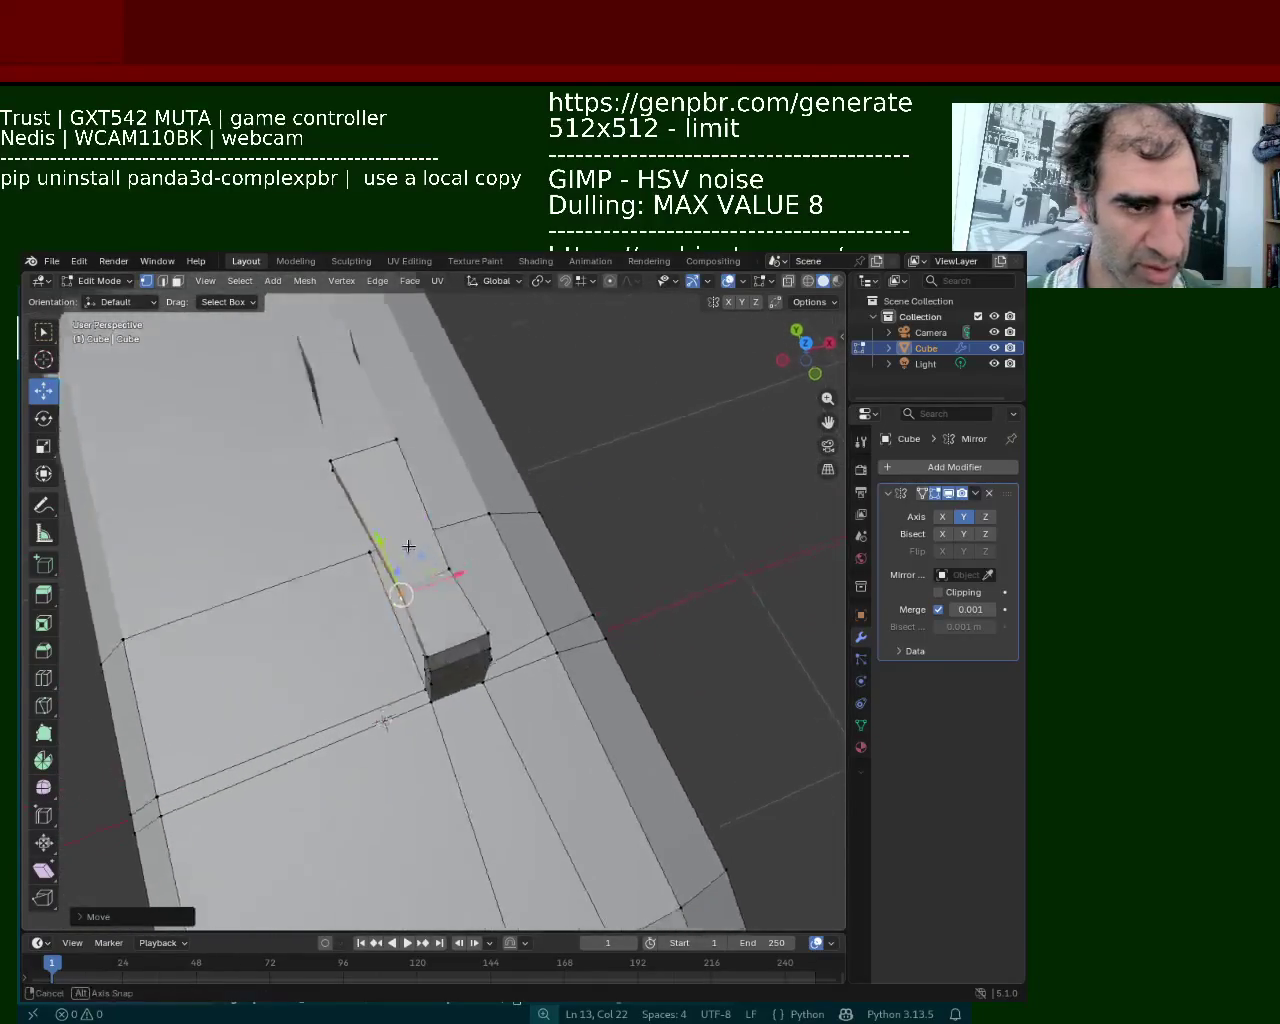
drag(420, 450, 462, 447)
Subdivide the edges of the handle's top bar to add extra vertices
click(343, 414)
right_click(440, 430)
click(461, 459)
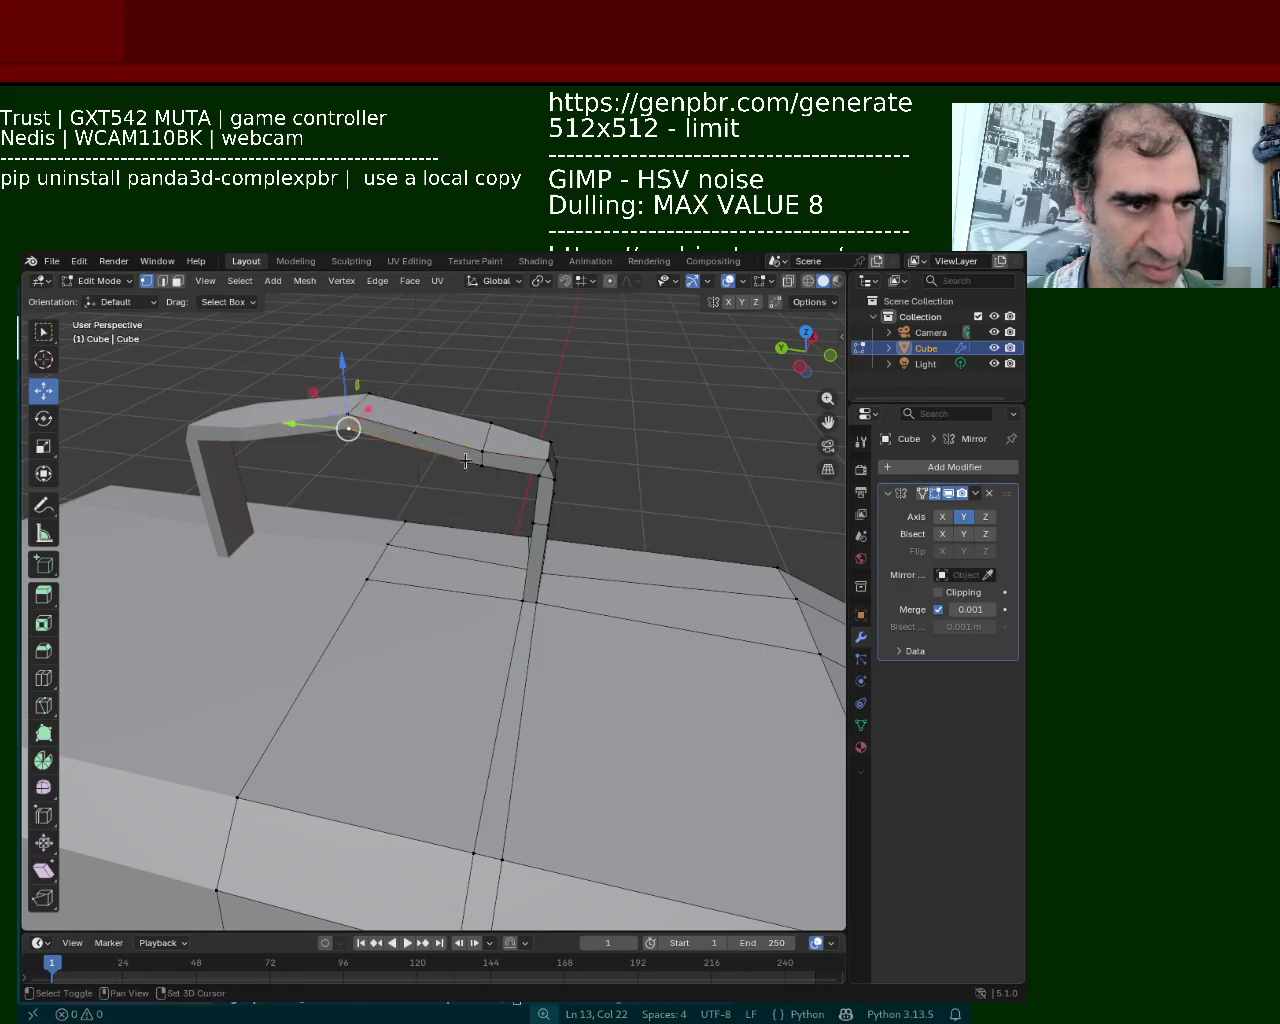
middle_drag(461, 459, 436, 391)
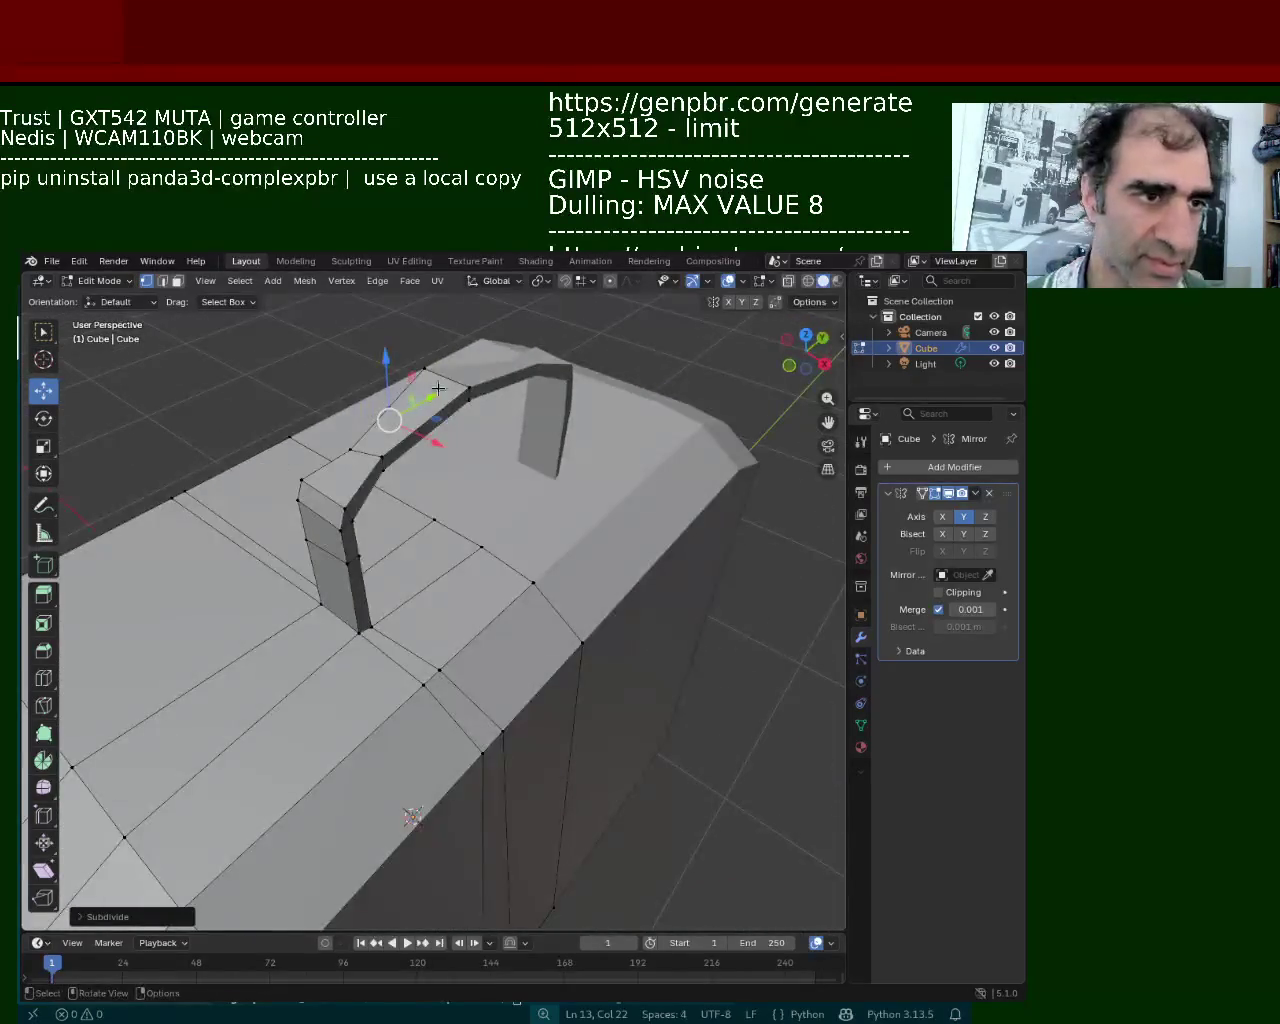
click(469, 388)
shift+click(388, 461)
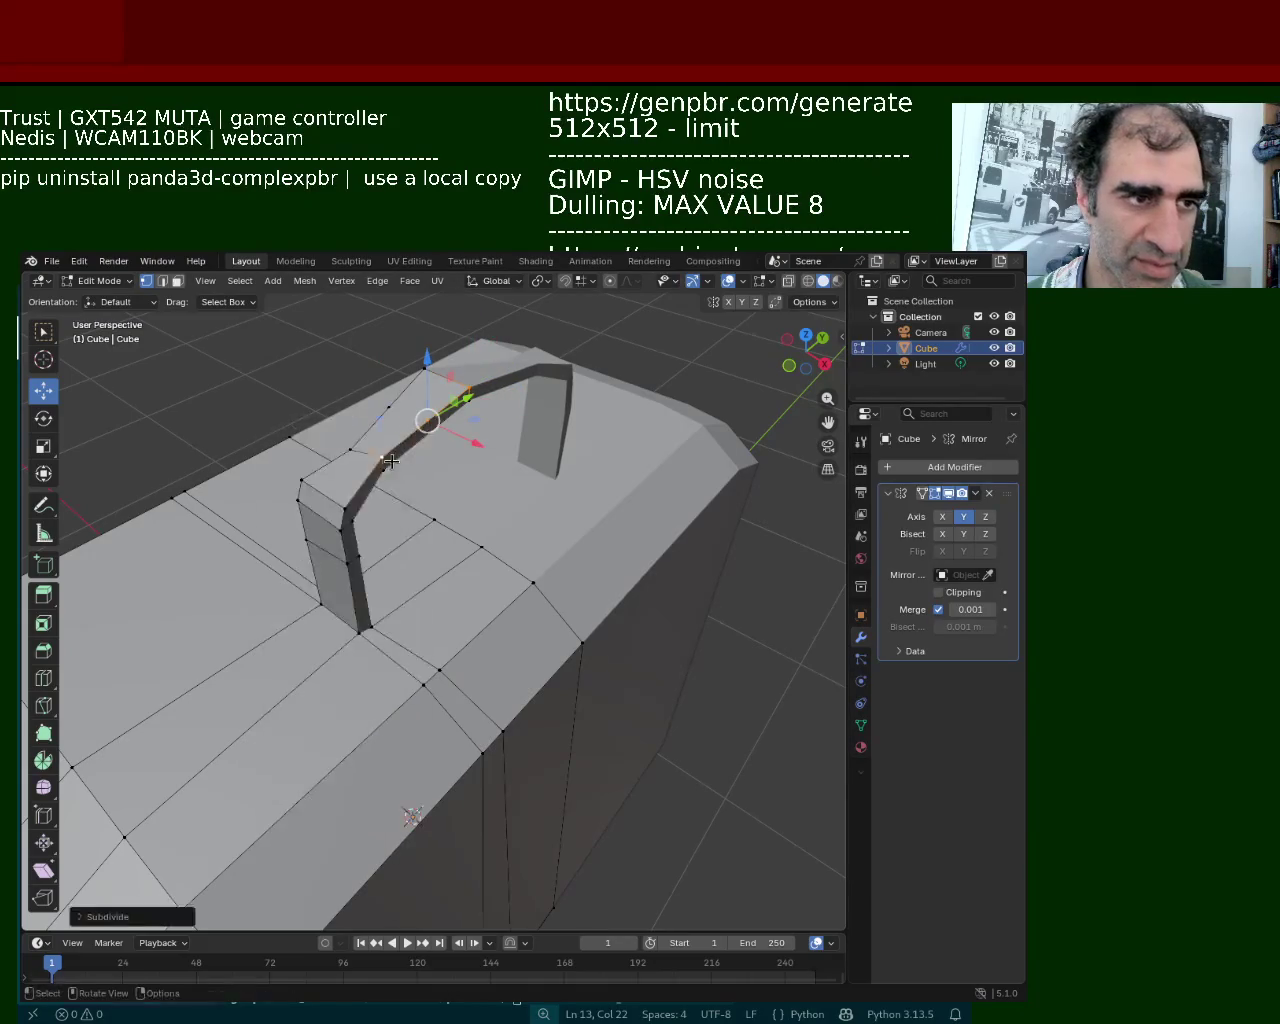
right_click(390, 460)
mouse_move(390, 460)
middle_down()
mouse_move(377, 458)
mouse_move(430, 413)
mouse_move(403, 445)
mouse_move(762, 314)
middle_up()
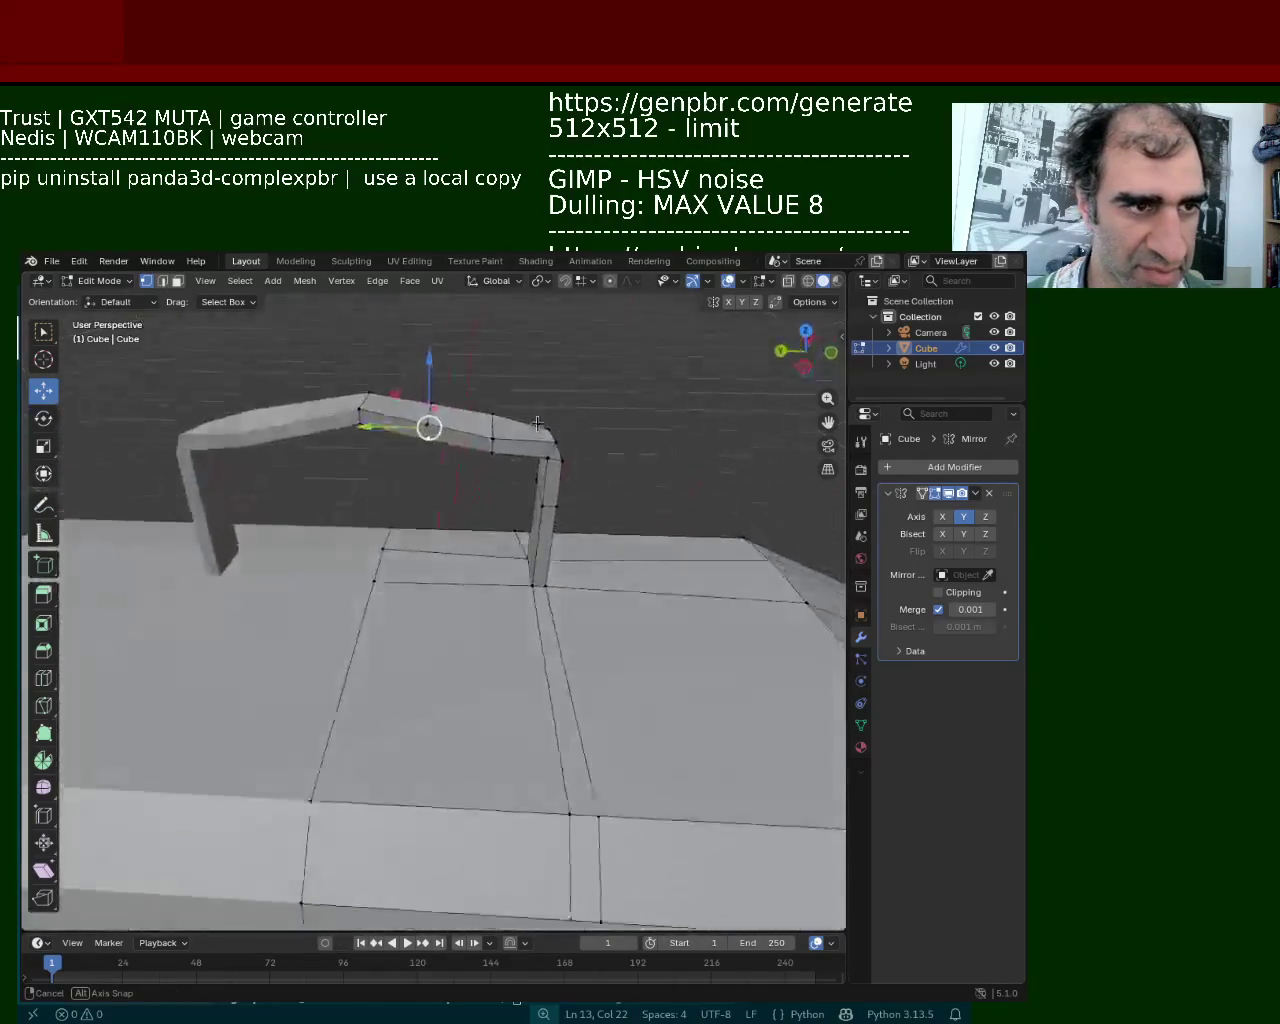
In wireframe view, scale the arch's top edge loop by 1.365
click(808, 281)
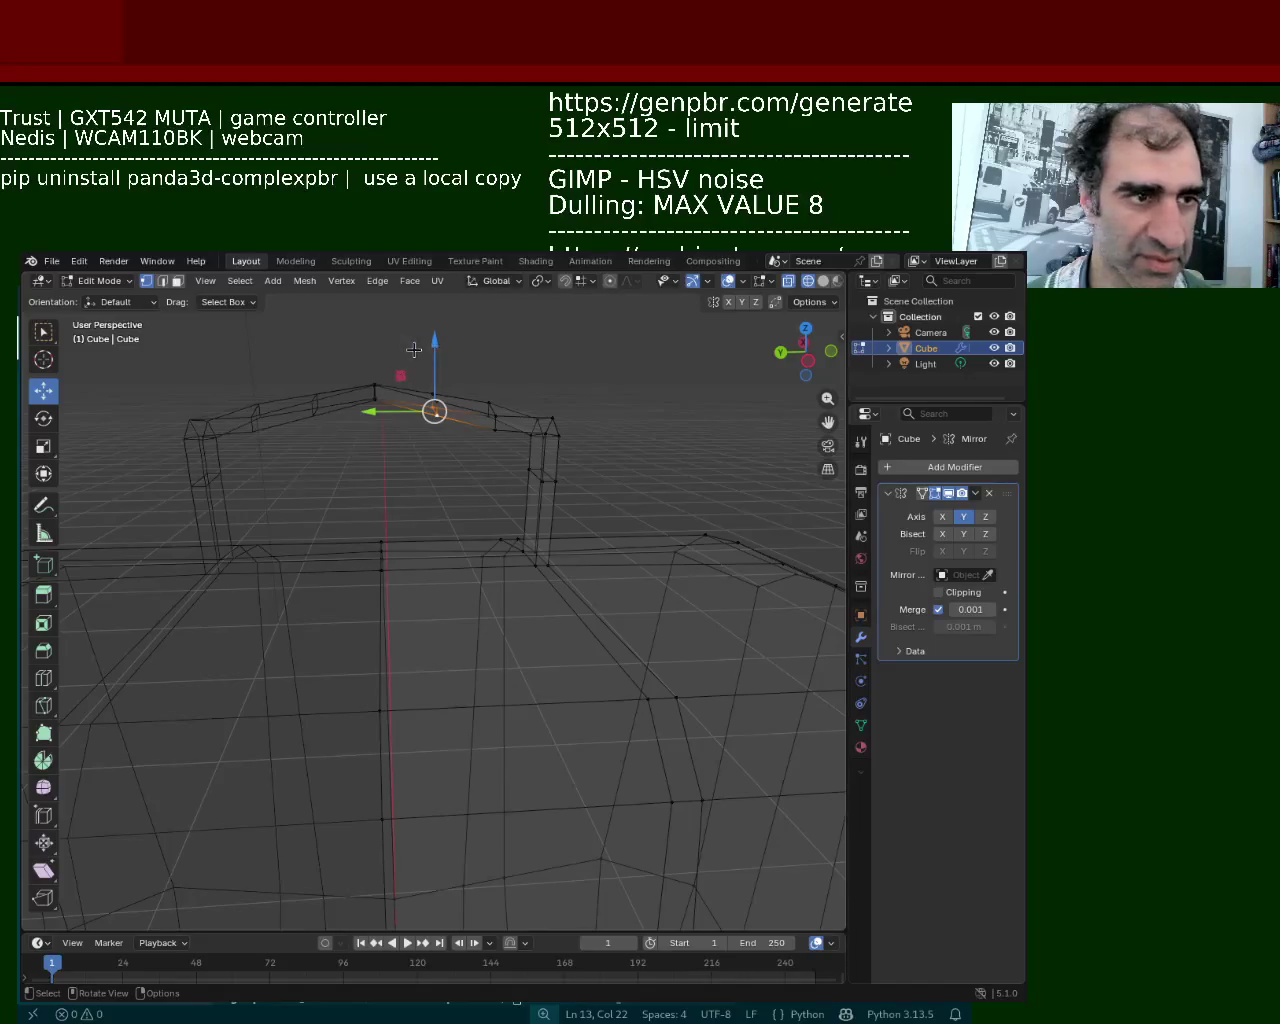
drag(420, 346, 457, 443)
key(s)
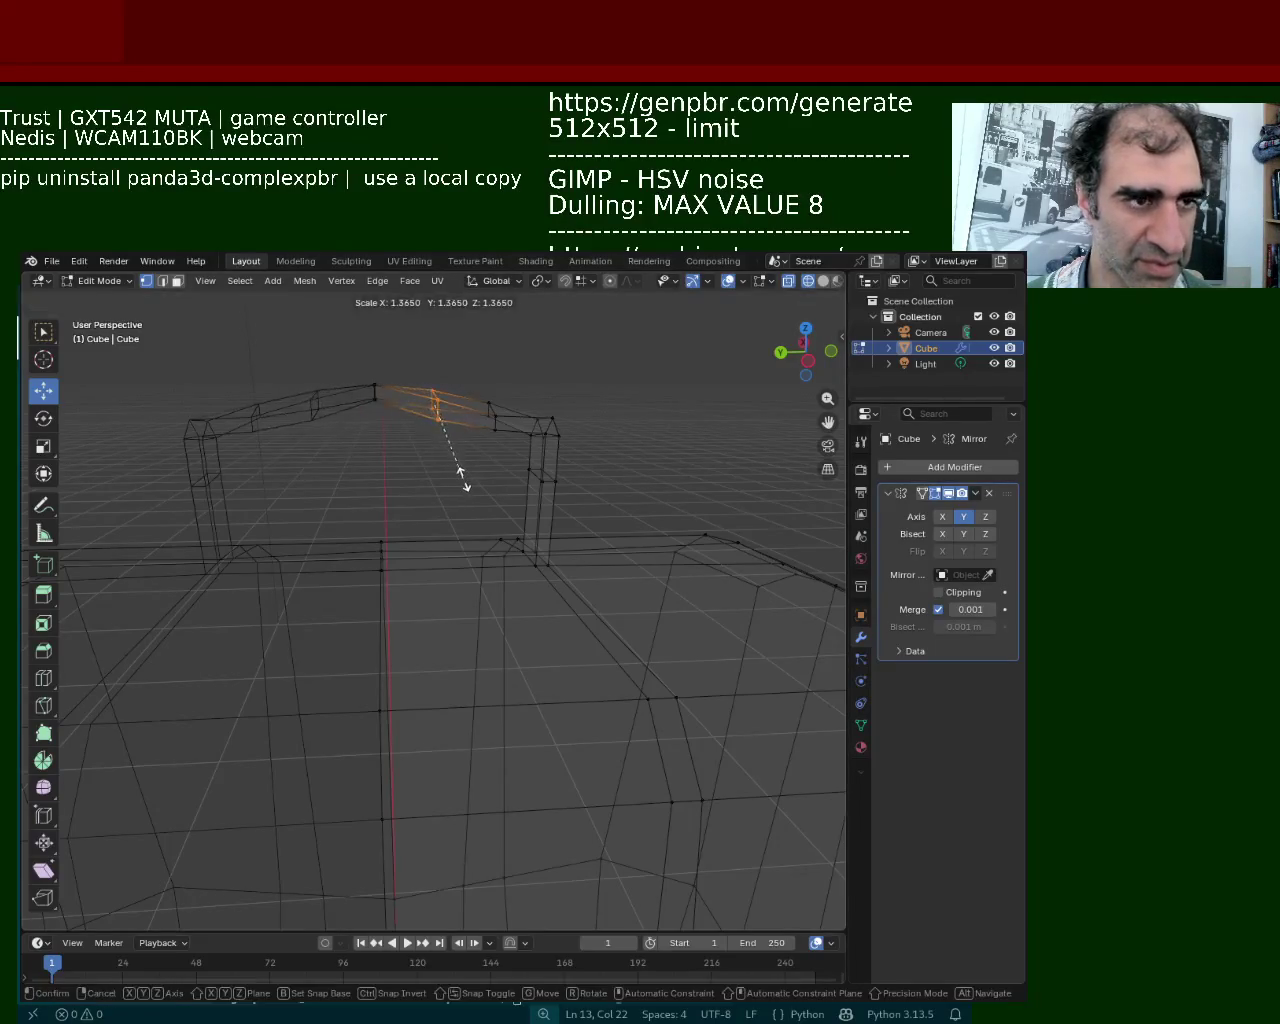
click(460, 470)
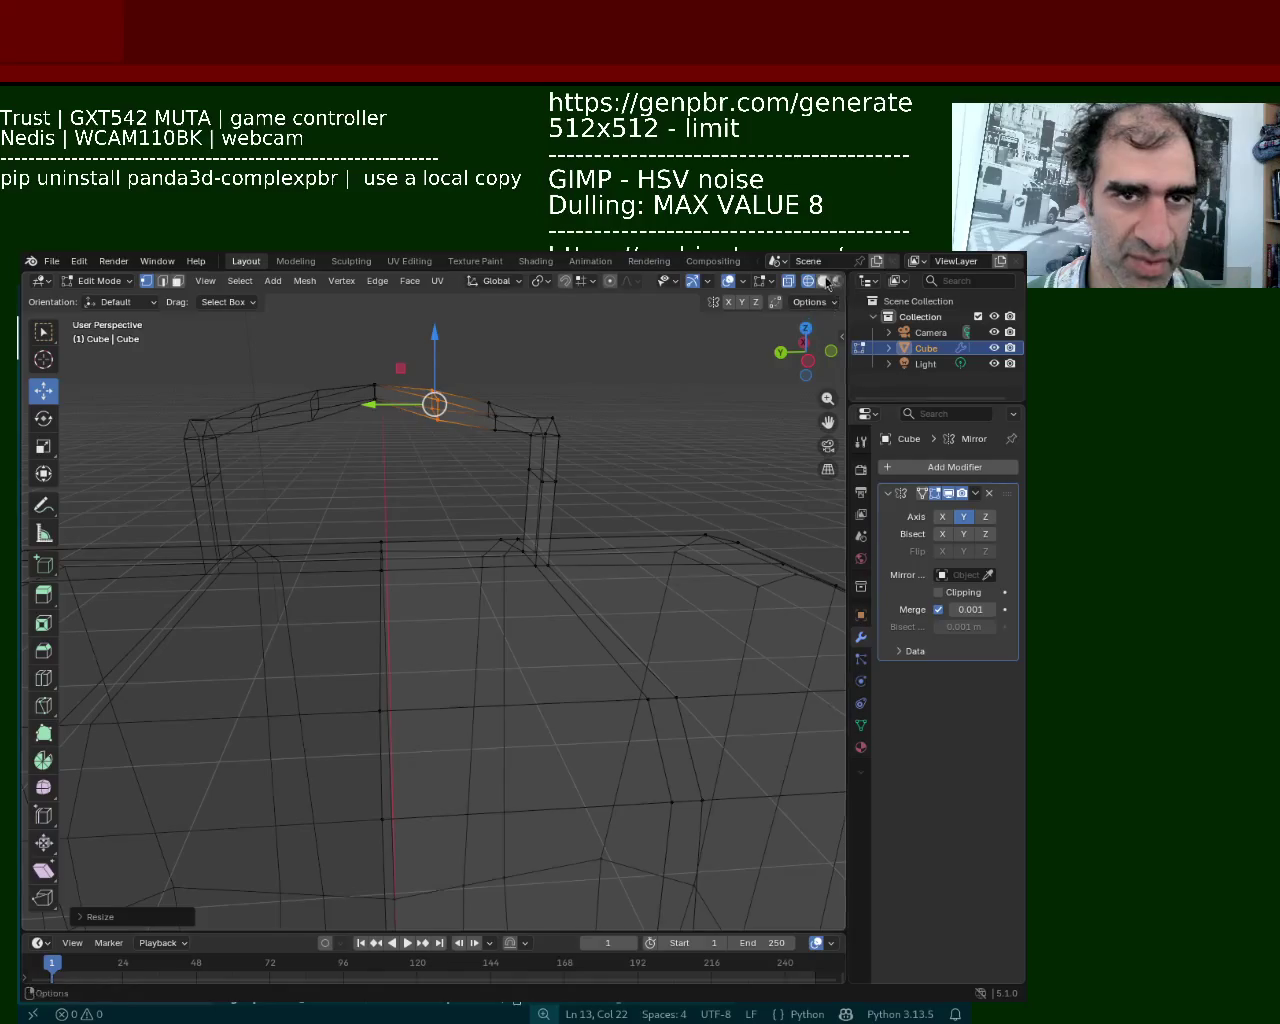
click(823, 281)
mouse_move(249, 457)
middle_down()
mouse_move(117, 389)
mouse_move(378, 440)
mouse_move(360, 418)
mouse_move(482, 420)
middle_up()
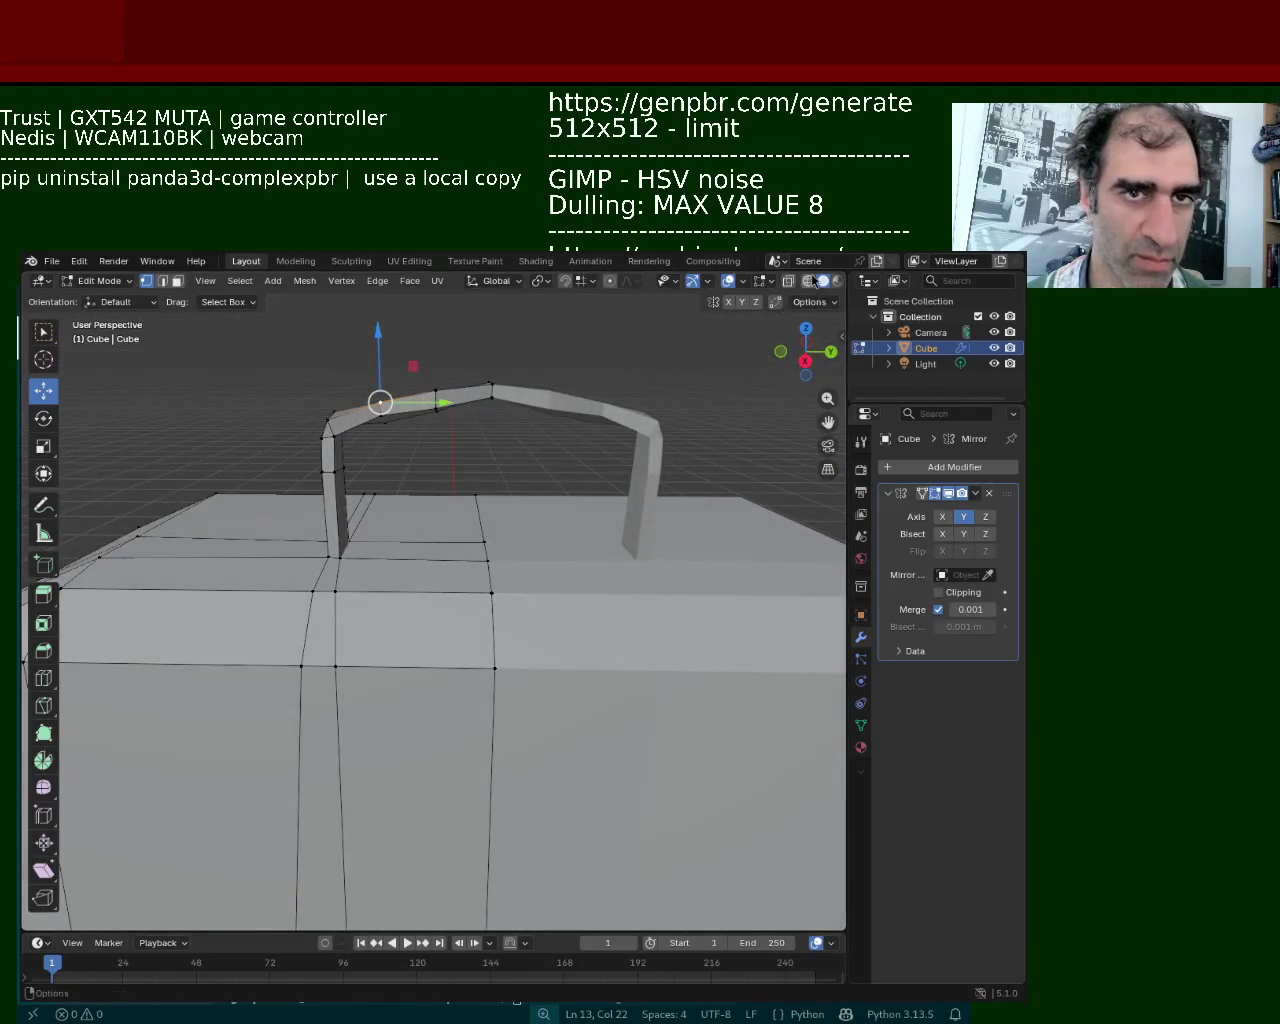
Scale the top vertices by 1.2591, shift along X, lower on Z, then move Blender aside
drag(464, 344, 508, 394)
key(s)
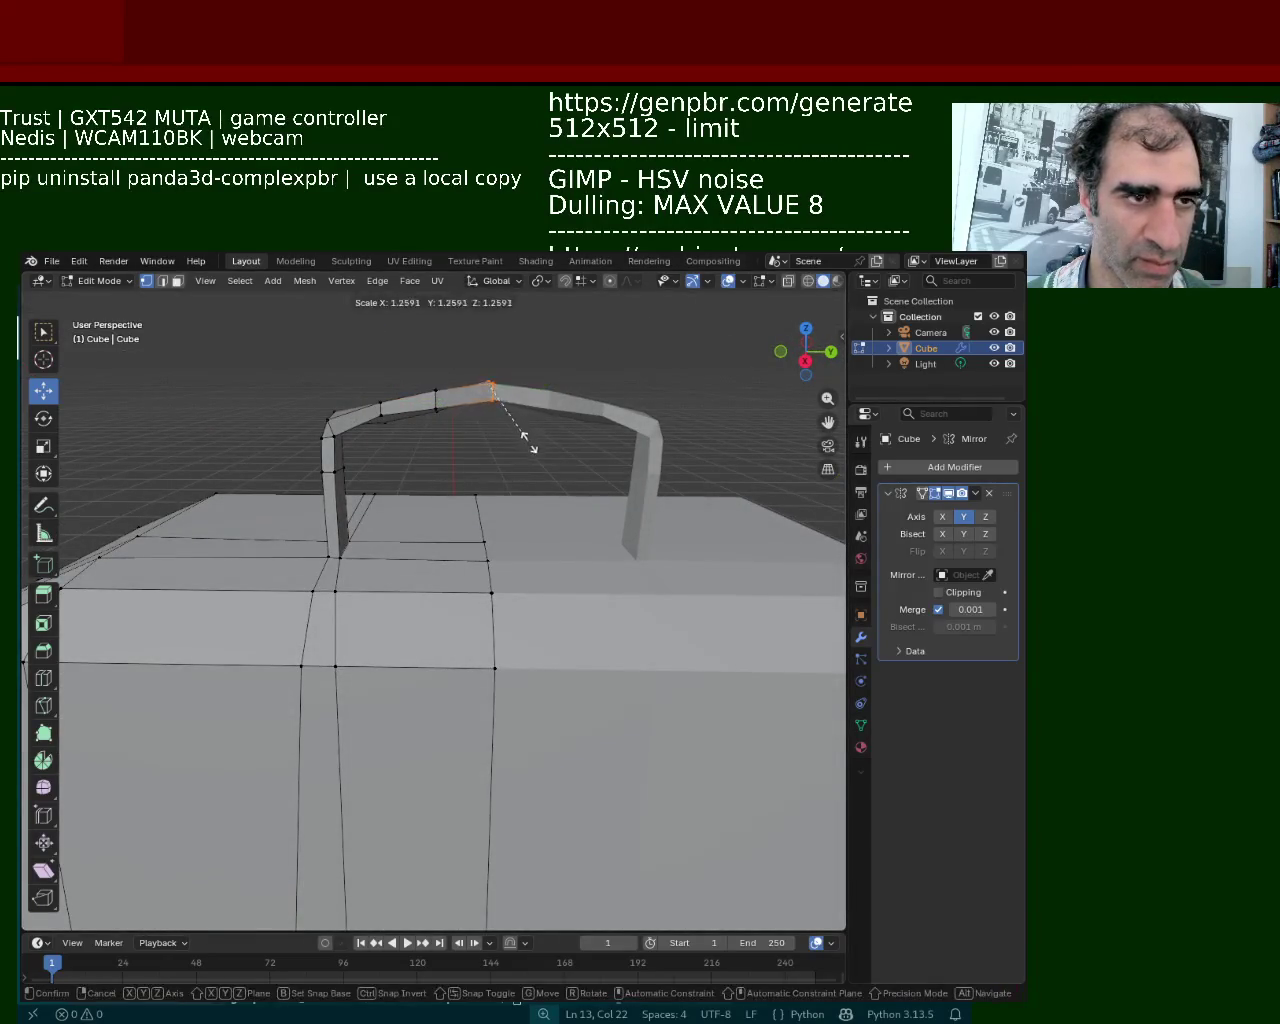
click(529, 449)
mouse_move(529, 449)
middle_down()
mouse_move(483, 350)
mouse_move(371, 395)
mouse_move(329, 380)
middle_up()
drag(370, 381, 378, 380)
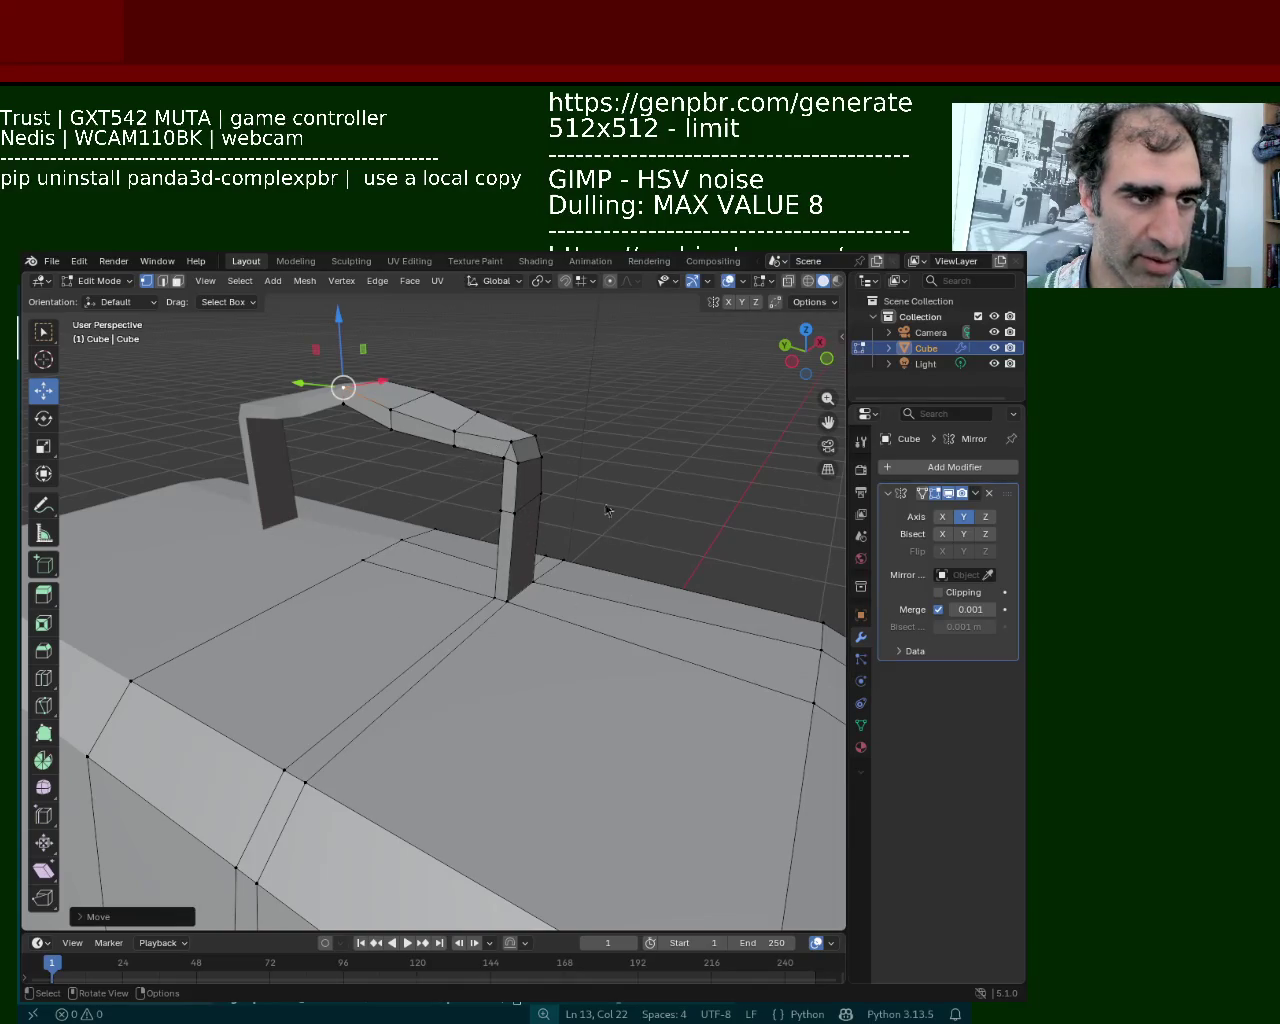
middle_drag(449, 683, 434, 508)
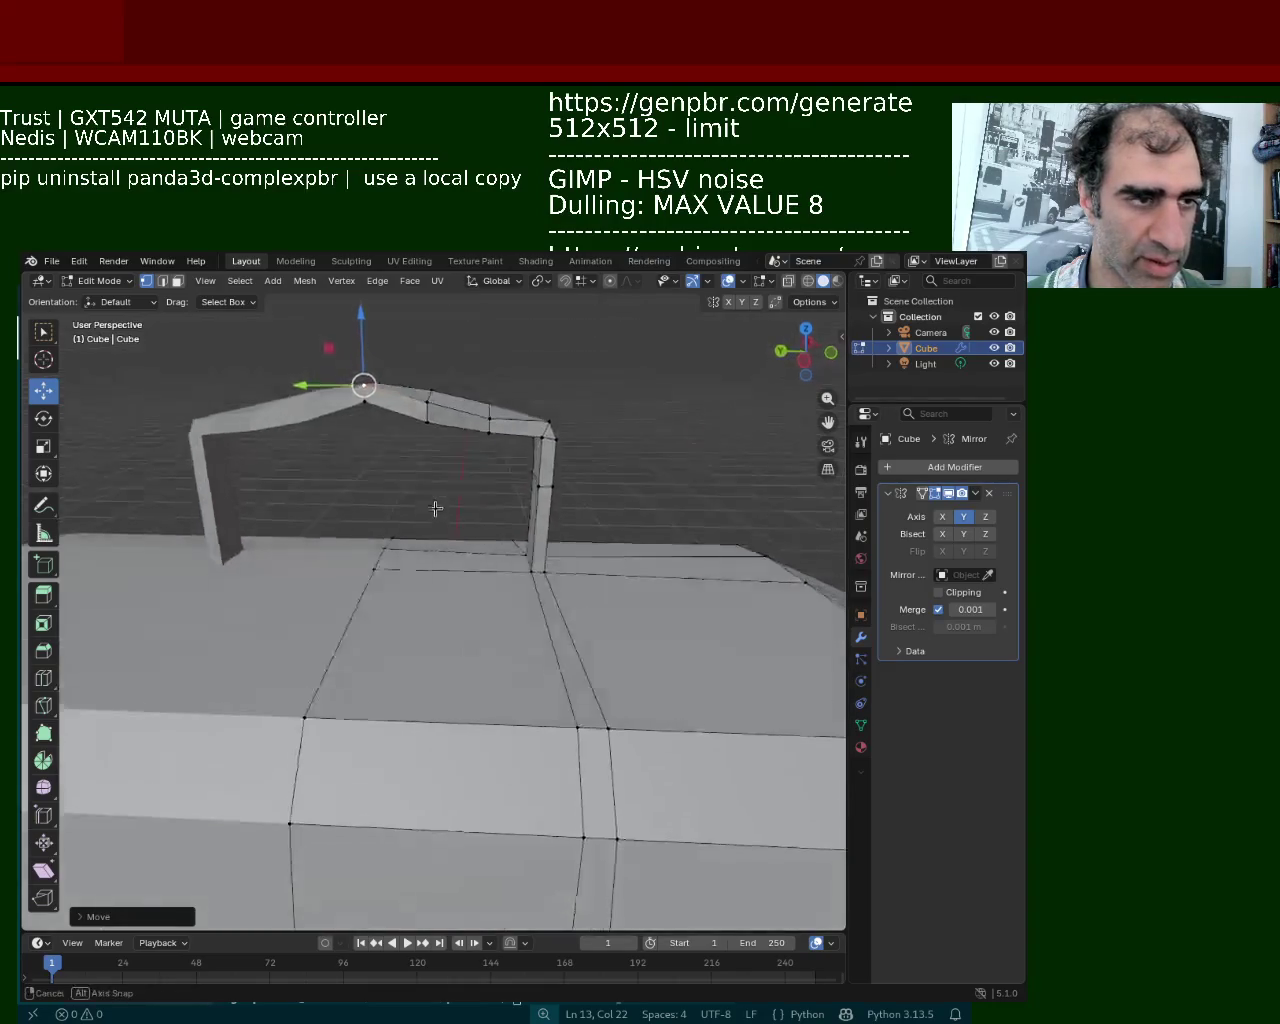
drag(366, 345, 371, 358)
mouse_move(371, 358)
middle_down()
mouse_move(392, 444)
mouse_move(285, 467)
middle_up()
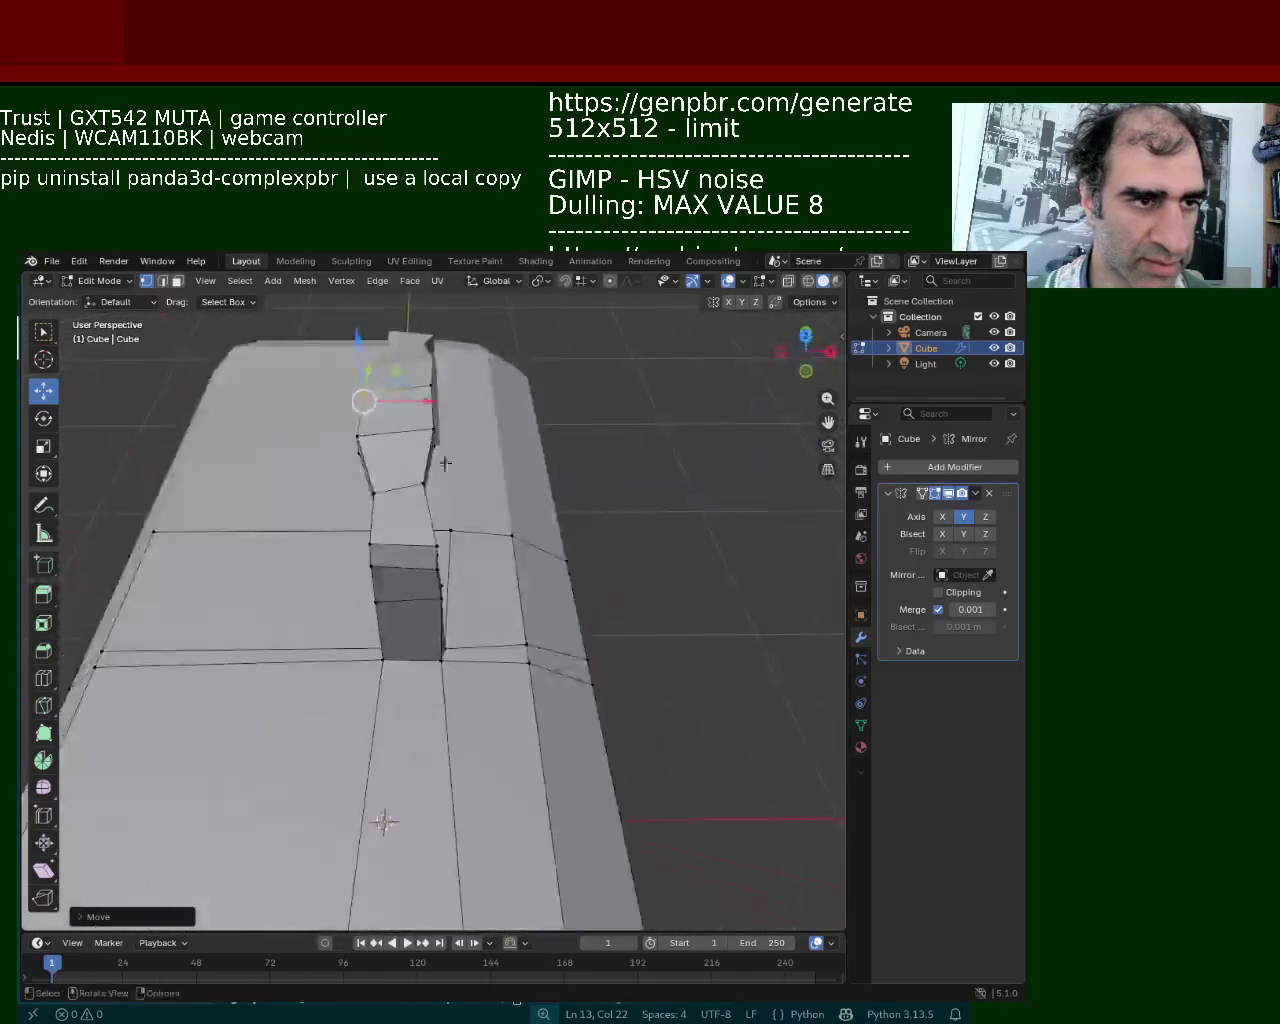
drag(637, 565, 790, 612)
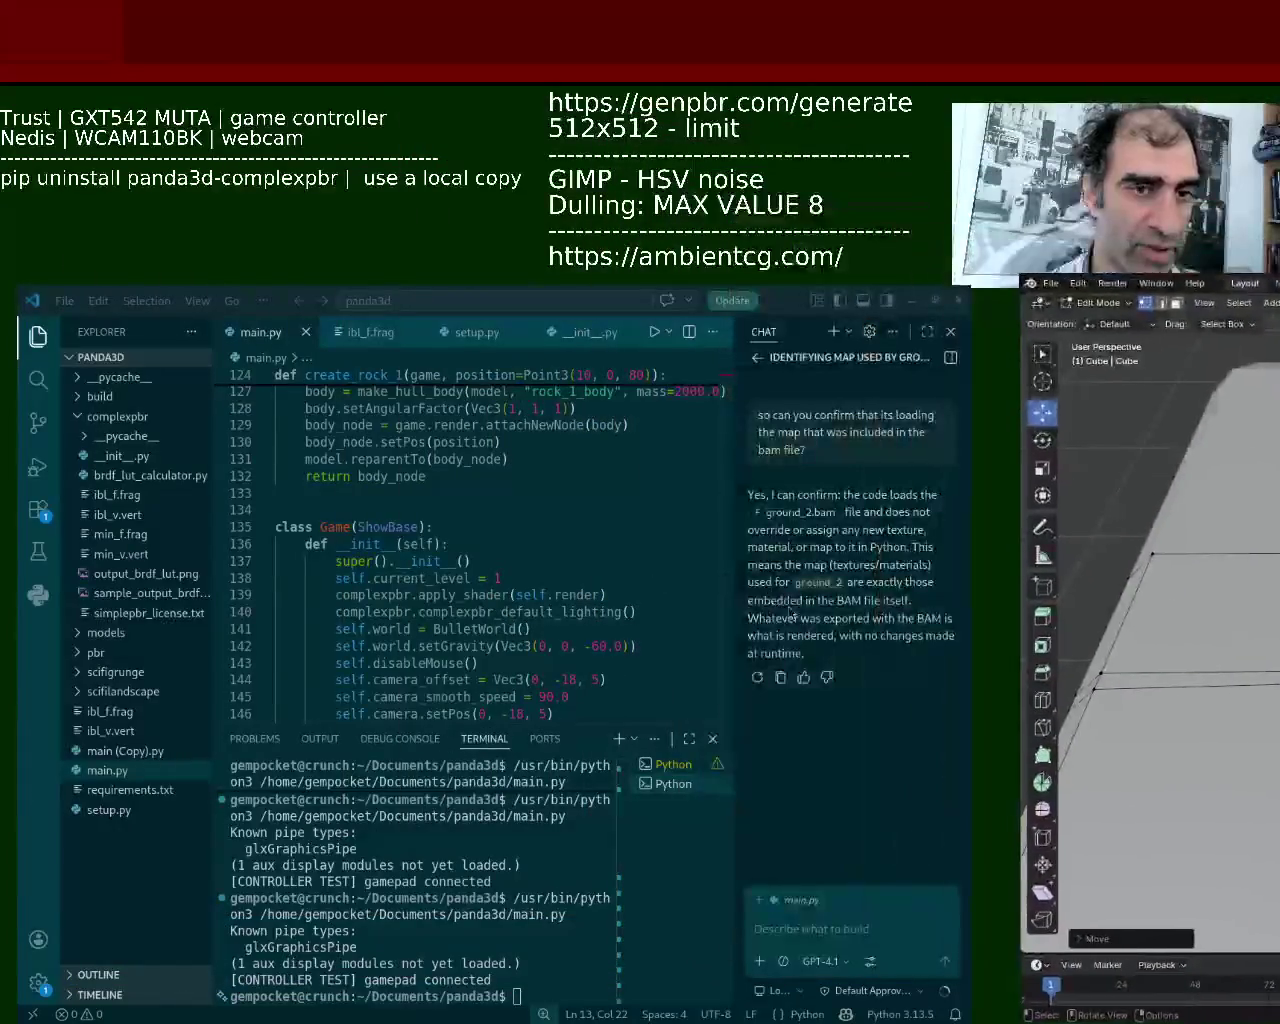
Run main.py to launch the Panda3D game and test the model
click(655, 333)
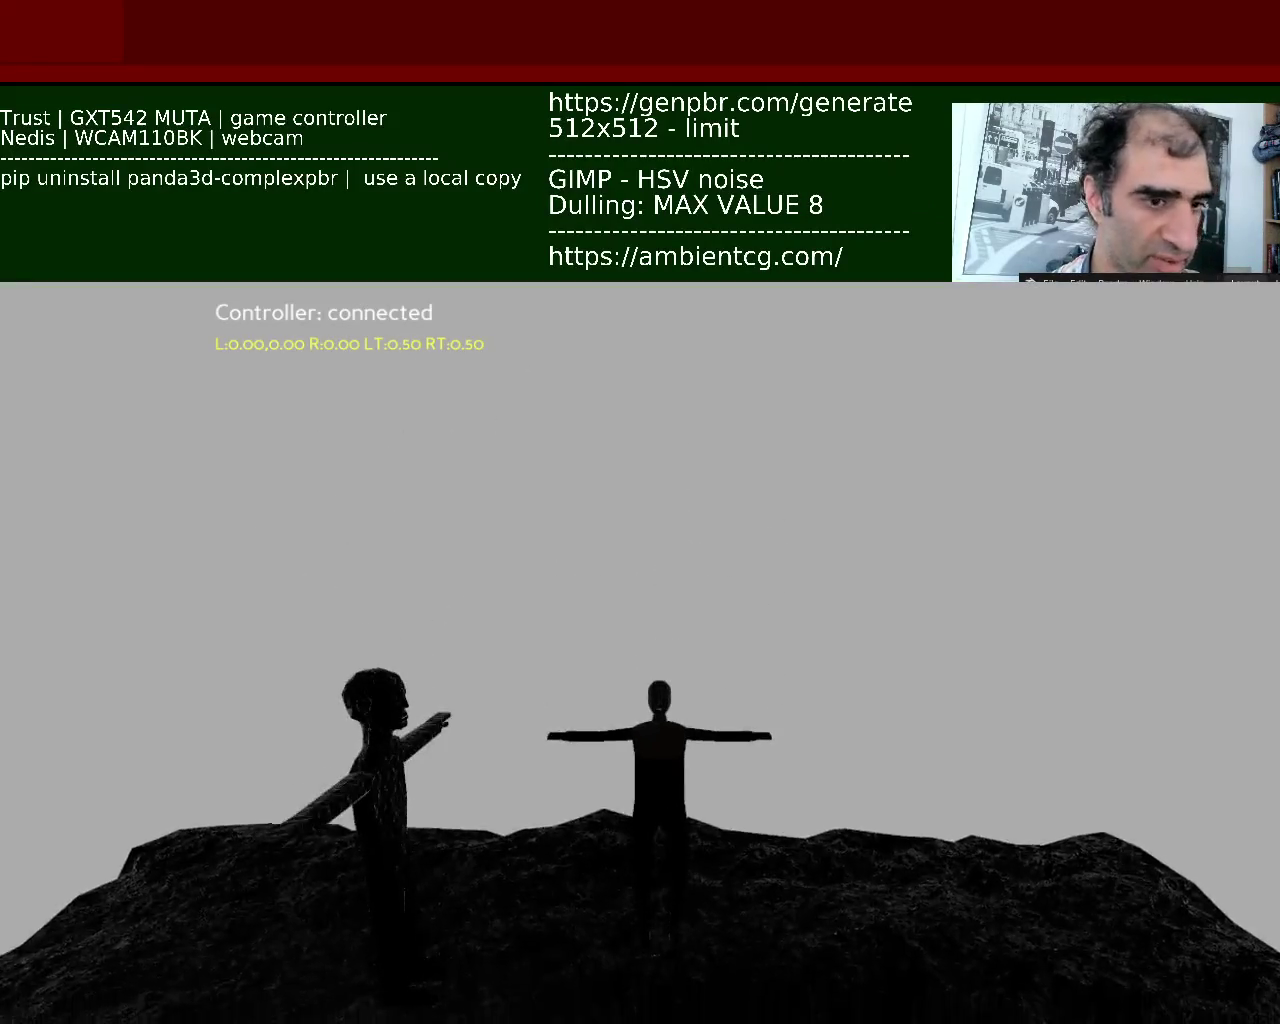
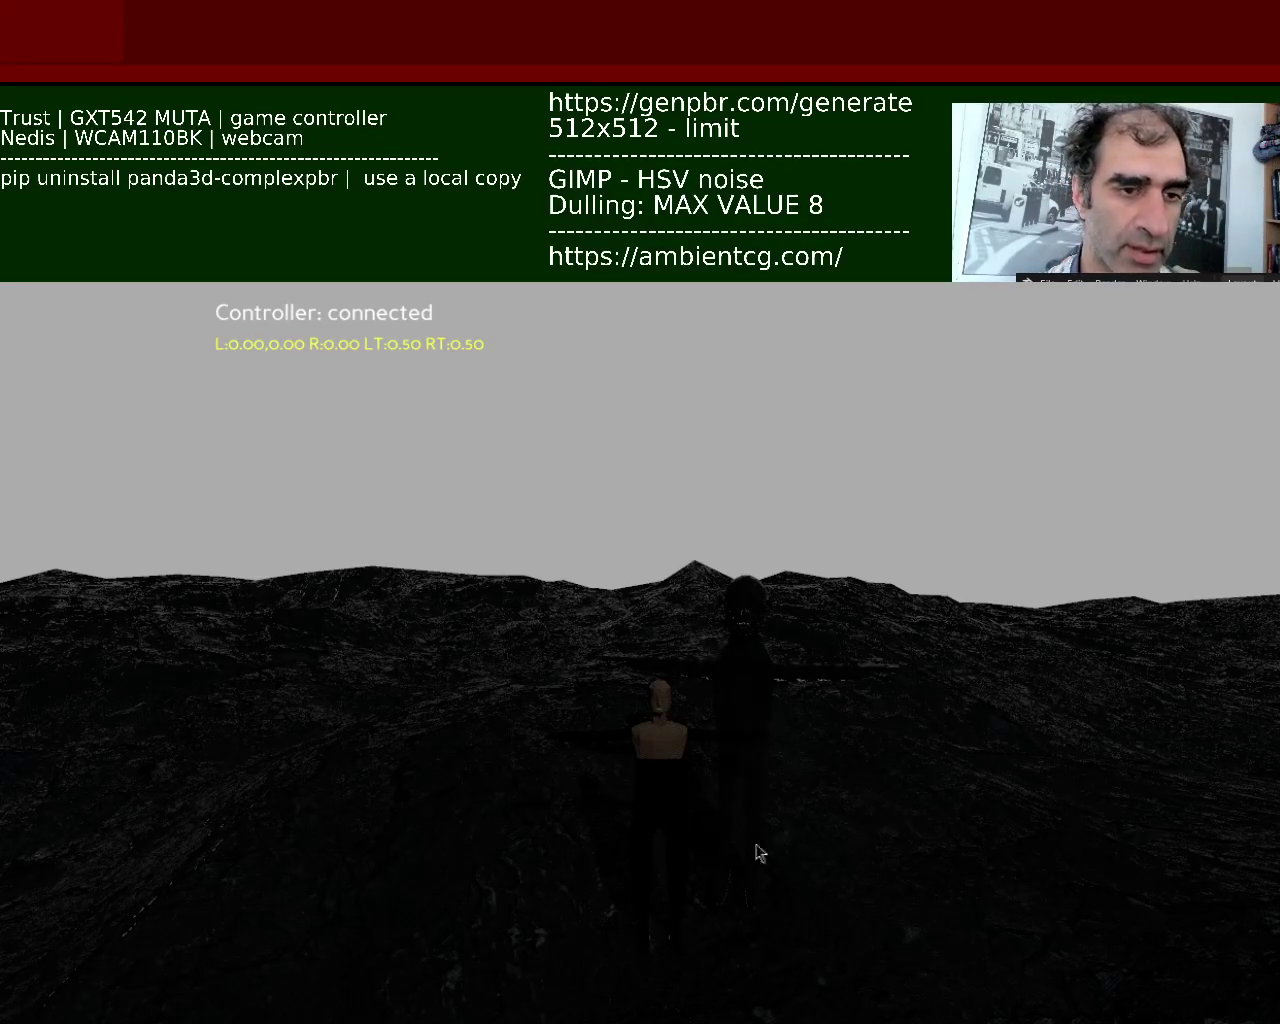
Close the running Panda3D game and bring the Blender backpack model back in front of VS Code
key(Escape)
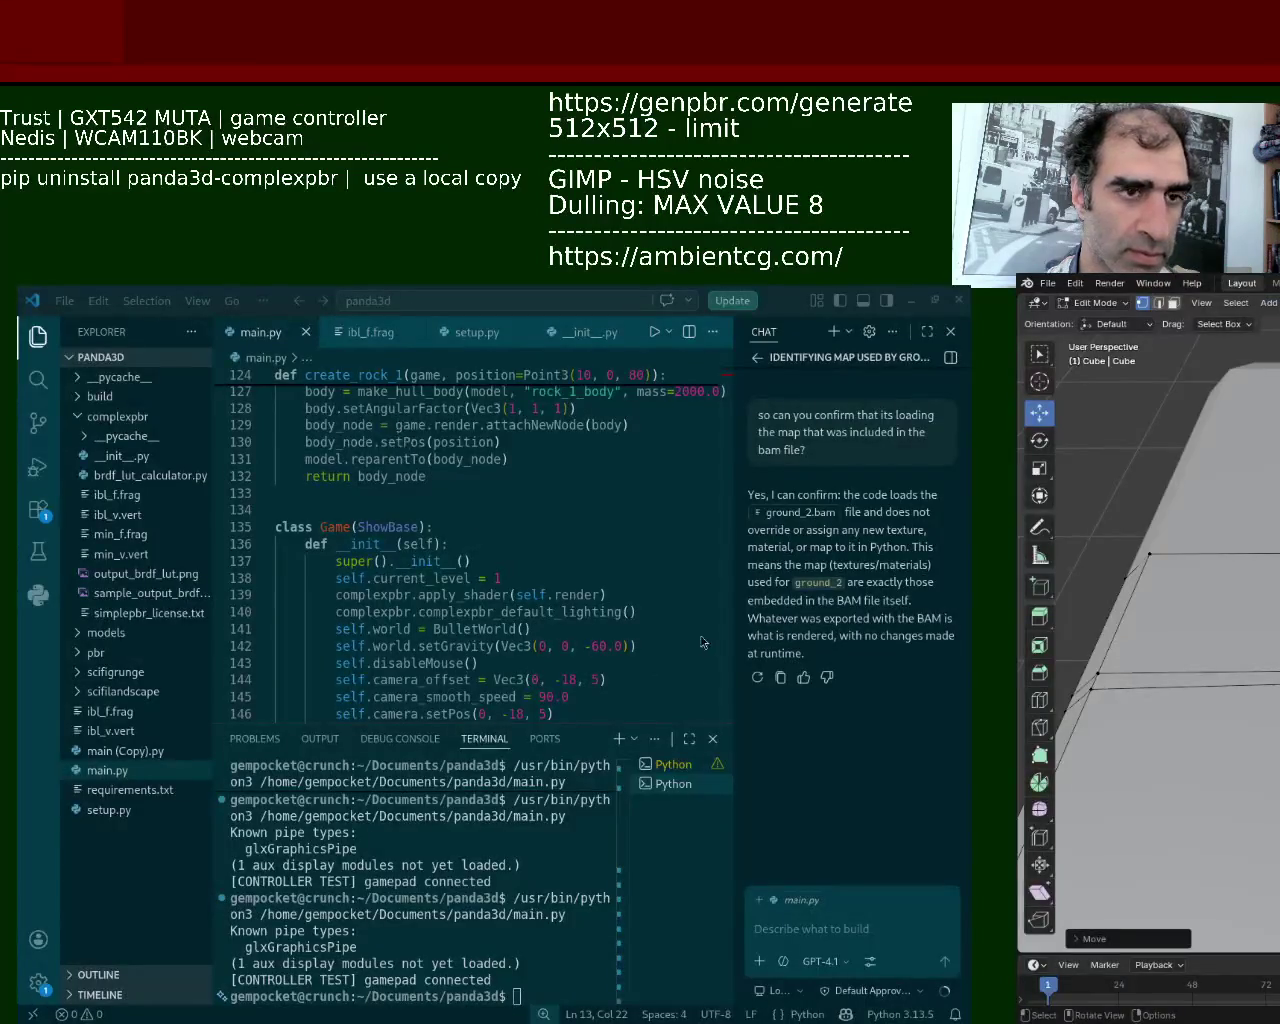
key(alt+Tab)
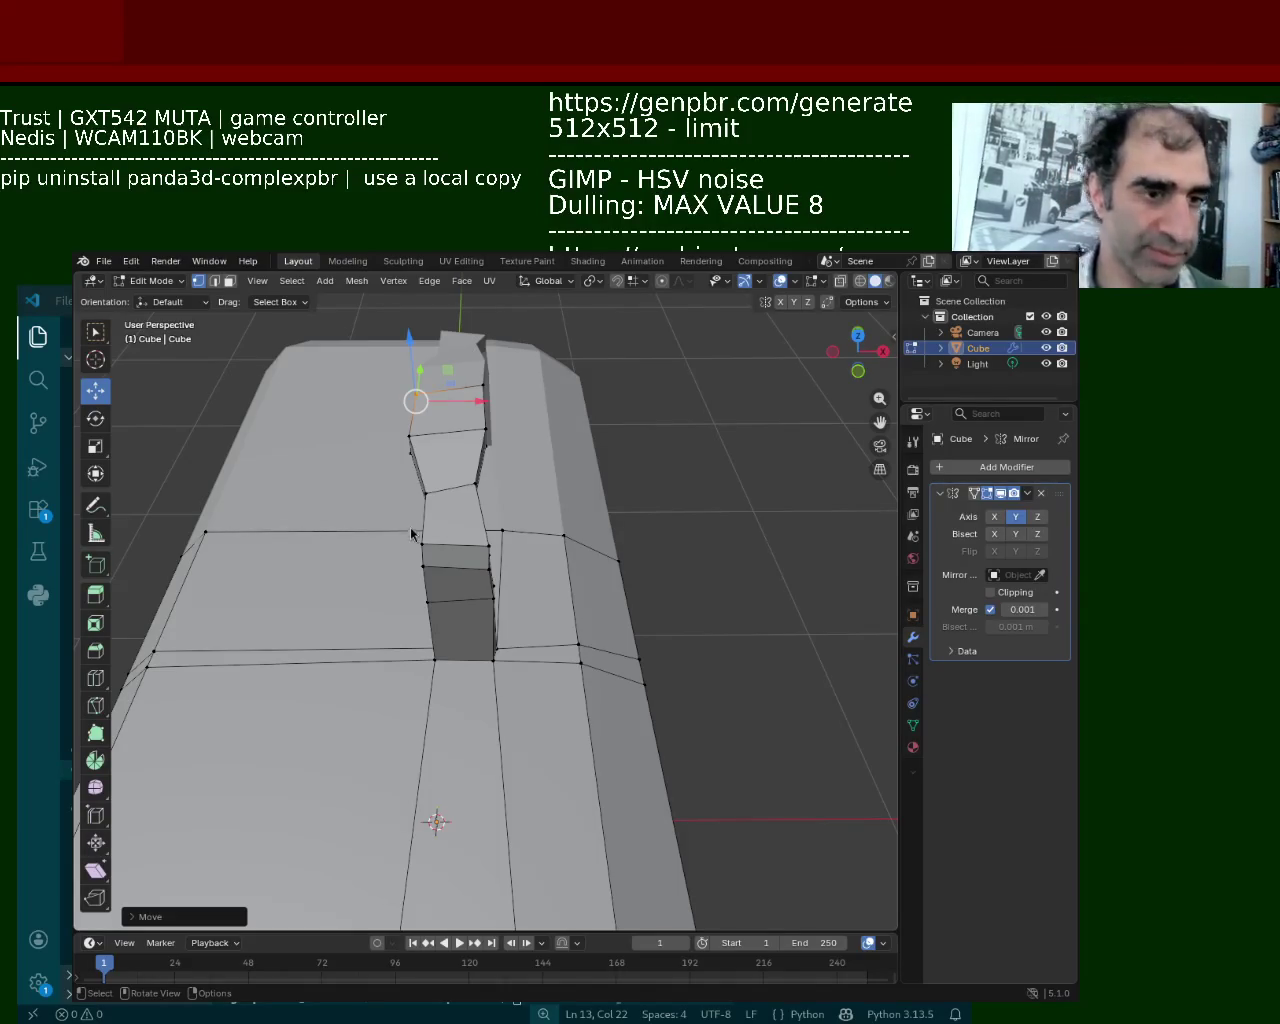
Select an edge on the handle's lower front, start a vertical move, then cancel it
mouse_move(555, 711)
middle_down()
mouse_move(523, 429)
mouse_move(481, 431)
mouse_move(512, 437)
middle_up()
click(568, 488)
mouse_move(568, 488)
middle_down()
mouse_move(574, 378)
mouse_move(596, 450)
middle_up()
shift+click(582, 474)
key(g)
key(z)
key(Escape)
click(474, 478)
Select the handle's middle edges and slide them sideways along X
shift+click(462, 429)
middle_drag(462, 429, 500, 525)
drag(500, 525, 487, 521)
mouse_move(487, 521)
middle_down()
mouse_move(323, 380)
mouse_move(366, 363)
middle_up()
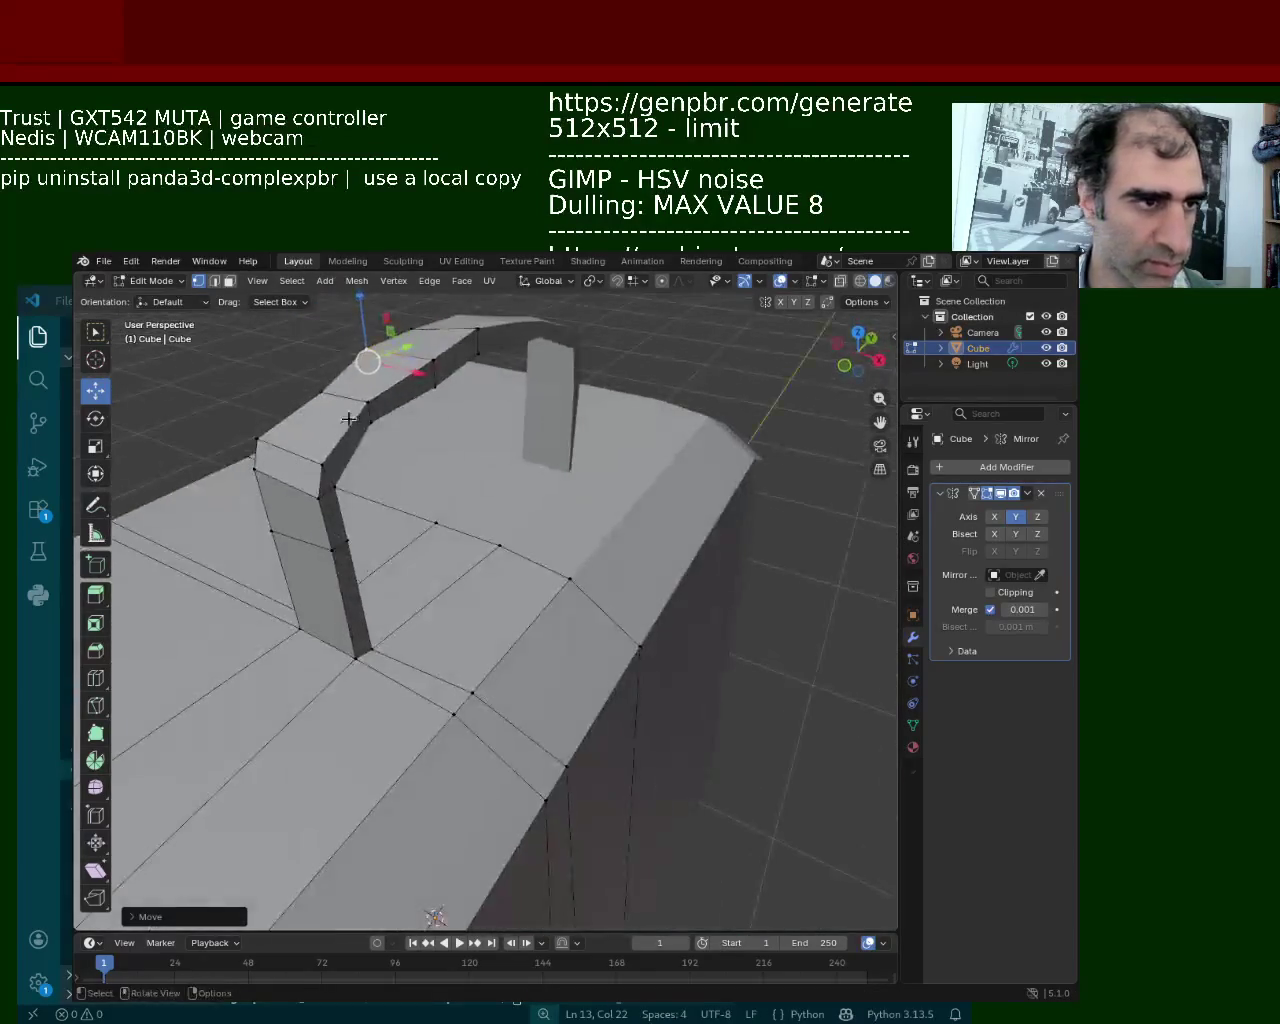
drag(420, 416, 430, 436)
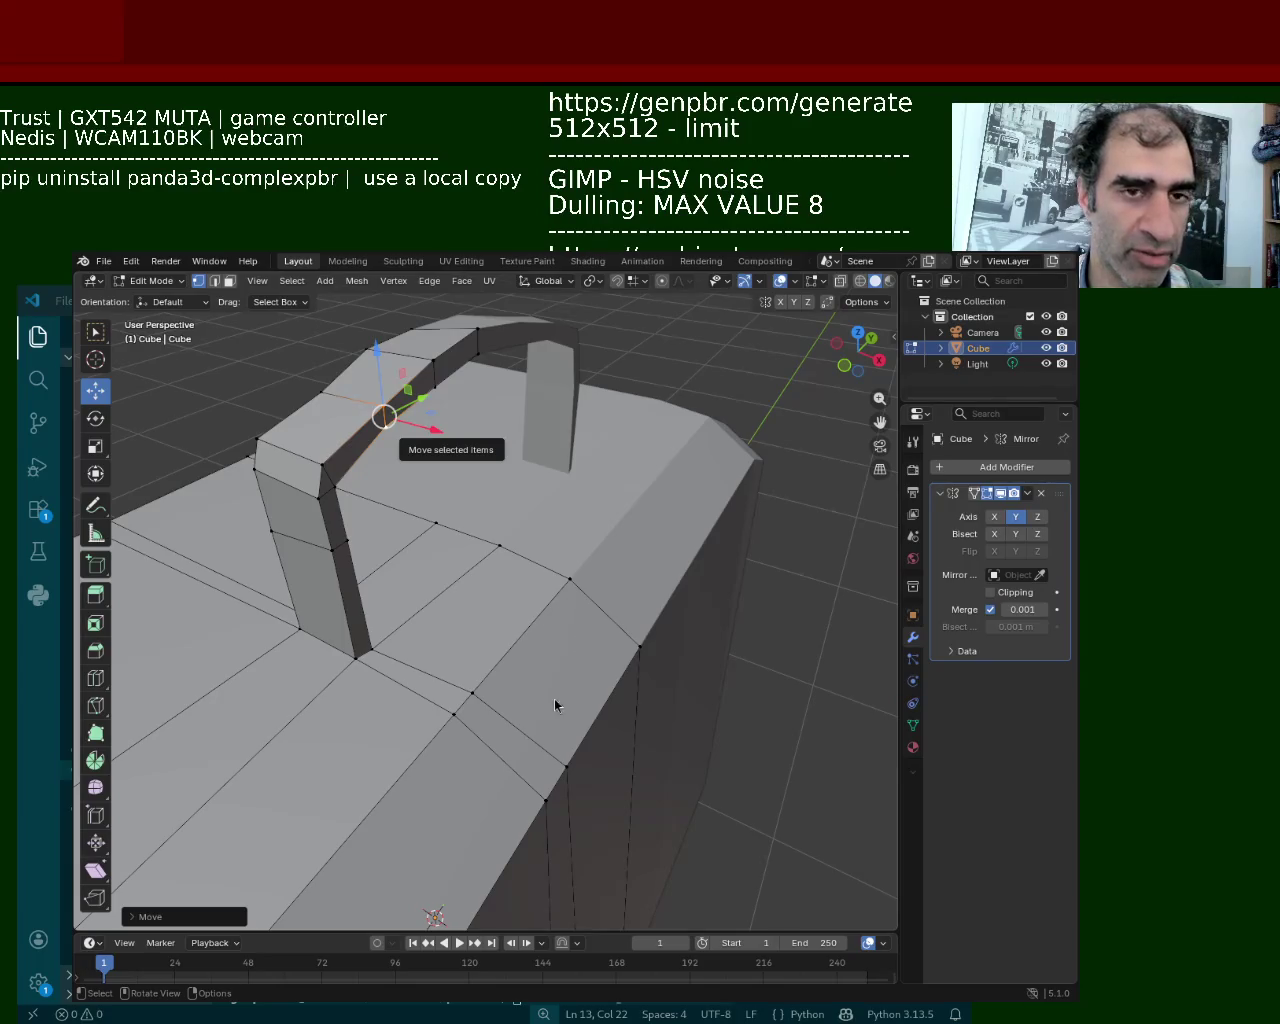
Select the vertex at the arch corner and inspect the handle from several angles
middle_drag(414, 563, 627, 506)
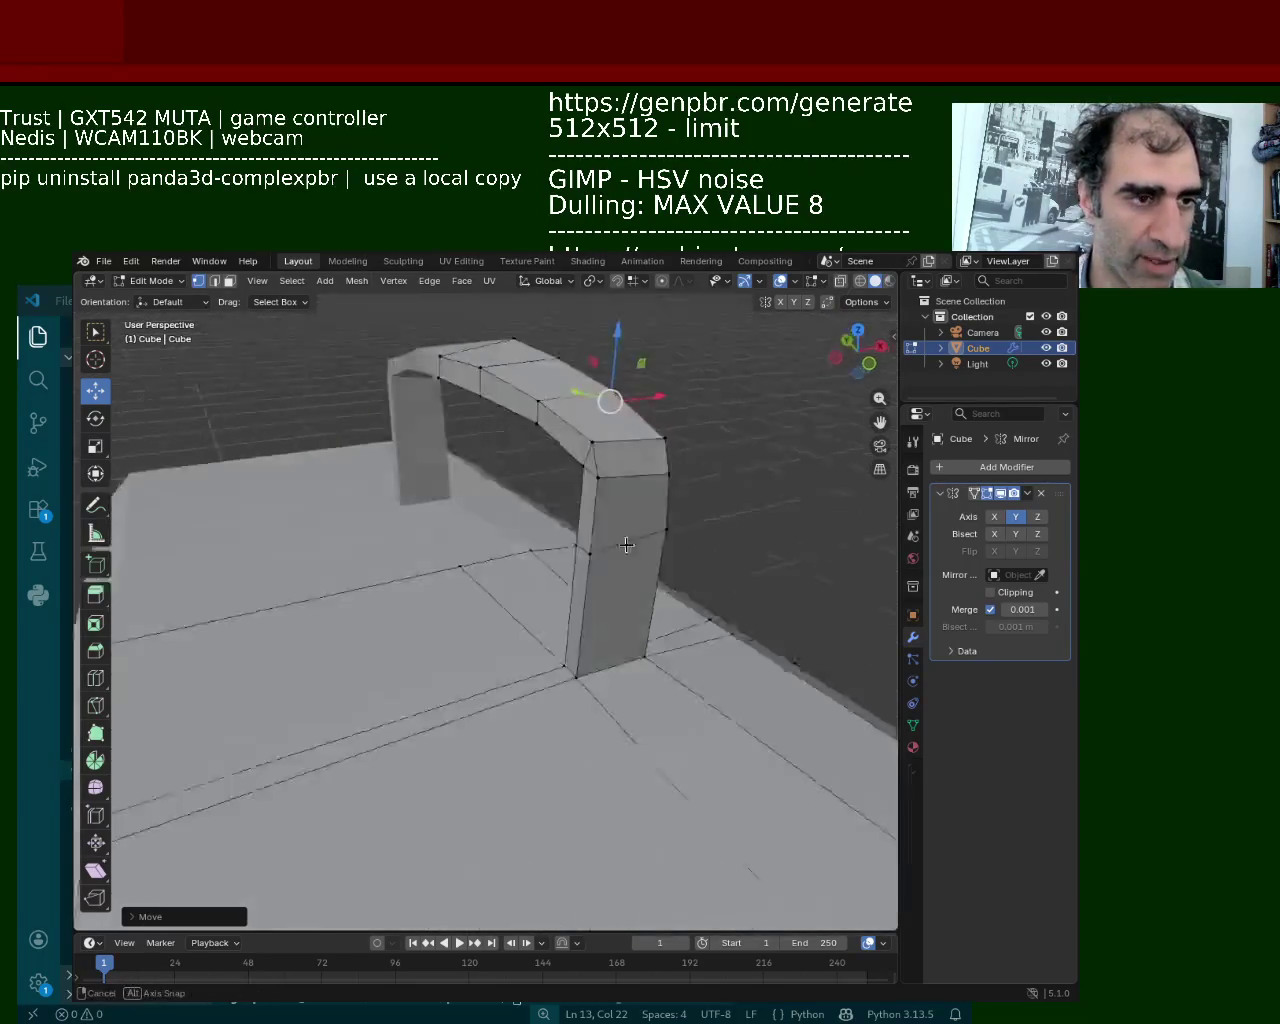
click(627, 505)
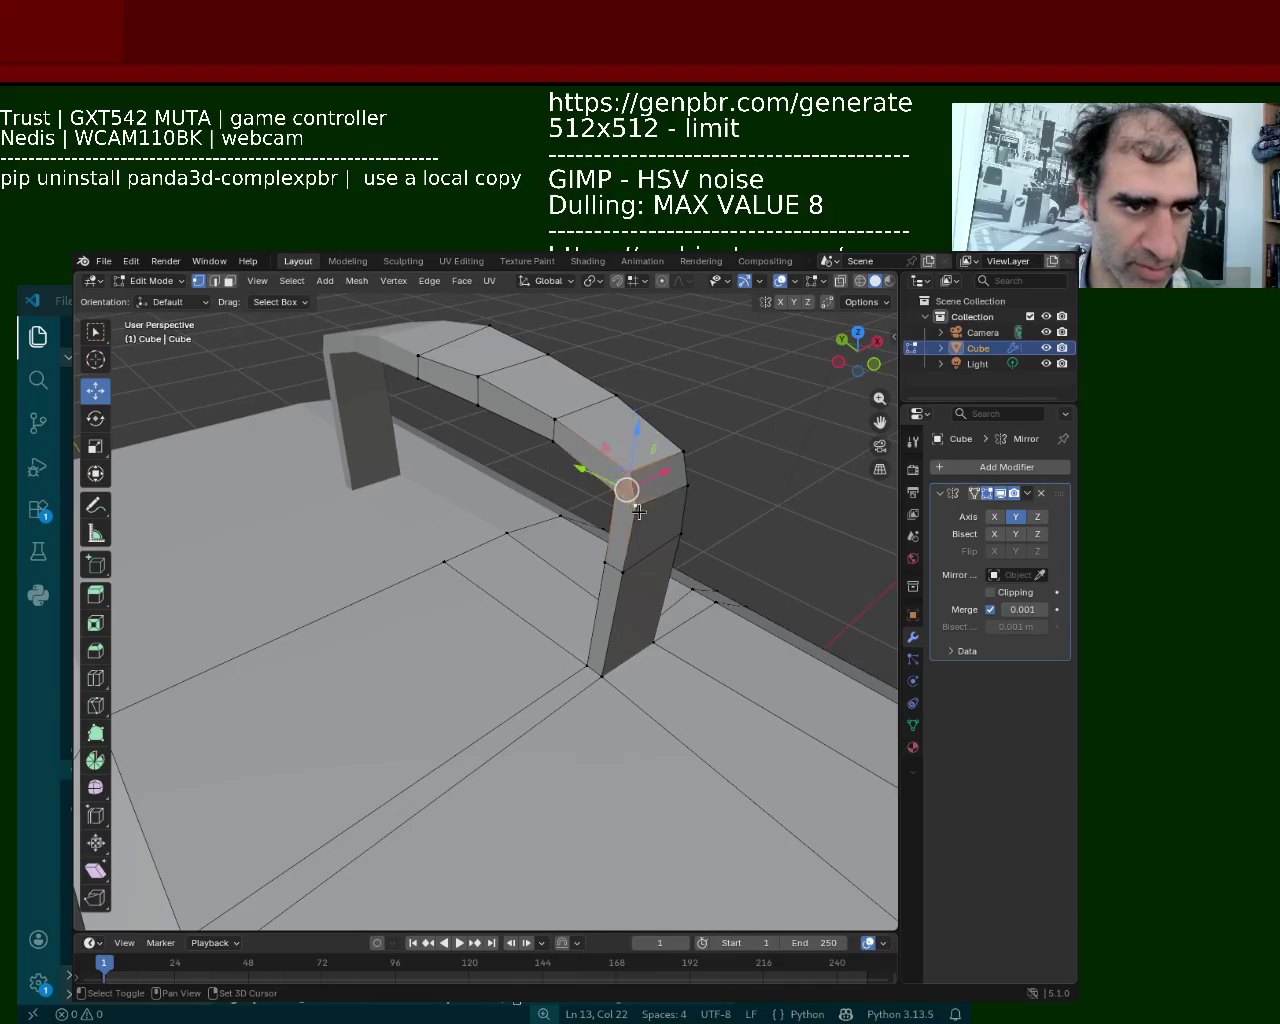
middle_drag(627, 490, 579, 528)
scroll(579, 528, up, 2)
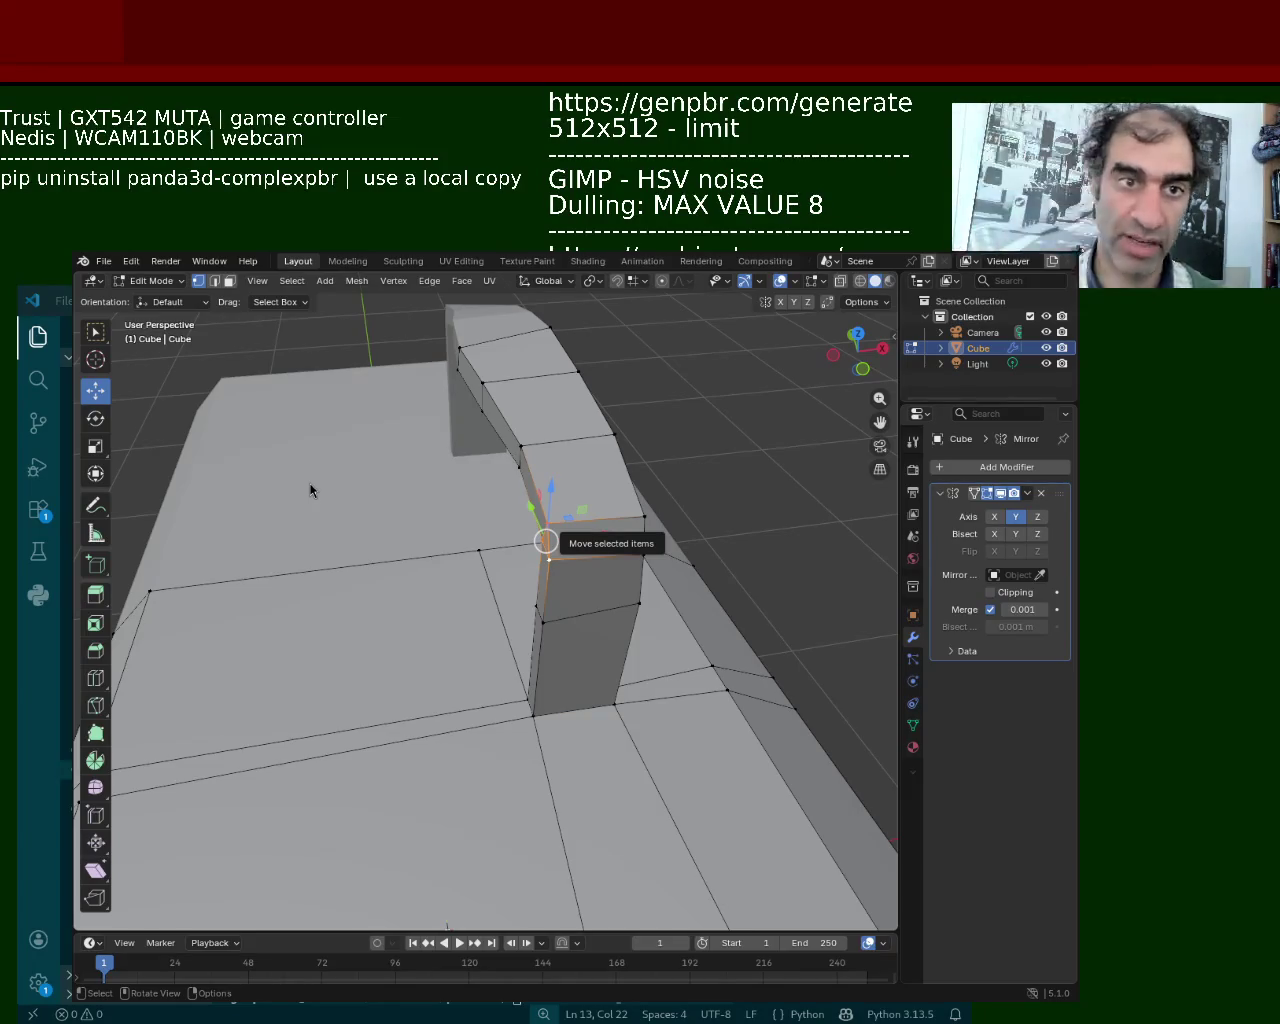
mouse_move(591, 631)
middle_down()
mouse_move(445, 586)
mouse_move(730, 623)
mouse_move(617, 477)
middle_up()
mouse_move(473, 363)
middle_down()
mouse_move(474, 480)
mouse_move(566, 466)
middle_up()
scroll(543, 594, down, 5)
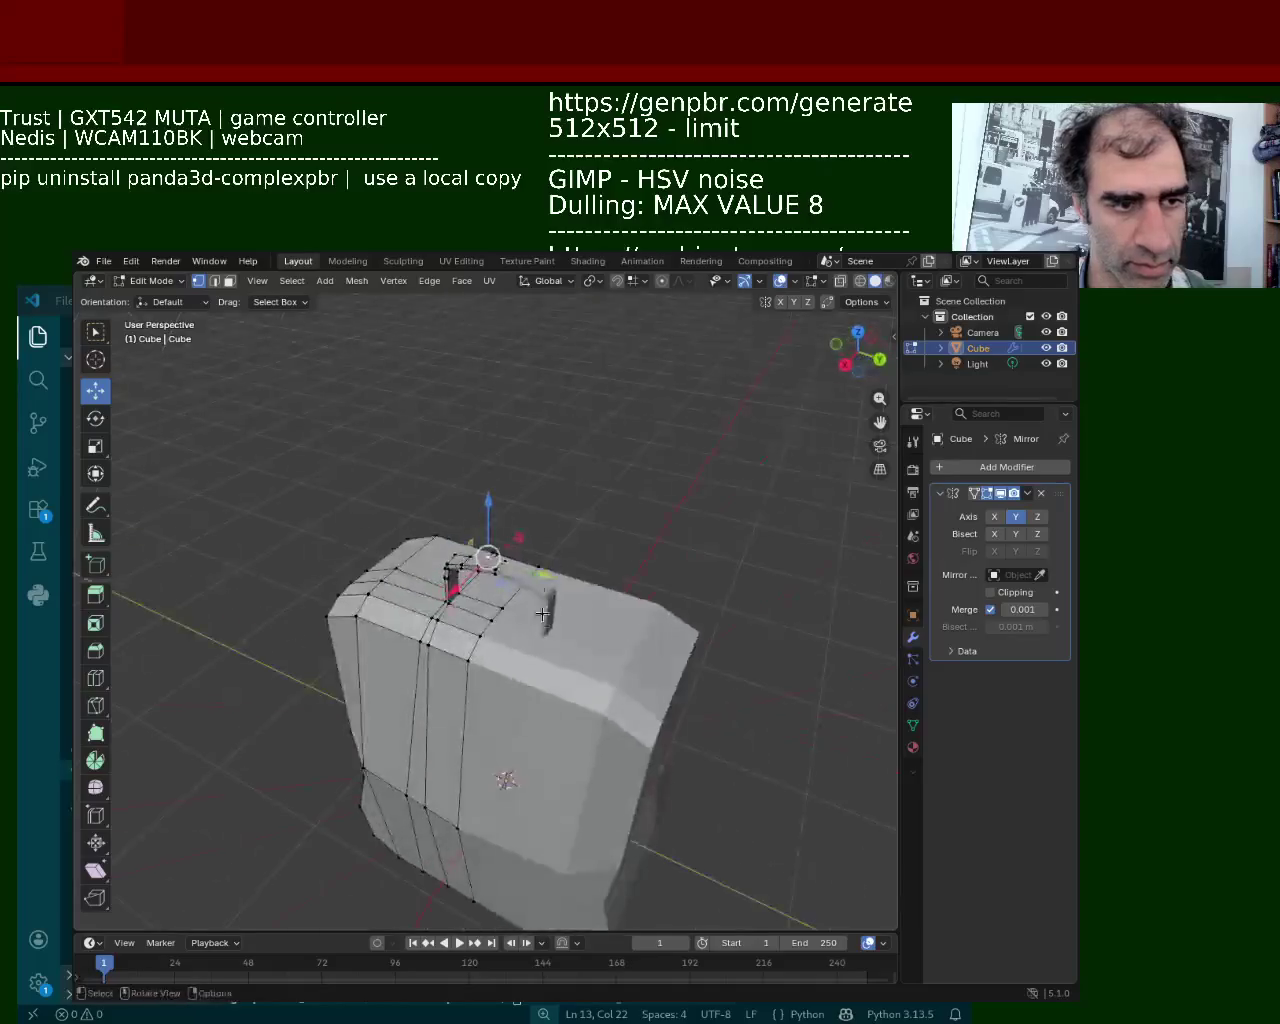
scroll(543, 594, up, 3)
mouse_move(543, 594)
middle_down()
mouse_move(520, 570)
mouse_move(467, 562)
mouse_move(466, 490)
mouse_move(489, 489)
middle_up()
scroll(520, 570, up, 2)
Box-select the handle's upper-left vertices in see-through wireframe display
key(shift+z)
mouse_move(348, 405)
mouse_down()
mouse_move(461, 498)
mouse_move(502, 488)
mouse_up()
click(874, 282)
mouse_move(720, 480)
middle_down()
mouse_move(678, 549)
mouse_move(600, 569)
mouse_move(713, 348)
mouse_move(334, 611)
mouse_move(323, 643)
mouse_move(243, 674)
mouse_move(325, 631)
middle_up()
click(859, 282)
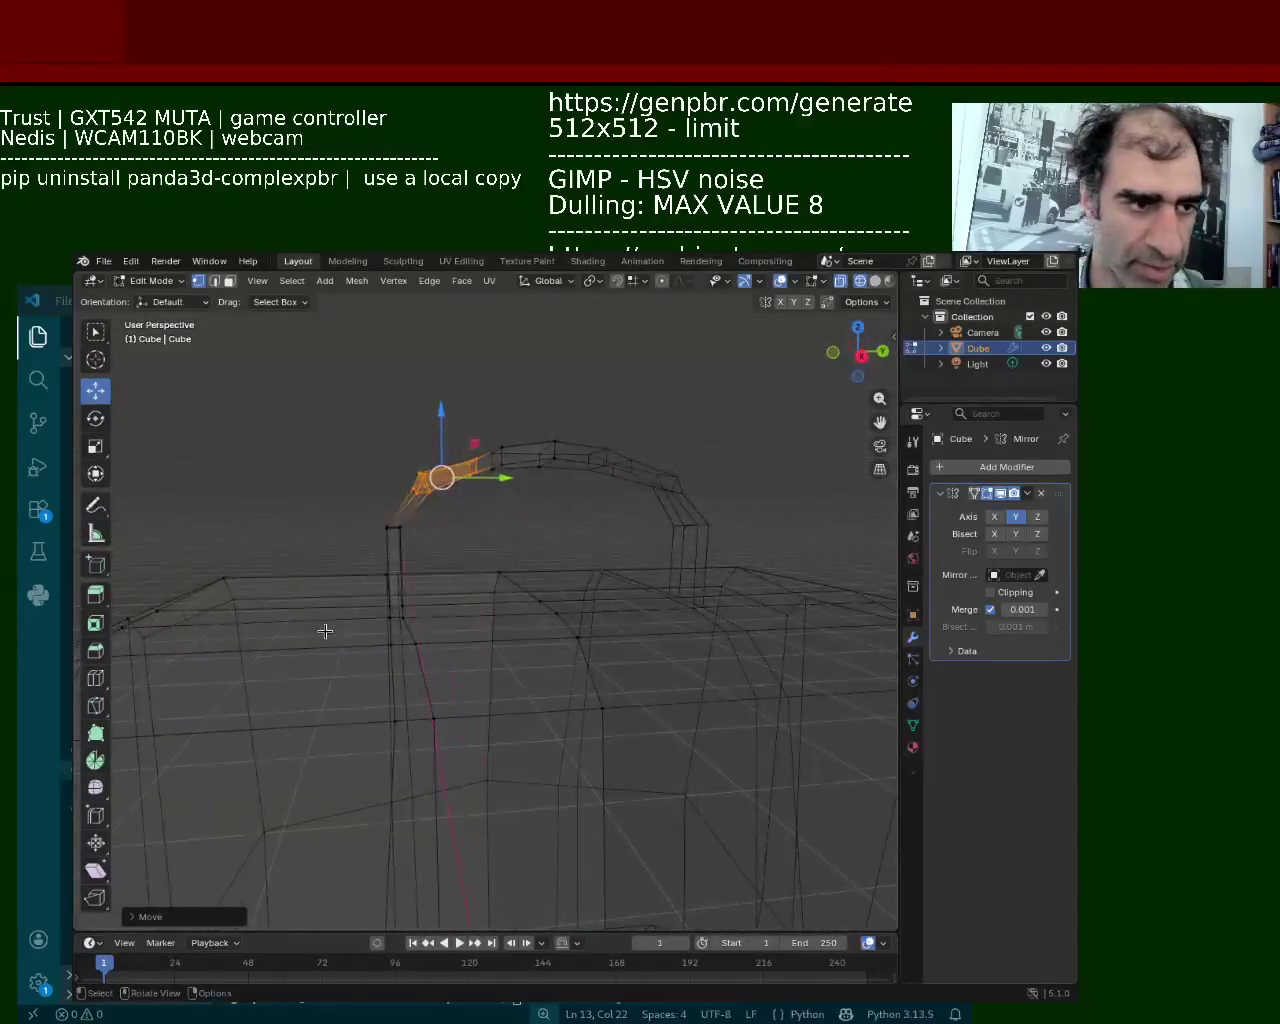
Box-select the handle leg's vertical edges and move them along X
mouse_move(354, 485)
mouse_down()
mouse_move(400, 615)
mouse_move(419, 627)
mouse_up()
mouse_move(419, 627)
middle_down()
mouse_move(447, 631)
mouse_move(435, 628)
middle_up()
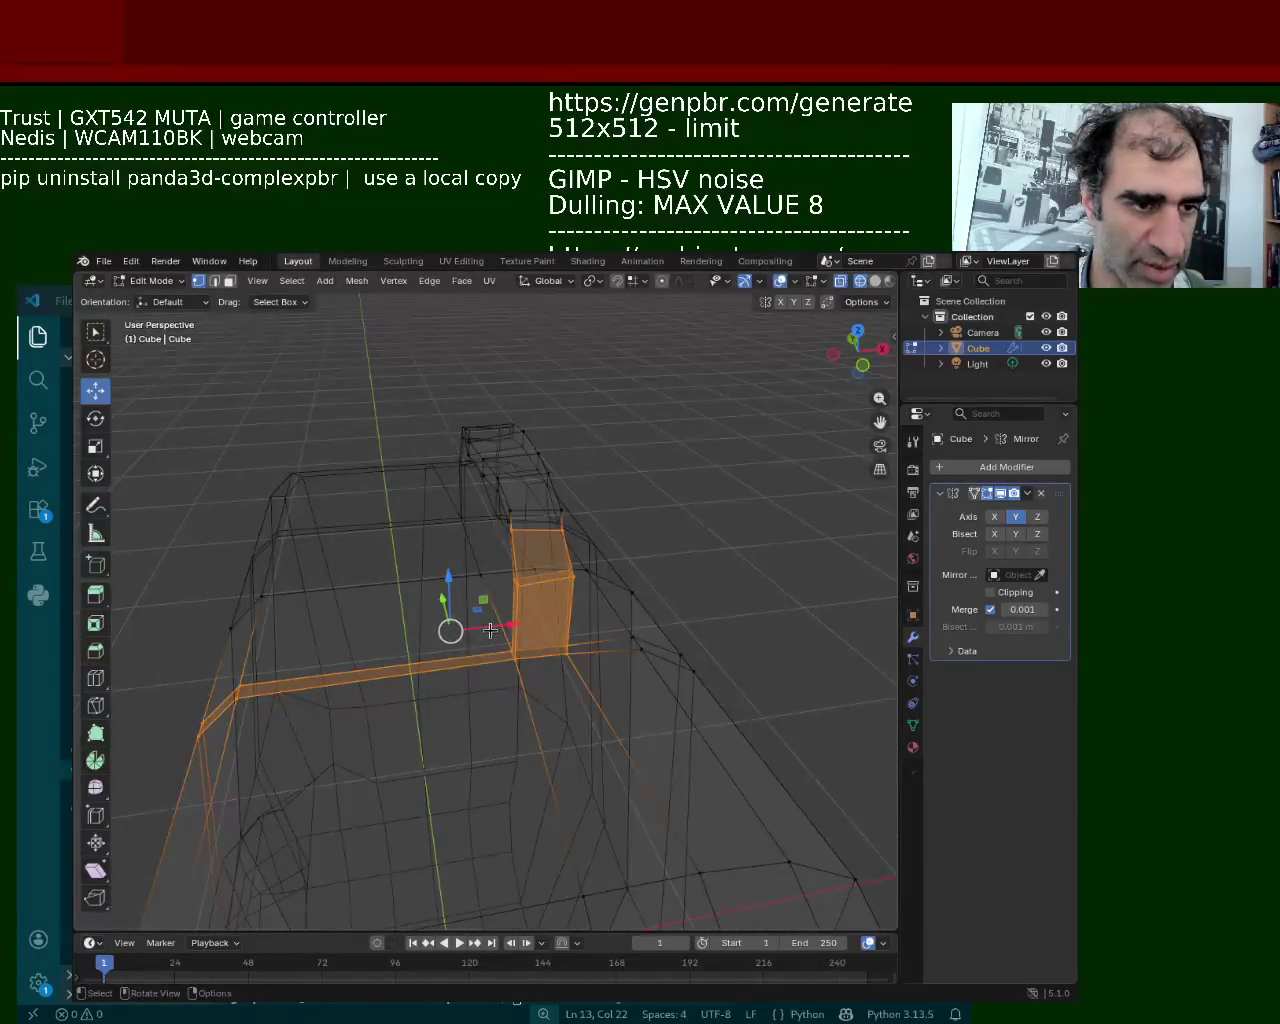
key(g)
key(x)
click(440, 637)
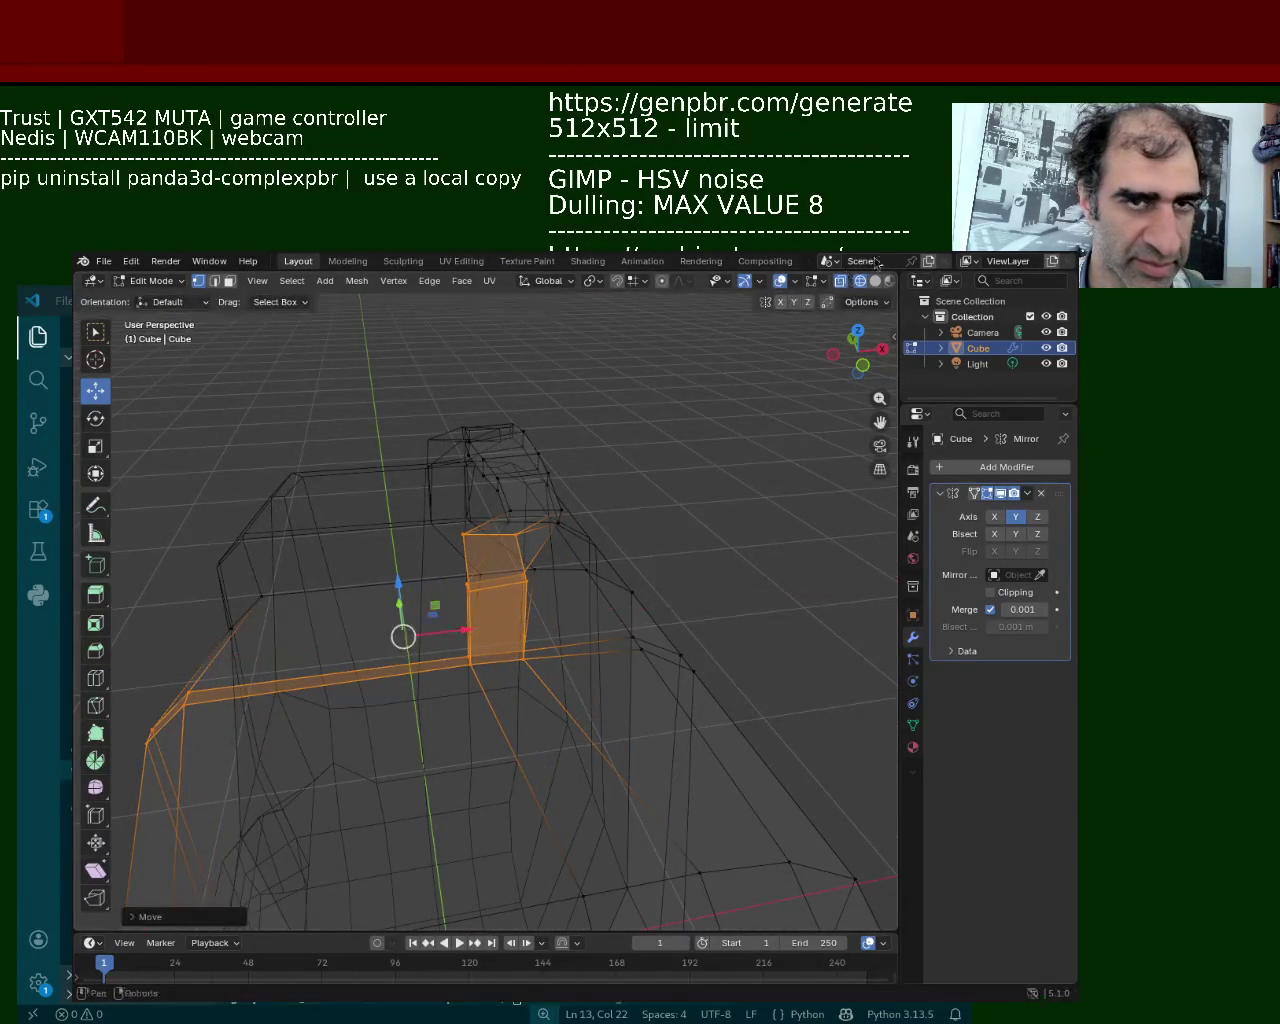
click(875, 281)
mouse_move(420, 600)
middle_down()
mouse_move(449, 809)
mouse_move(684, 470)
mouse_move(763, 500)
mouse_move(757, 514)
mouse_move(400, 520)
mouse_move(335, 505)
mouse_move(559, 596)
mouse_move(525, 608)
middle_up()
mouse_move(525, 608)
mouse_down()
mouse_move(553, 617)
mouse_move(475, 605)
mouse_up()
Shift a handle corner vertex left along X
mouse_move(475, 605)
middle_down()
mouse_move(648, 414)
mouse_move(518, 570)
mouse_move(572, 526)
mouse_move(571, 491)
mouse_move(591, 530)
middle_up()
click(571, 491)
drag(621, 516, 598, 521)
mouse_move(598, 521)
middle_down()
mouse_move(468, 563)
mouse_move(546, 663)
mouse_move(571, 586)
mouse_move(486, 547)
mouse_move(506, 505)
mouse_move(363, 494)
mouse_move(380, 450)
mouse_move(499, 512)
mouse_move(359, 505)
middle_up()
Move selected handle edges slightly along Y, then select another arch edge
click(530, 475)
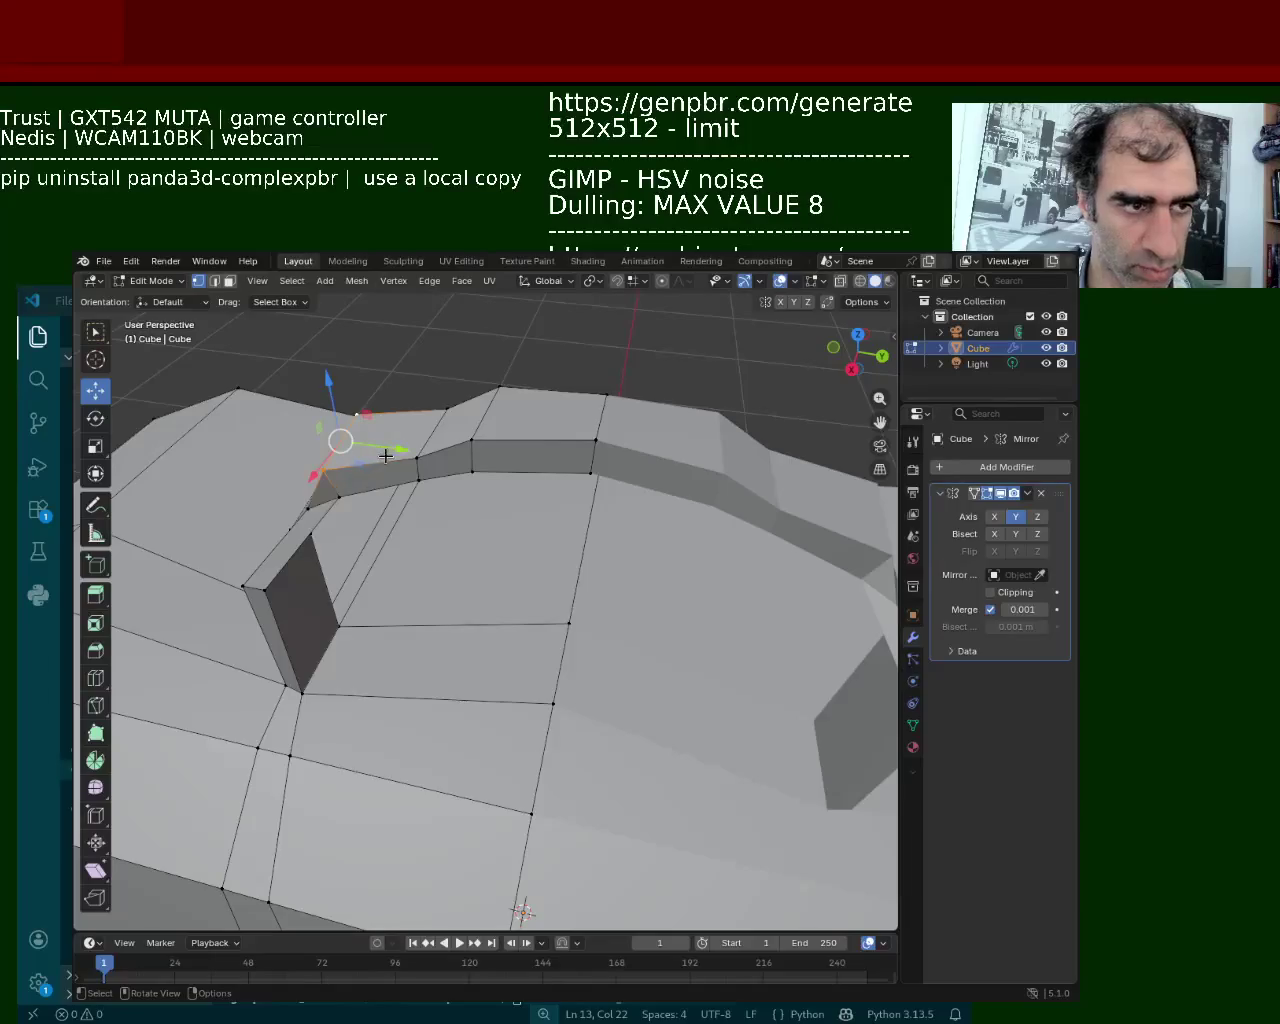
drag(384, 456, 398, 456)
middle_drag(398, 456, 394, 446)
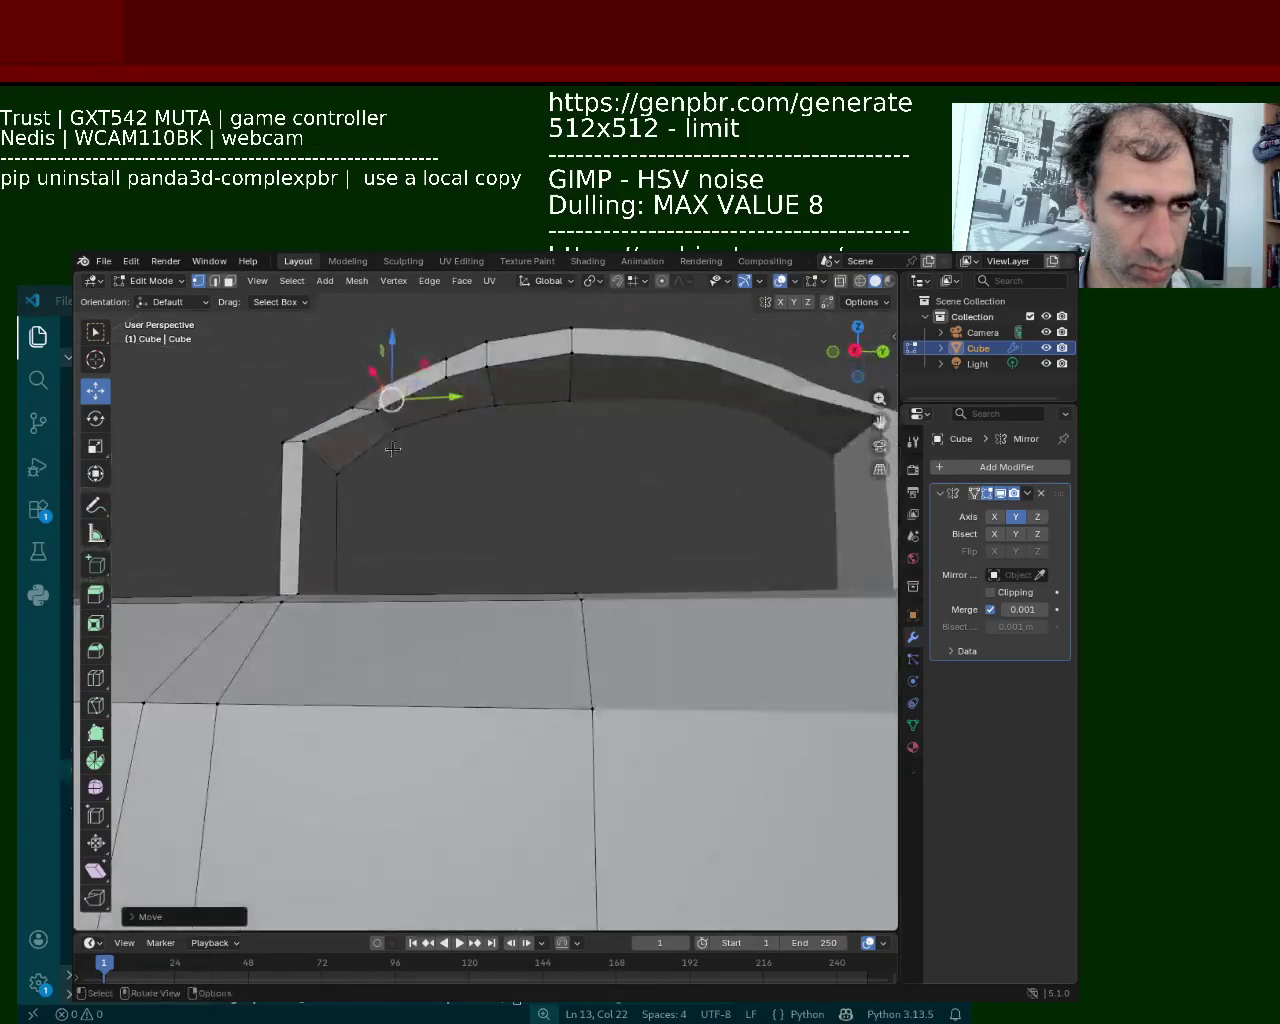
click(396, 441)
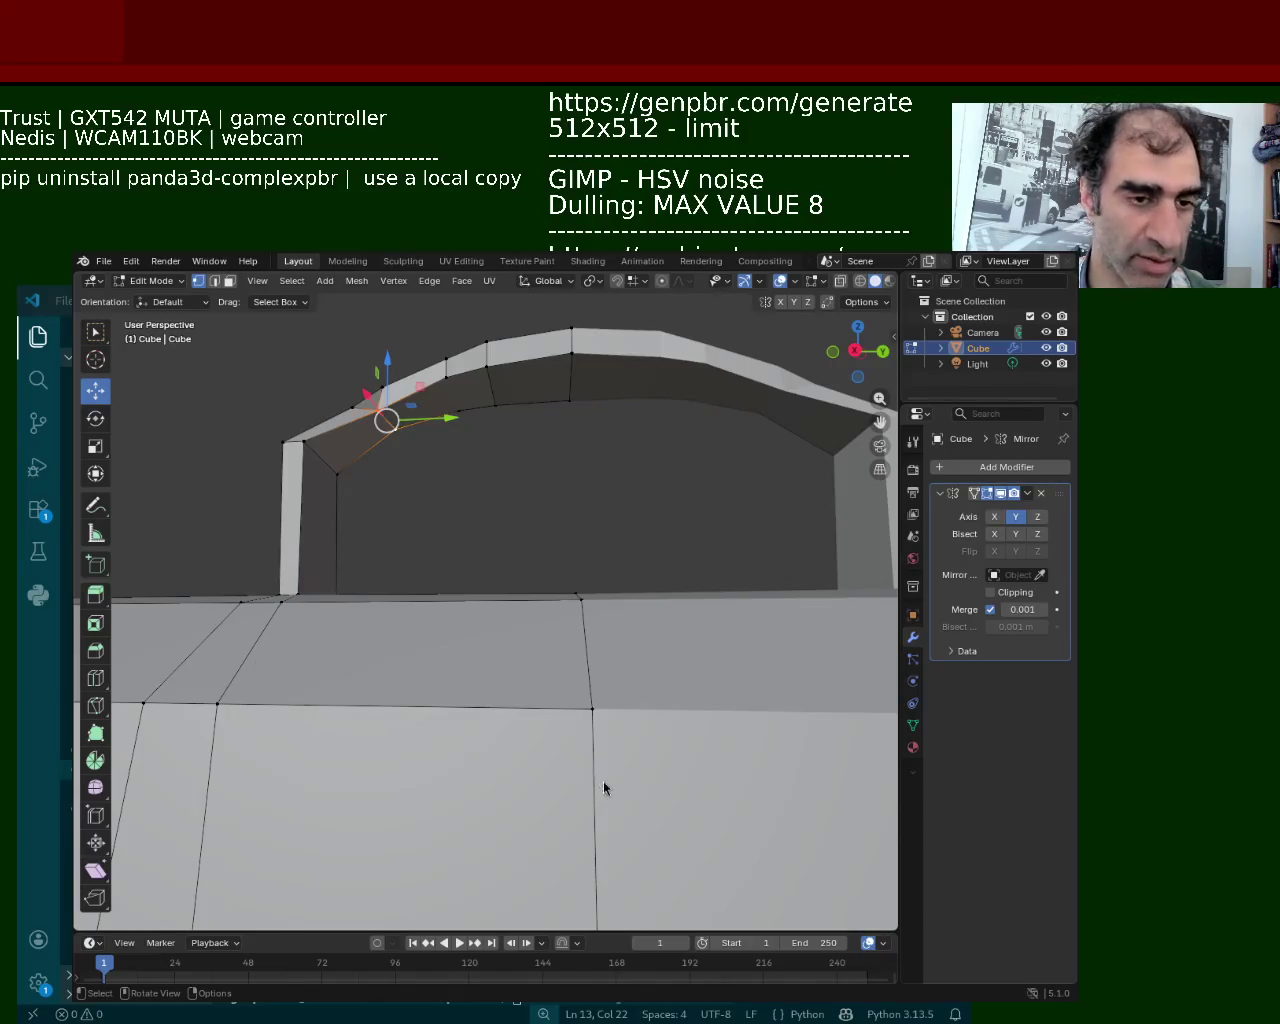
Nudge a vertex on the handle slightly along X
middle_drag(352, 525, 618, 529)
middle_drag(590, 471, 598, 516)
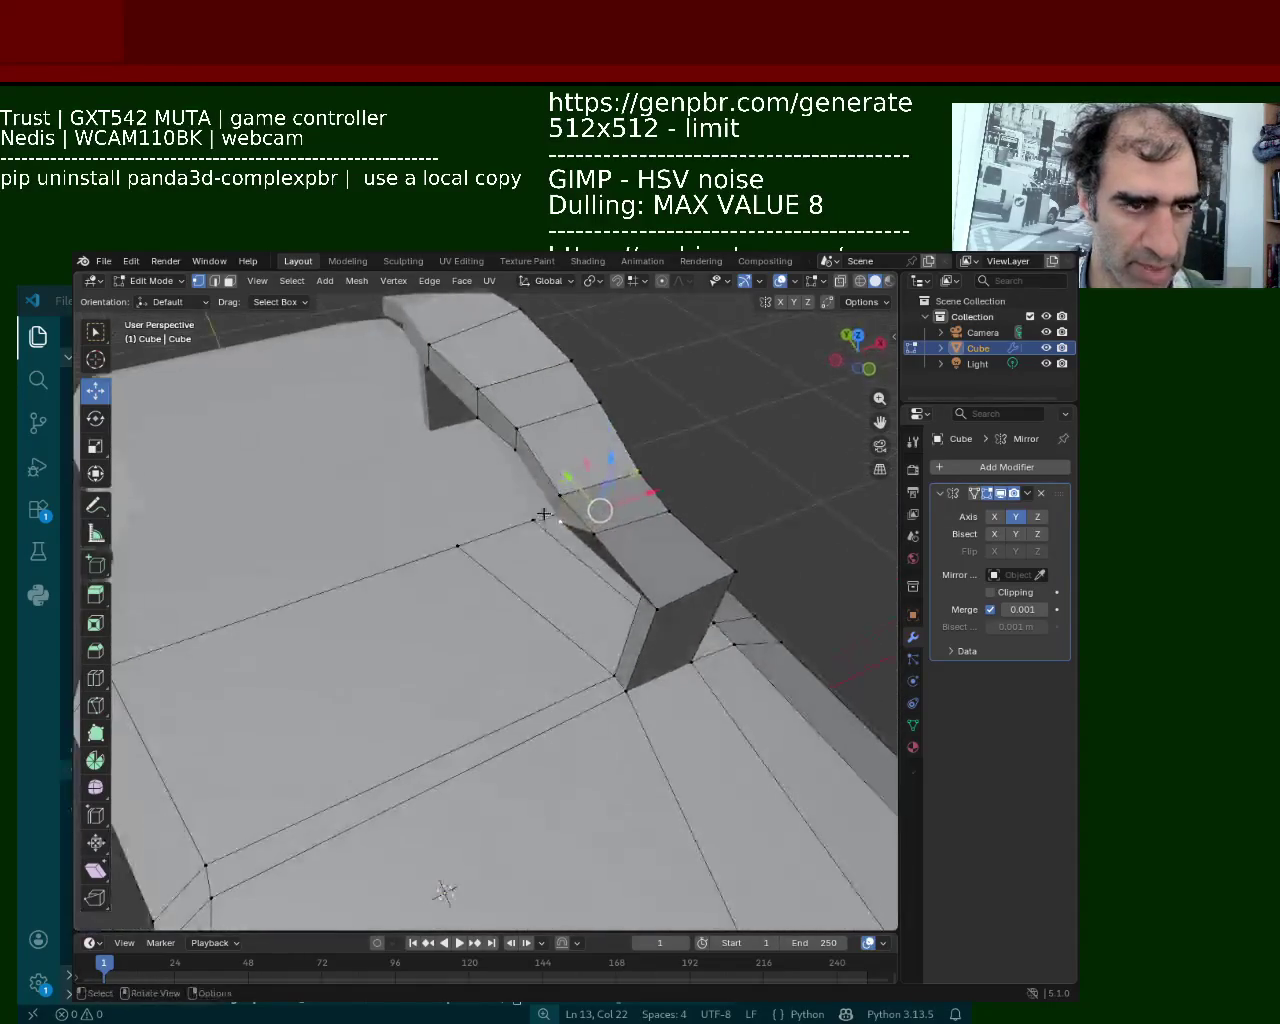
click(600, 515)
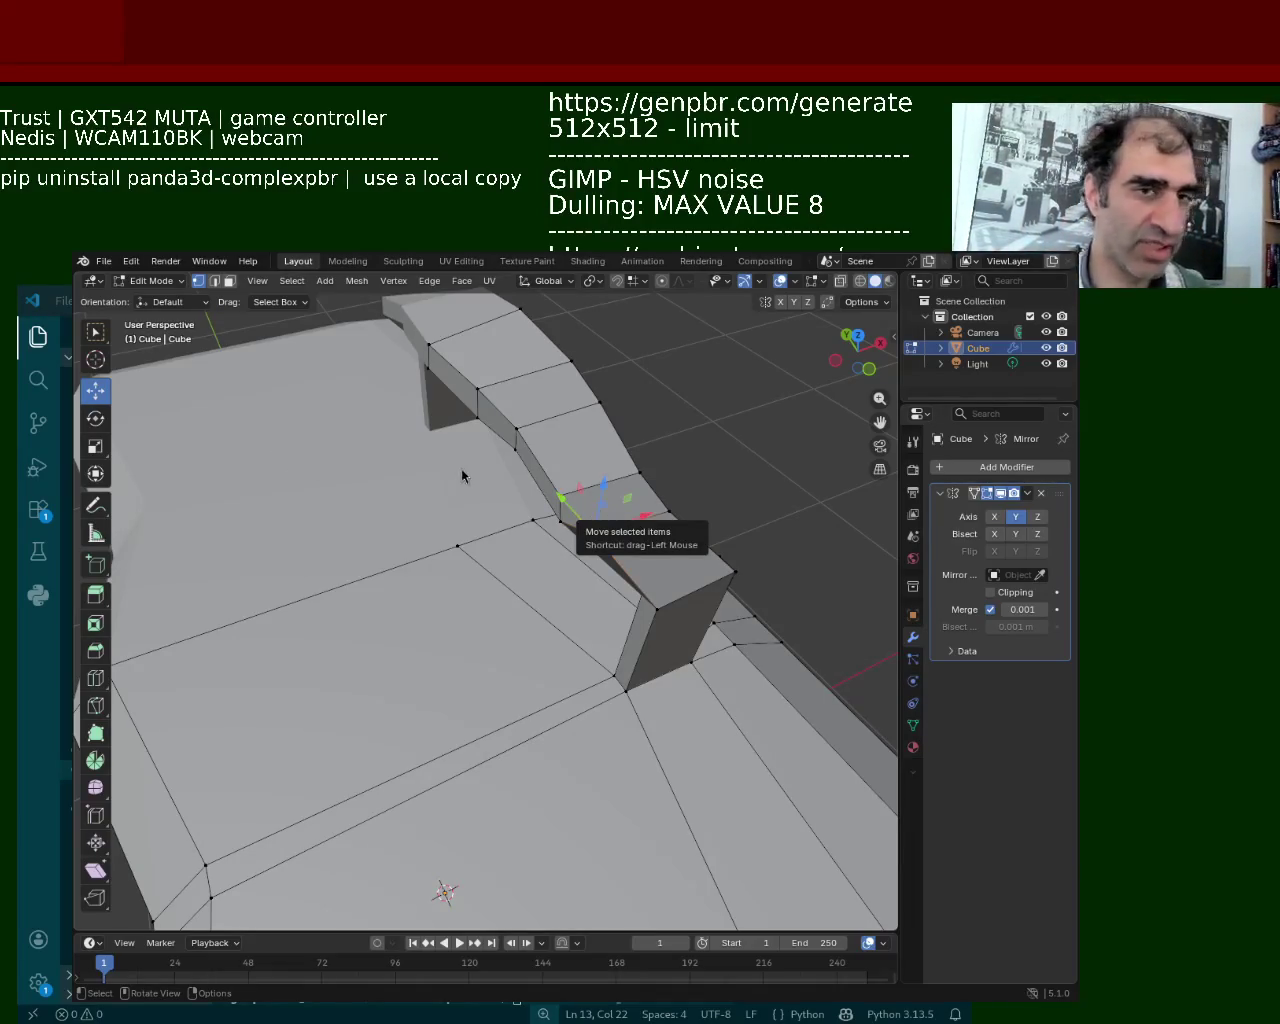
key(k)
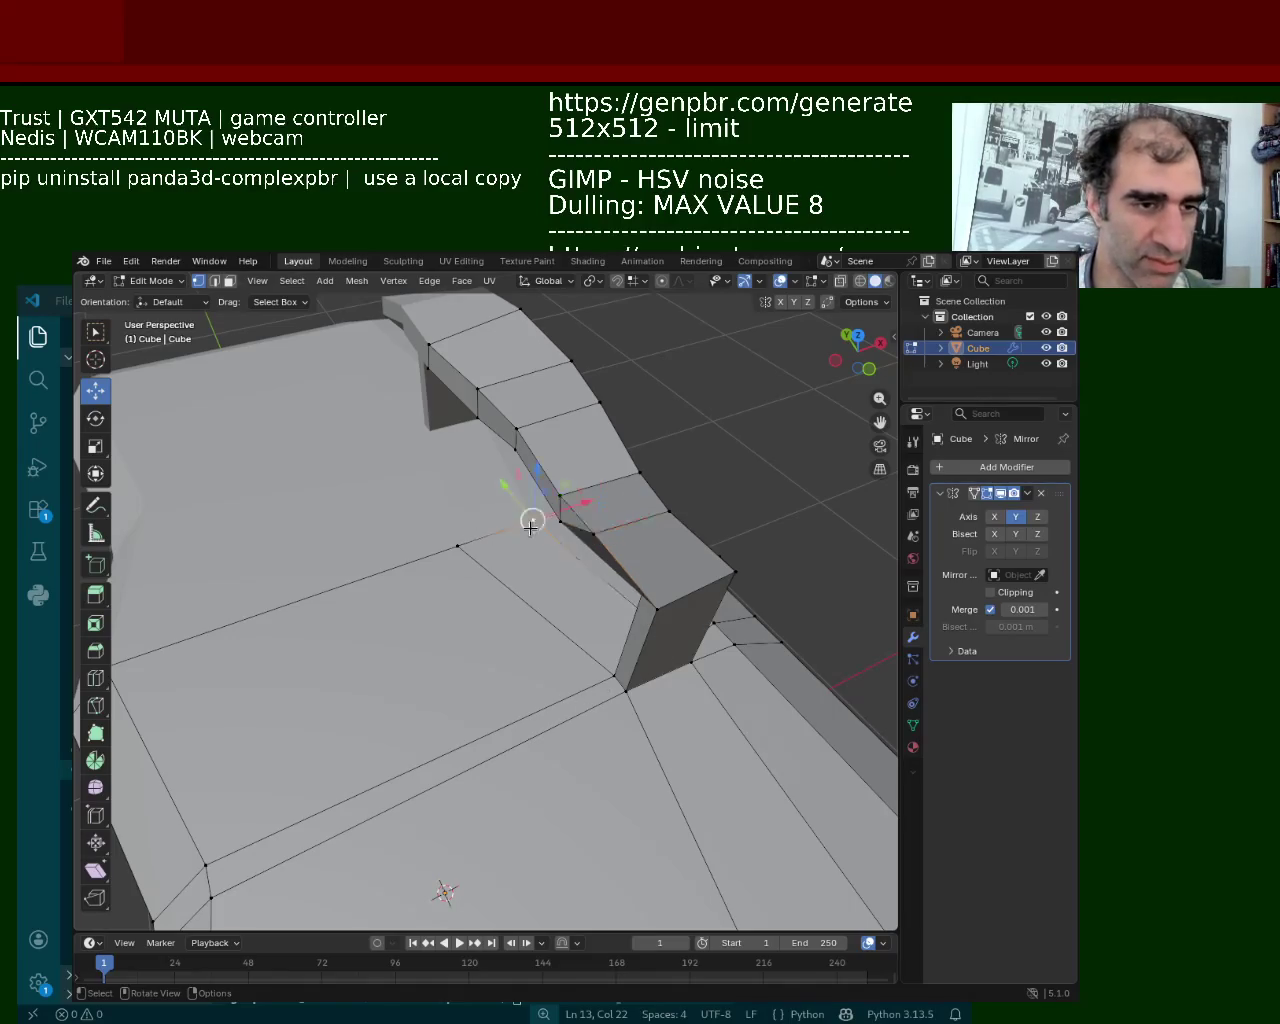
drag(612, 503, 563, 517)
mouse_move(563, 517)
middle_down()
mouse_move(503, 451)
mouse_move(372, 415)
mouse_move(470, 575)
middle_up()
Move another arch vertex along X, then up and to the left
click(410, 453)
mouse_move(470, 575)
mouse_down()
mouse_move(487, 587)
mouse_move(449, 551)
mouse_up()
mouse_move(449, 551)
middle_down()
mouse_move(629, 460)
mouse_move(634, 440)
mouse_move(610, 518)
middle_up()
drag(610, 518, 591, 529)
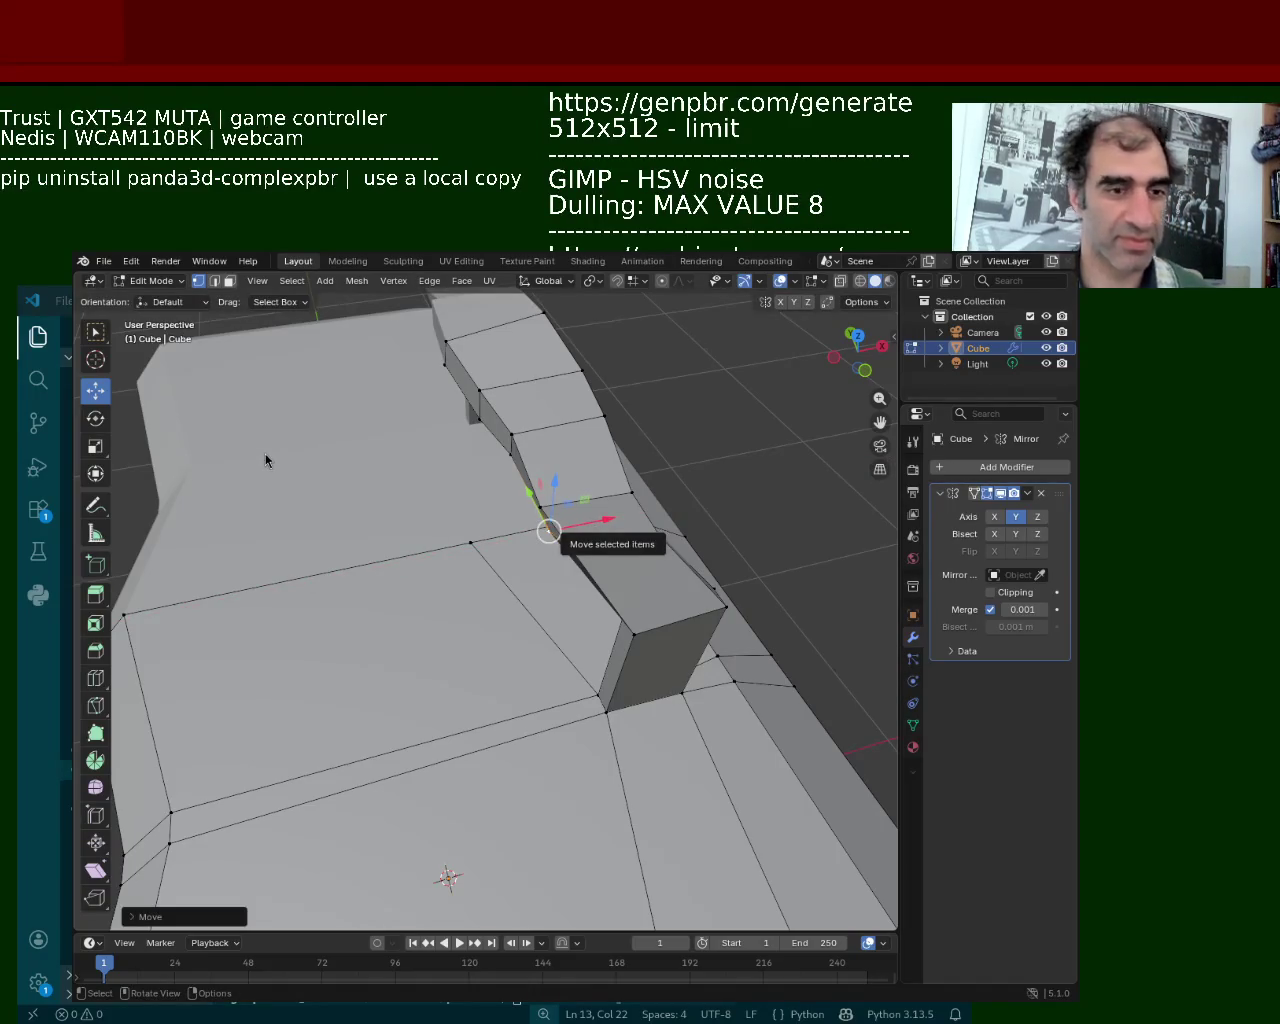
mouse_move(627, 701)
middle_down()
mouse_move(597, 457)
mouse_move(557, 463)
middle_up()
scroll(597, 457, down, 3)
drag(557, 463, 531, 443)
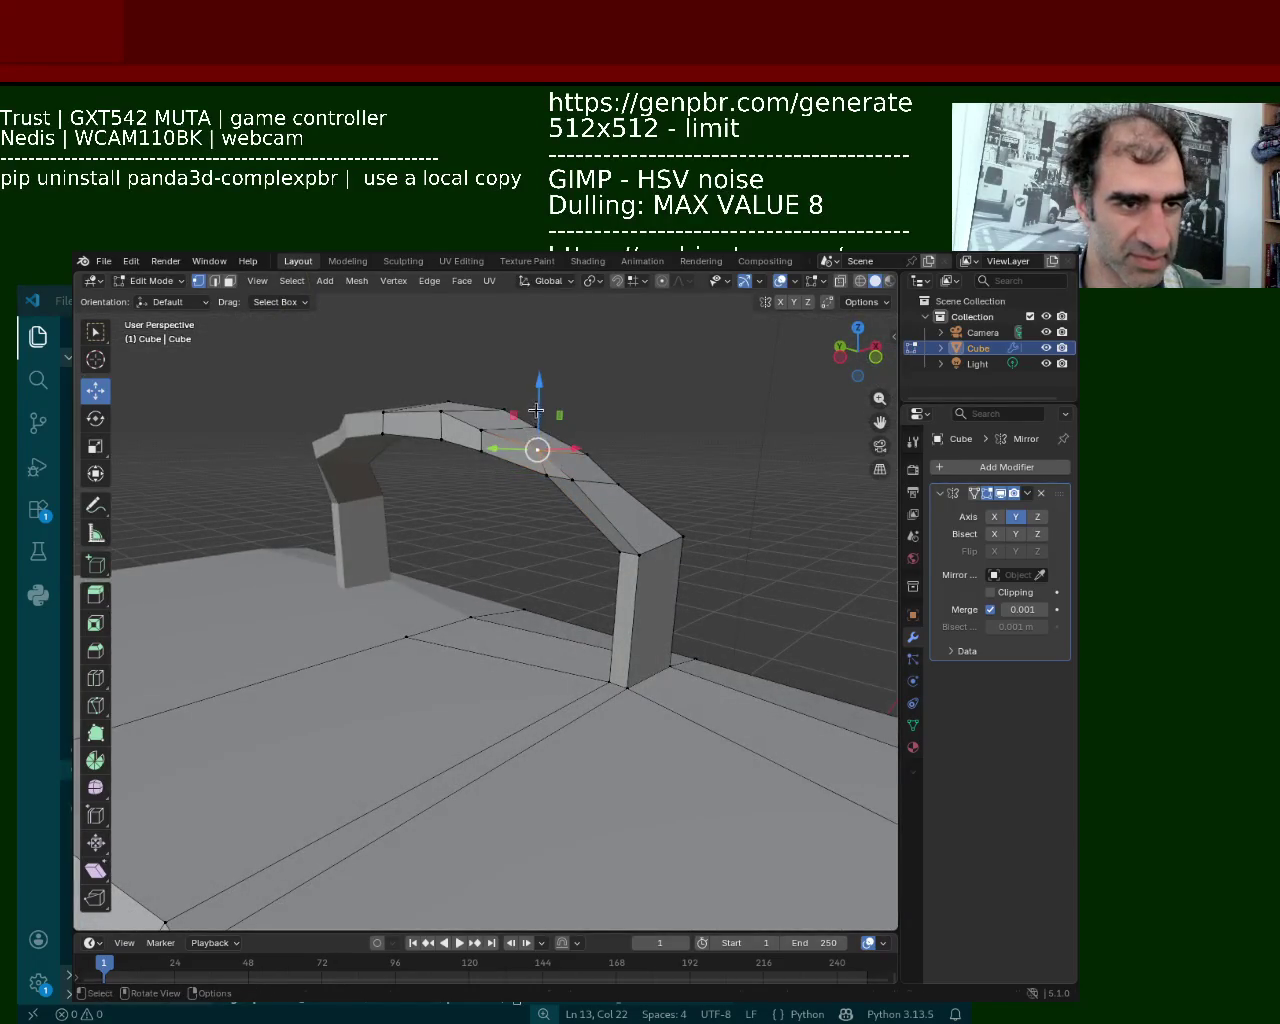
Finish moving the selected vertex along X and lower it slightly
middle_drag(532, 449, 420, 526)
scroll(420, 526, up, 5)
drag(490, 528, 480, 488)
middle_drag(480, 488, 353, 463)
click(441, 478)
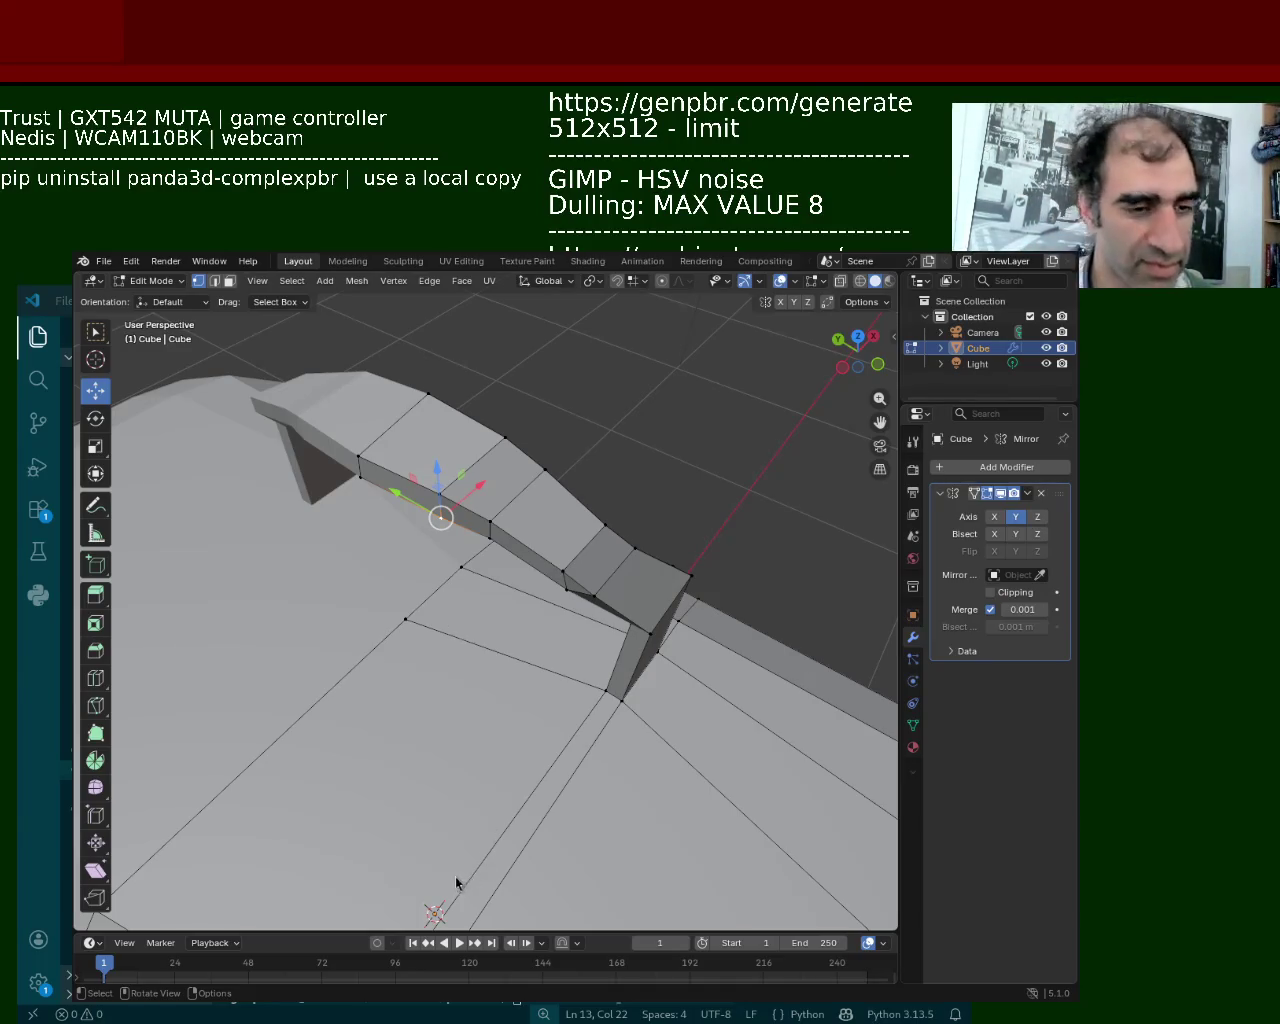
mouse_move(539, 766)
middle_down()
mouse_move(508, 560)
mouse_move(657, 535)
middle_up()
middle_drag(465, 540, 520, 480)
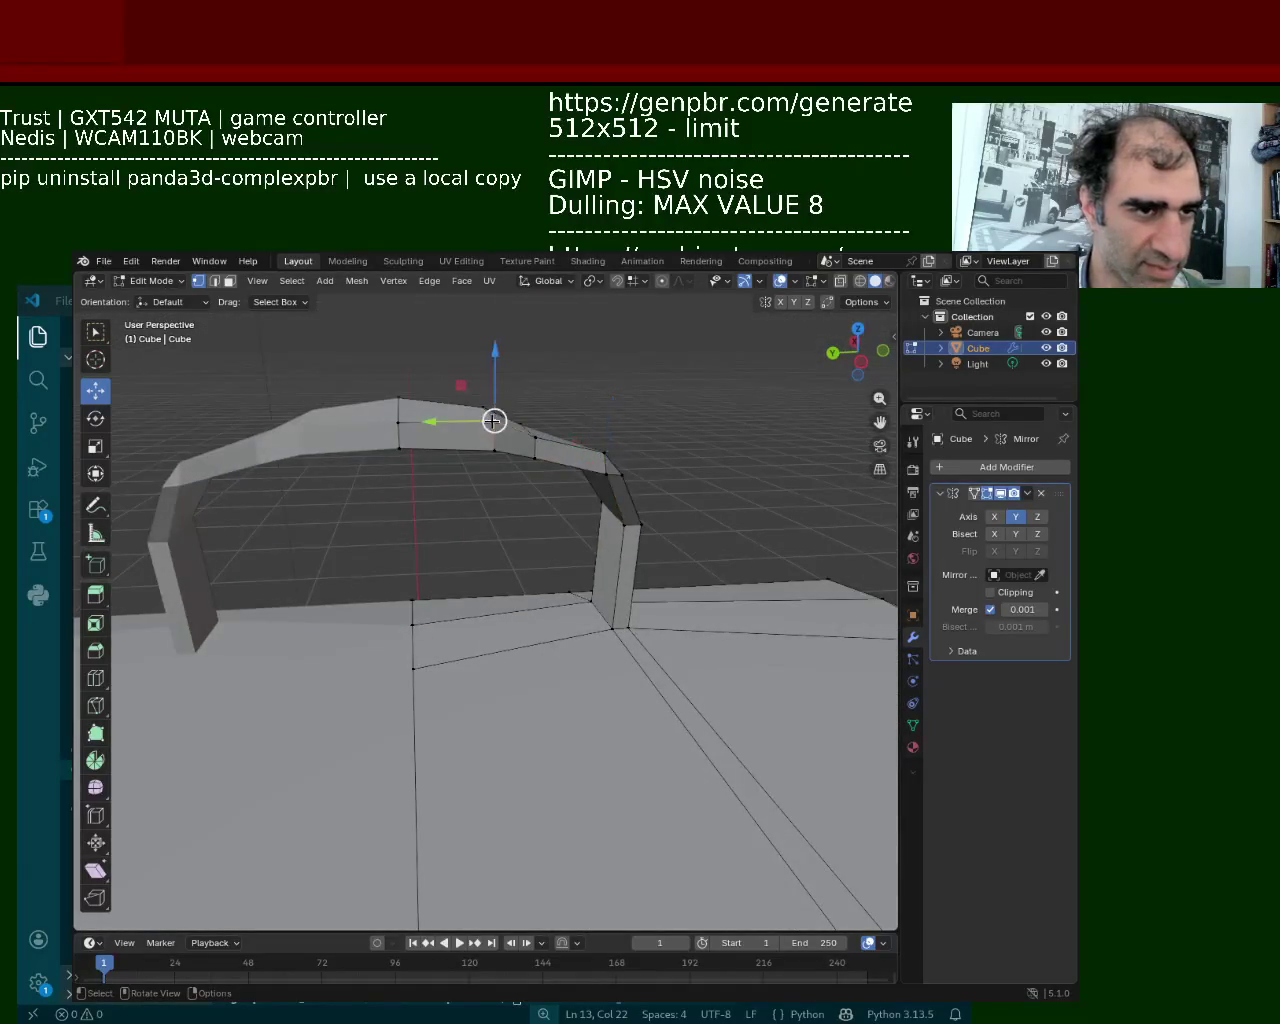
drag(506, 349, 496, 366)
Select an arch vertex and shift it along X with G X twice
mouse_move(496, 366)
middle_down()
mouse_move(420, 517)
mouse_move(669, 571)
mouse_move(500, 640)
mouse_move(444, 625)
mouse_move(580, 669)
middle_up()
click(635, 537)
key(g)
key(x)
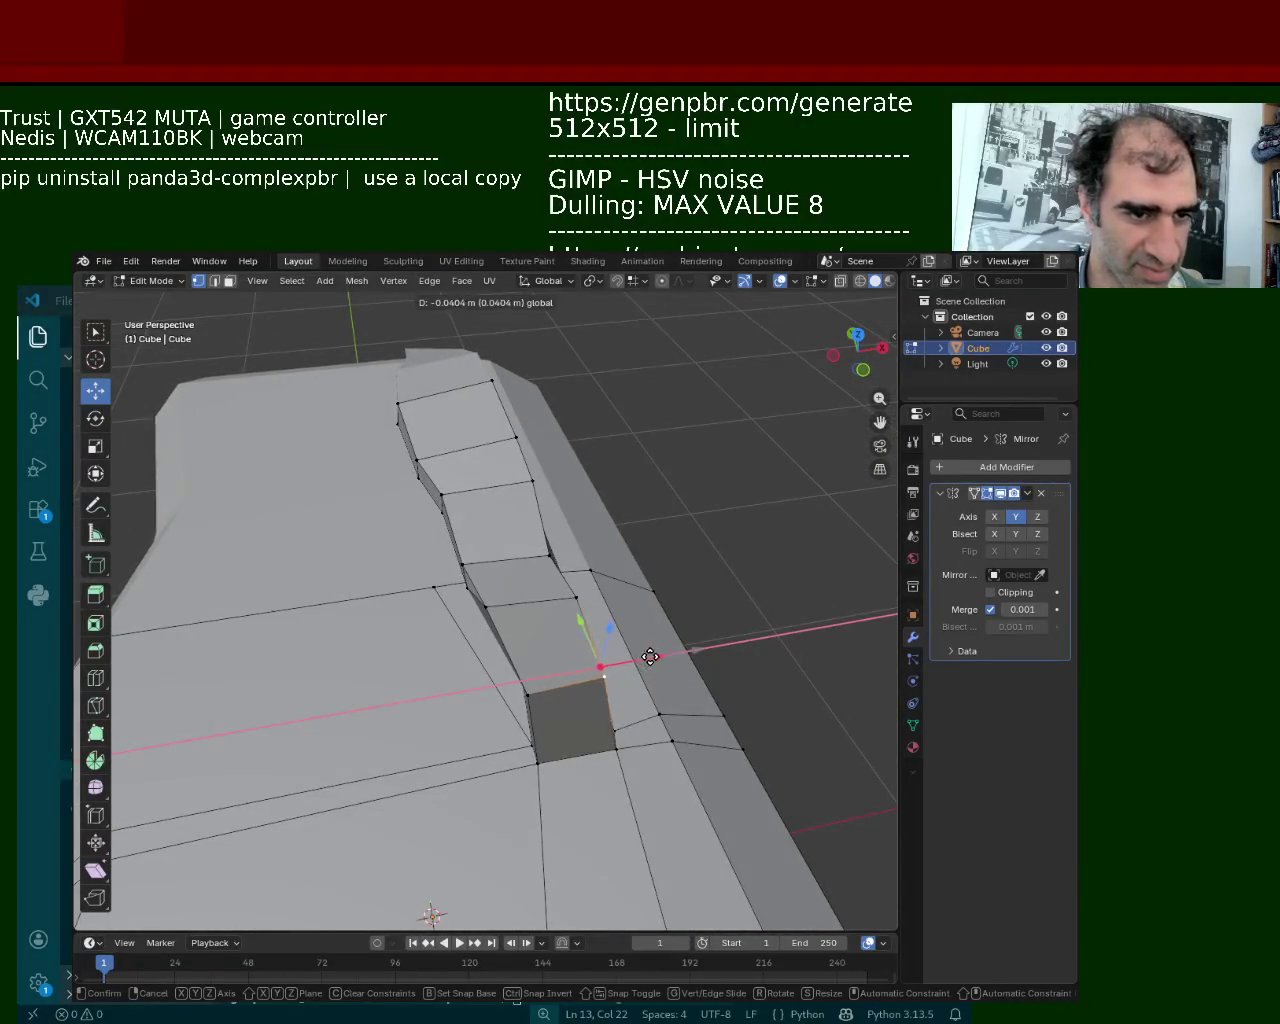
click(650, 656)
middle_drag(563, 577, 418, 551)
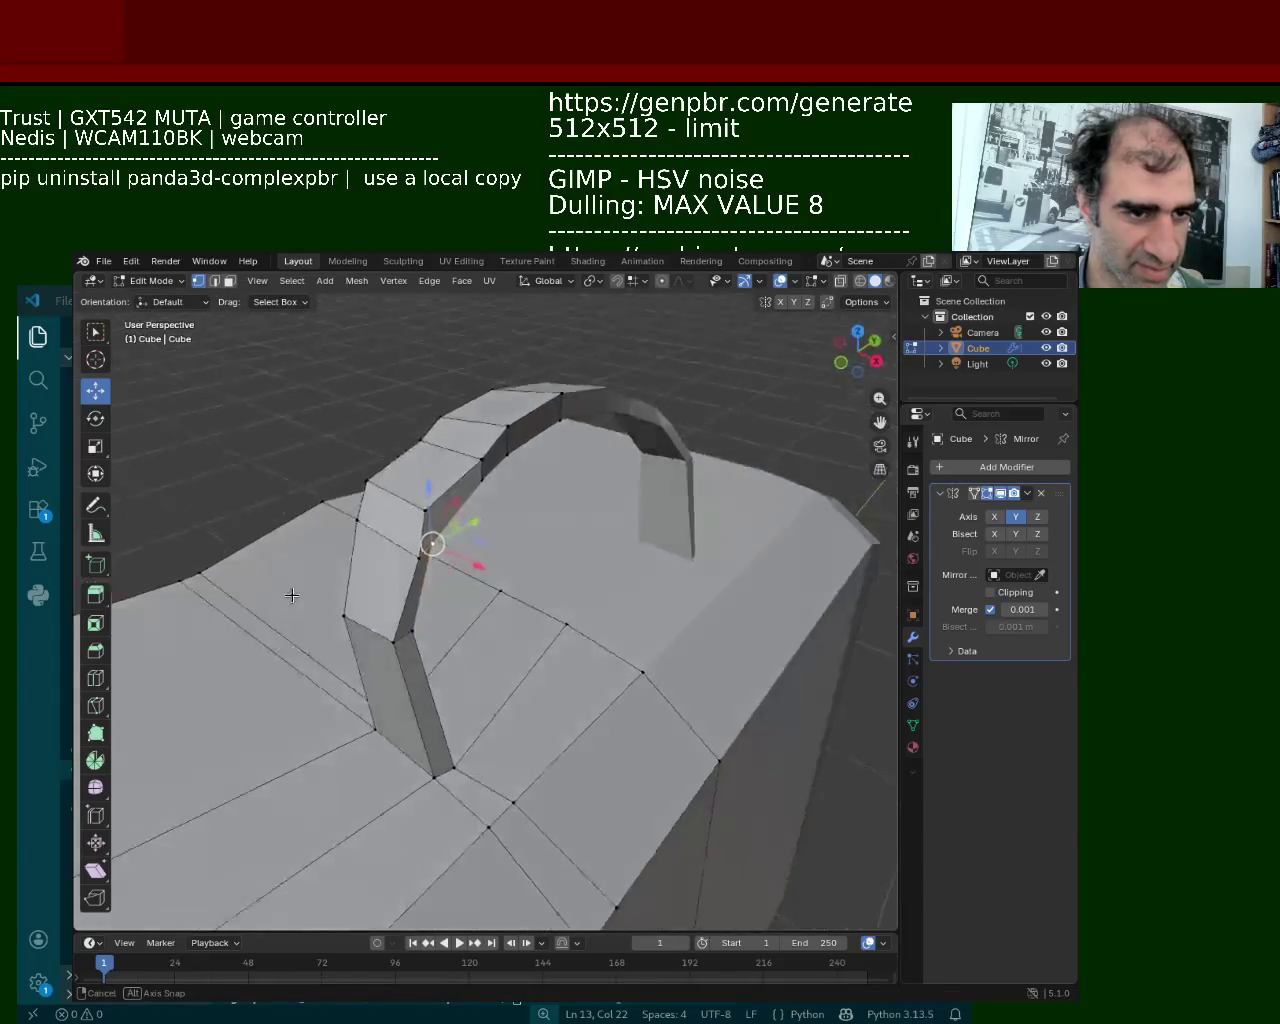
key(g)
key(x)
click(445, 562)
Select the vertex at the base of the handle leg and try an X-Z move, then cancel it
mouse_move(445, 562)
middle_down()
mouse_move(432, 540)
mouse_move(452, 548)
middle_up()
click(452, 548)
key(g)
click(495, 560)
middle_drag(512, 608, 558, 681)
click(548, 692)
key(g)
key(shift+y)
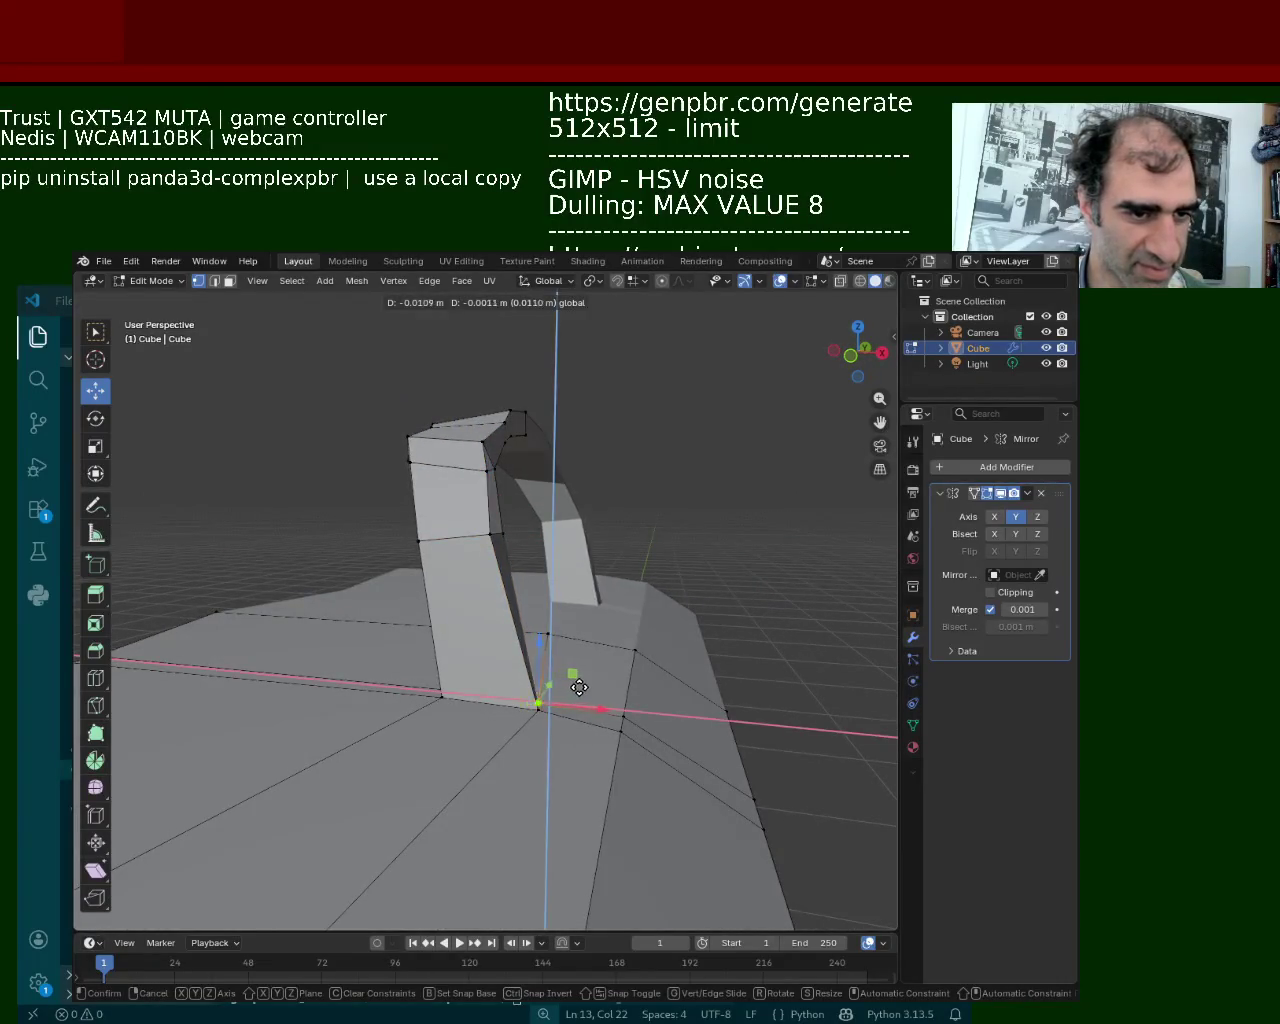
right_click(582, 688)
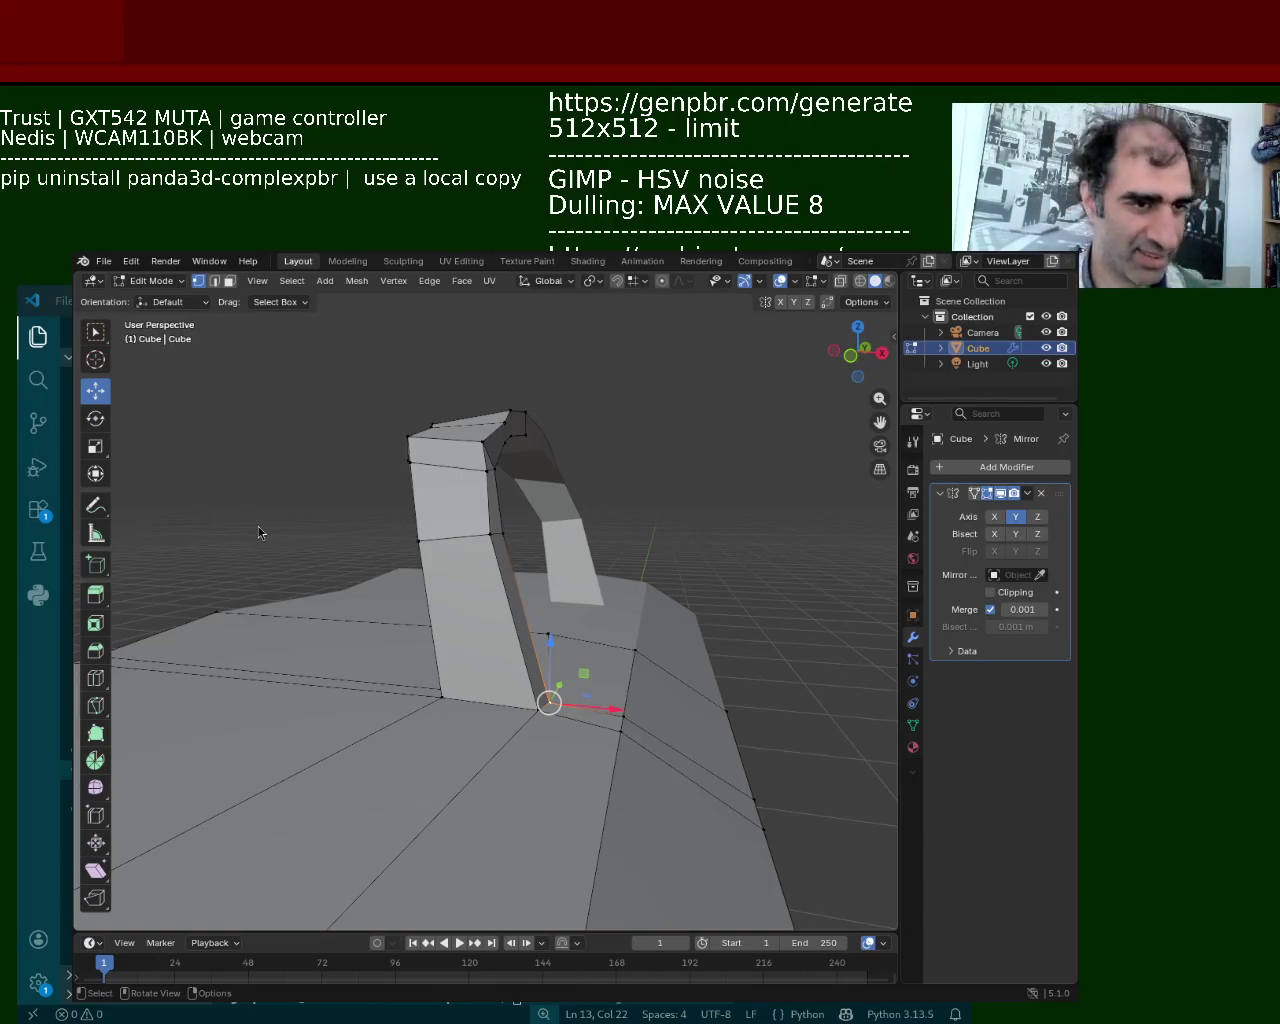
mouse_move(454, 536)
middle_down()
mouse_move(421, 485)
mouse_move(597, 537)
mouse_move(400, 510)
mouse_move(430, 519)
middle_up()
Raise a vertex on the handle arch straight up along Z
click(597, 537)
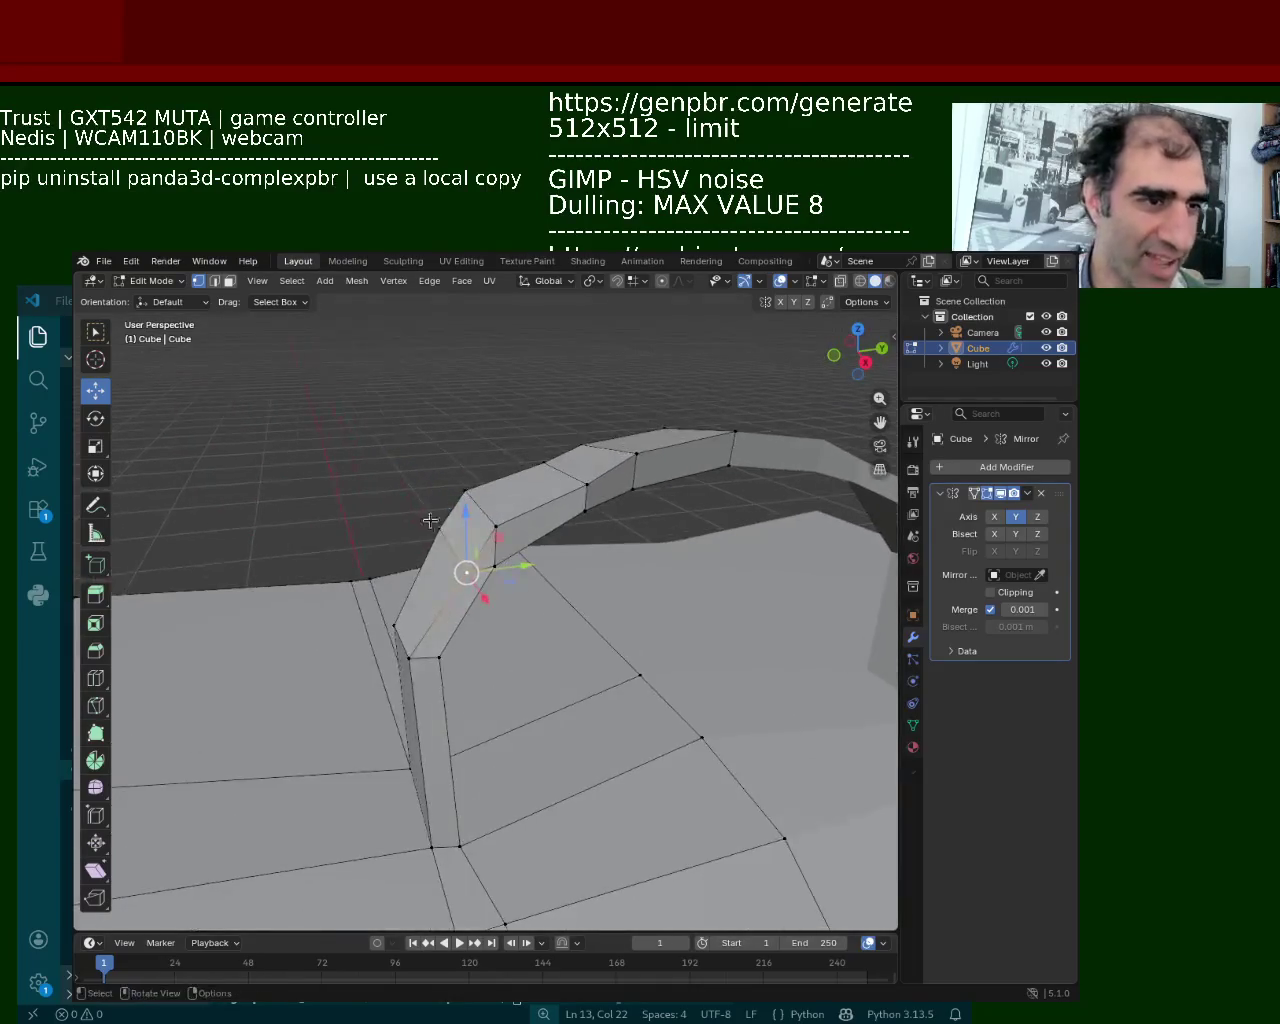
drag(472, 527, 474, 504)
middle_drag(474, 504, 631, 575)
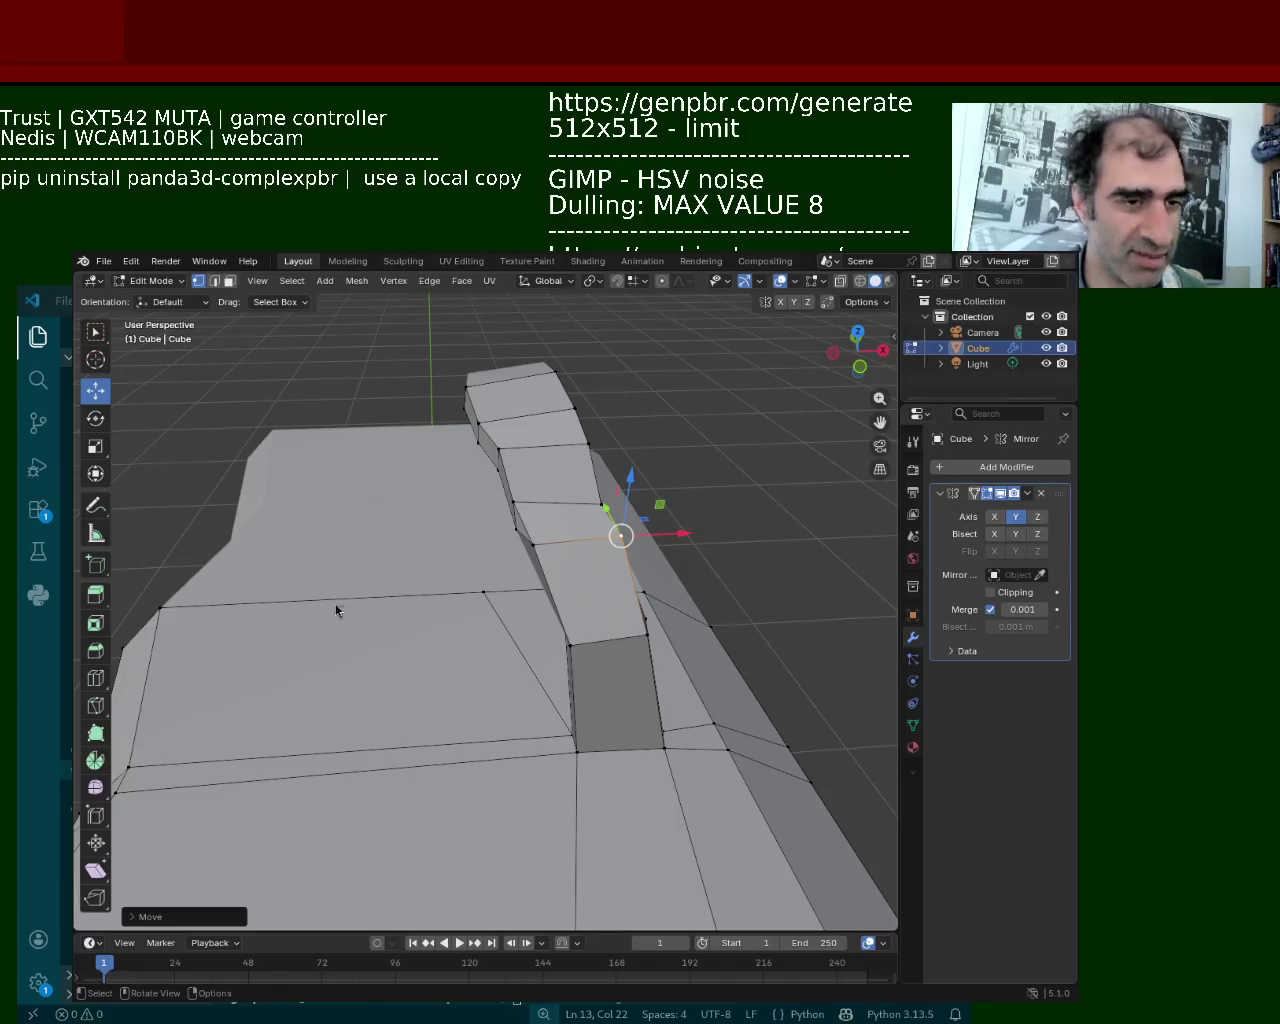
Shift two inner edges of the handle sideways along X
middle_drag(550, 609, 599, 557)
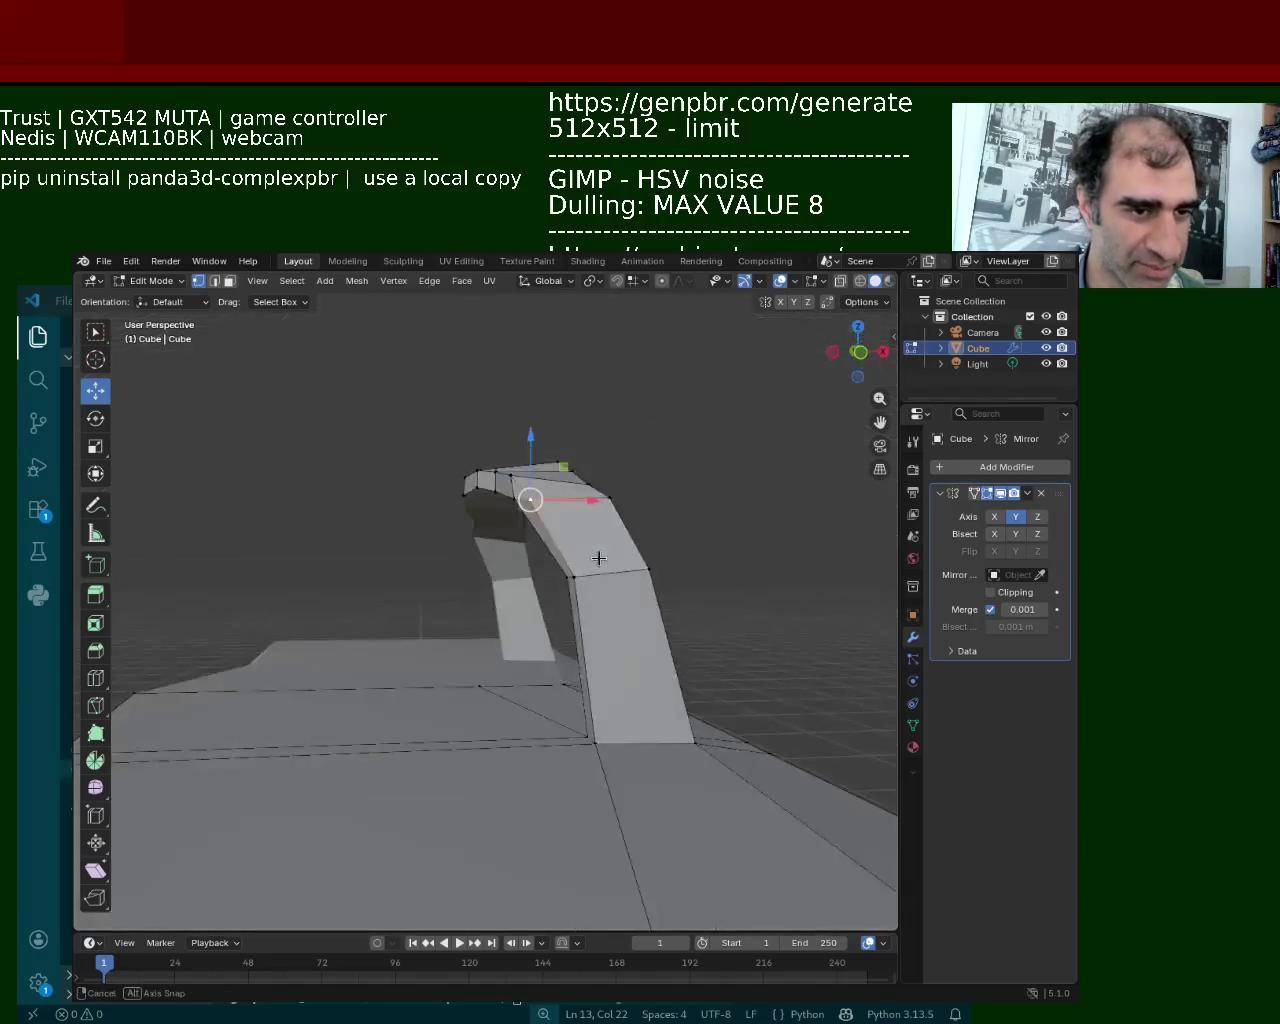
click(569, 568)
drag(612, 571, 595, 552)
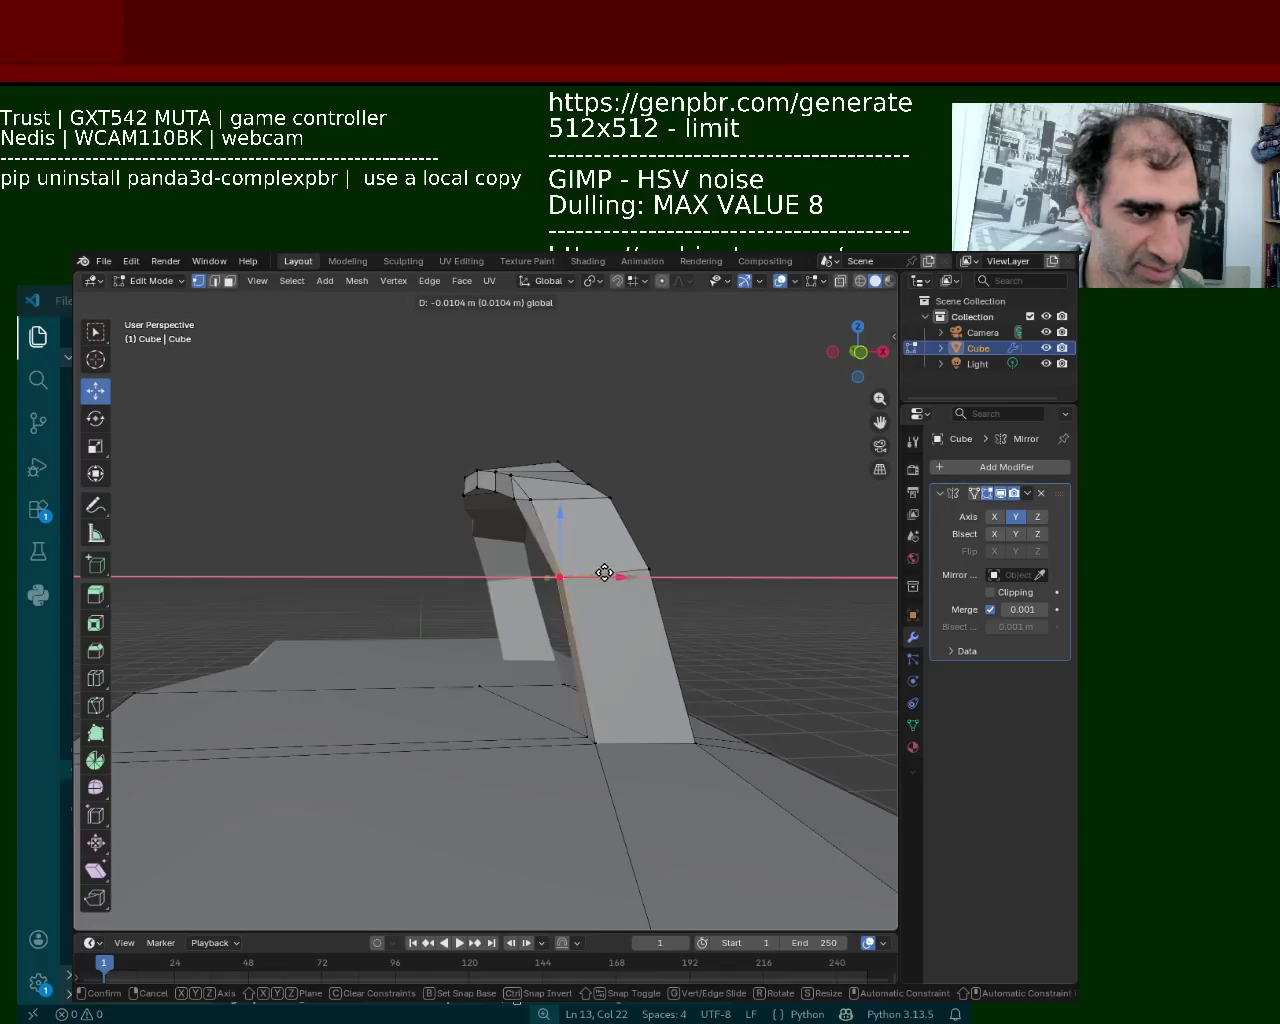
mouse_move(595, 552)
middle_down()
mouse_move(440, 889)
mouse_move(494, 608)
mouse_move(523, 583)
mouse_move(494, 559)
mouse_move(463, 677)
middle_up()
click(505, 563)
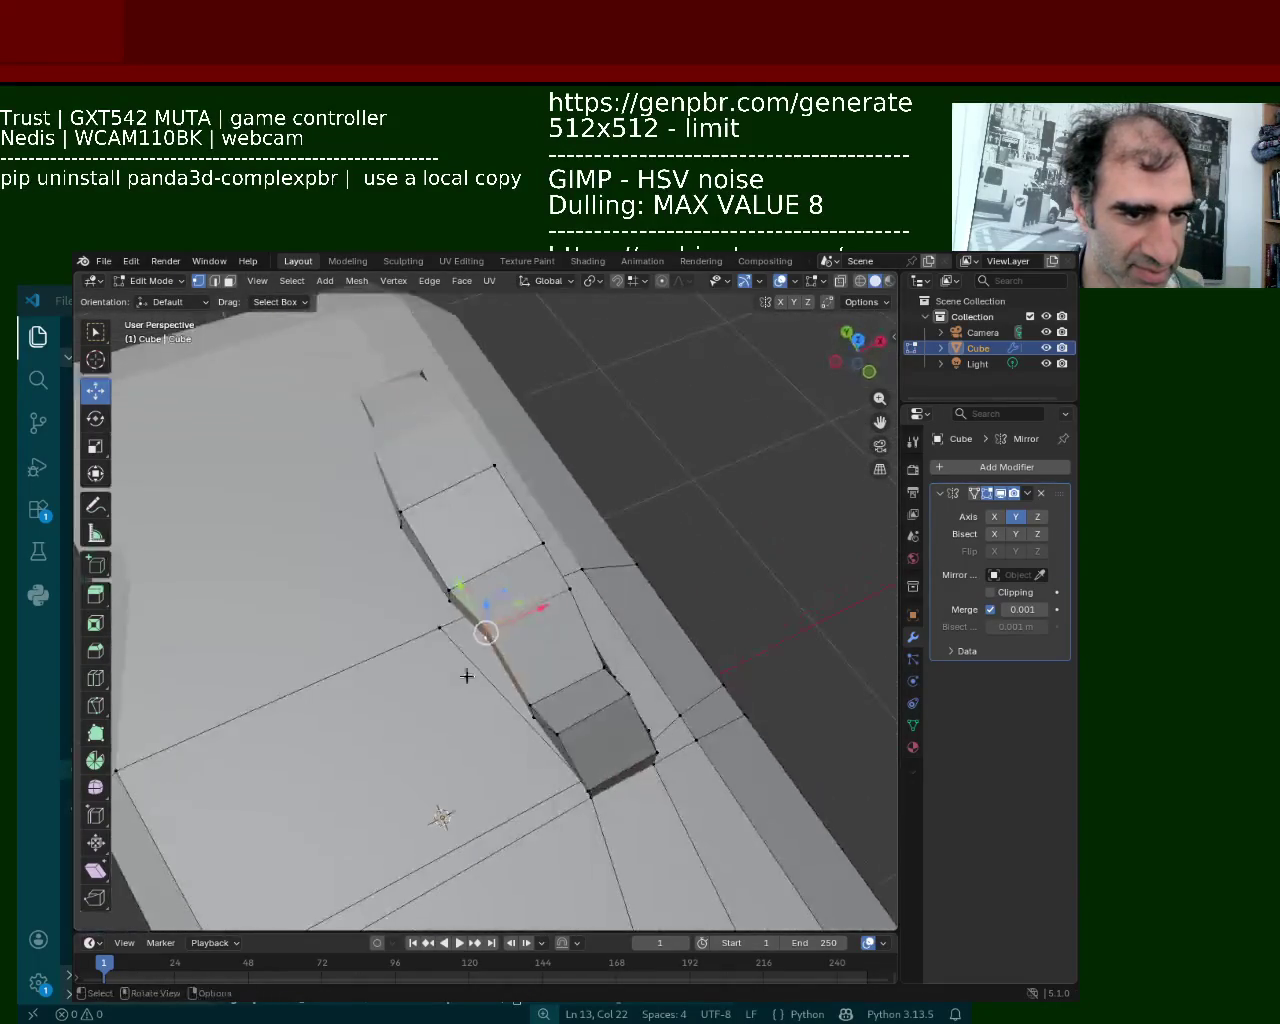
key(g)
key(x)
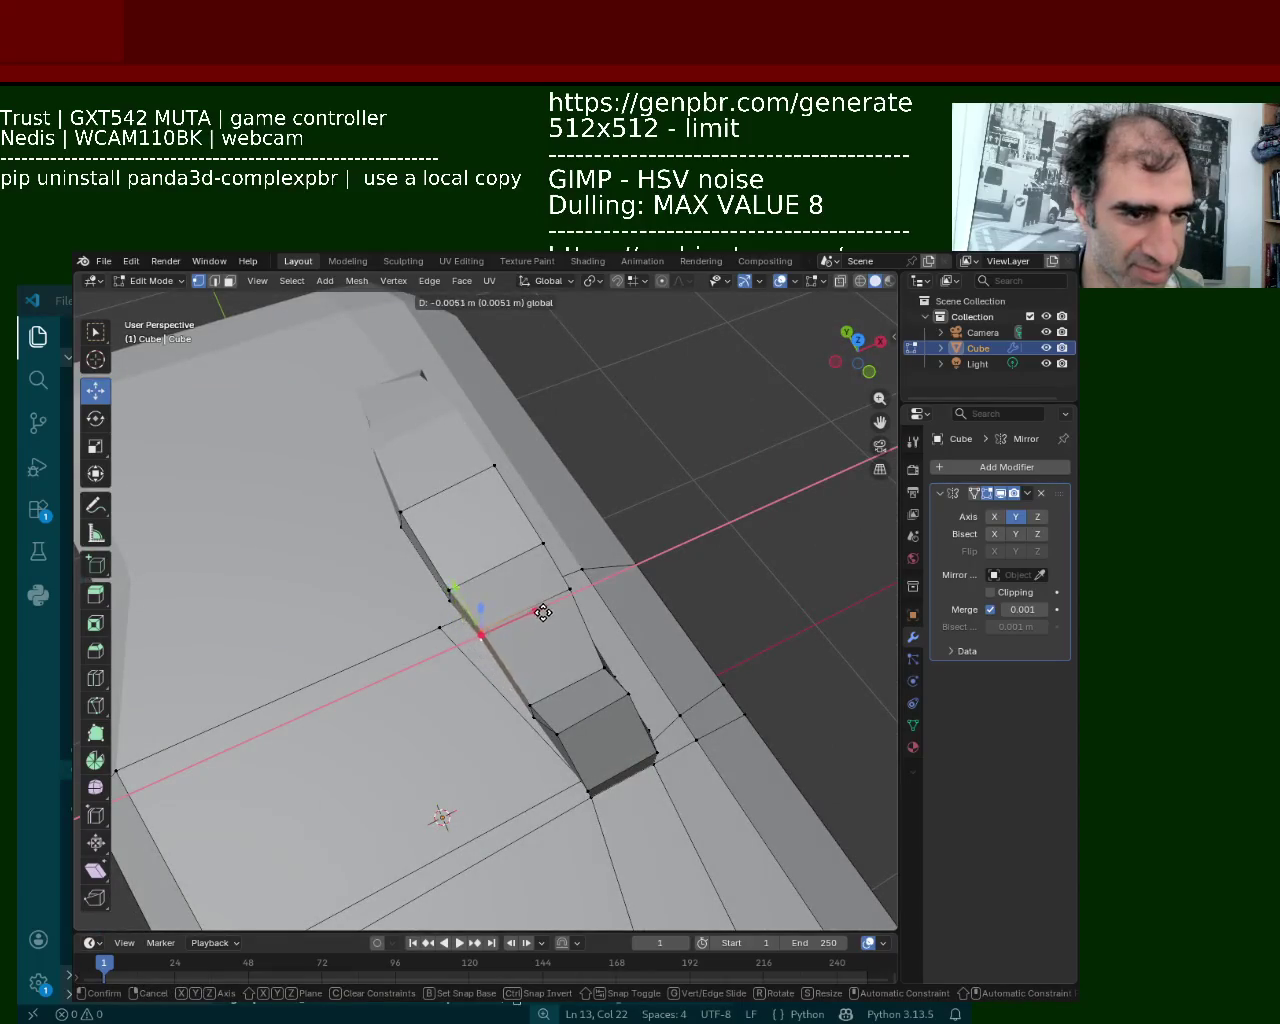
click(548, 609)
mouse_move(551, 610)
middle_down()
mouse_move(454, 656)
mouse_move(558, 652)
mouse_move(576, 686)
middle_up()
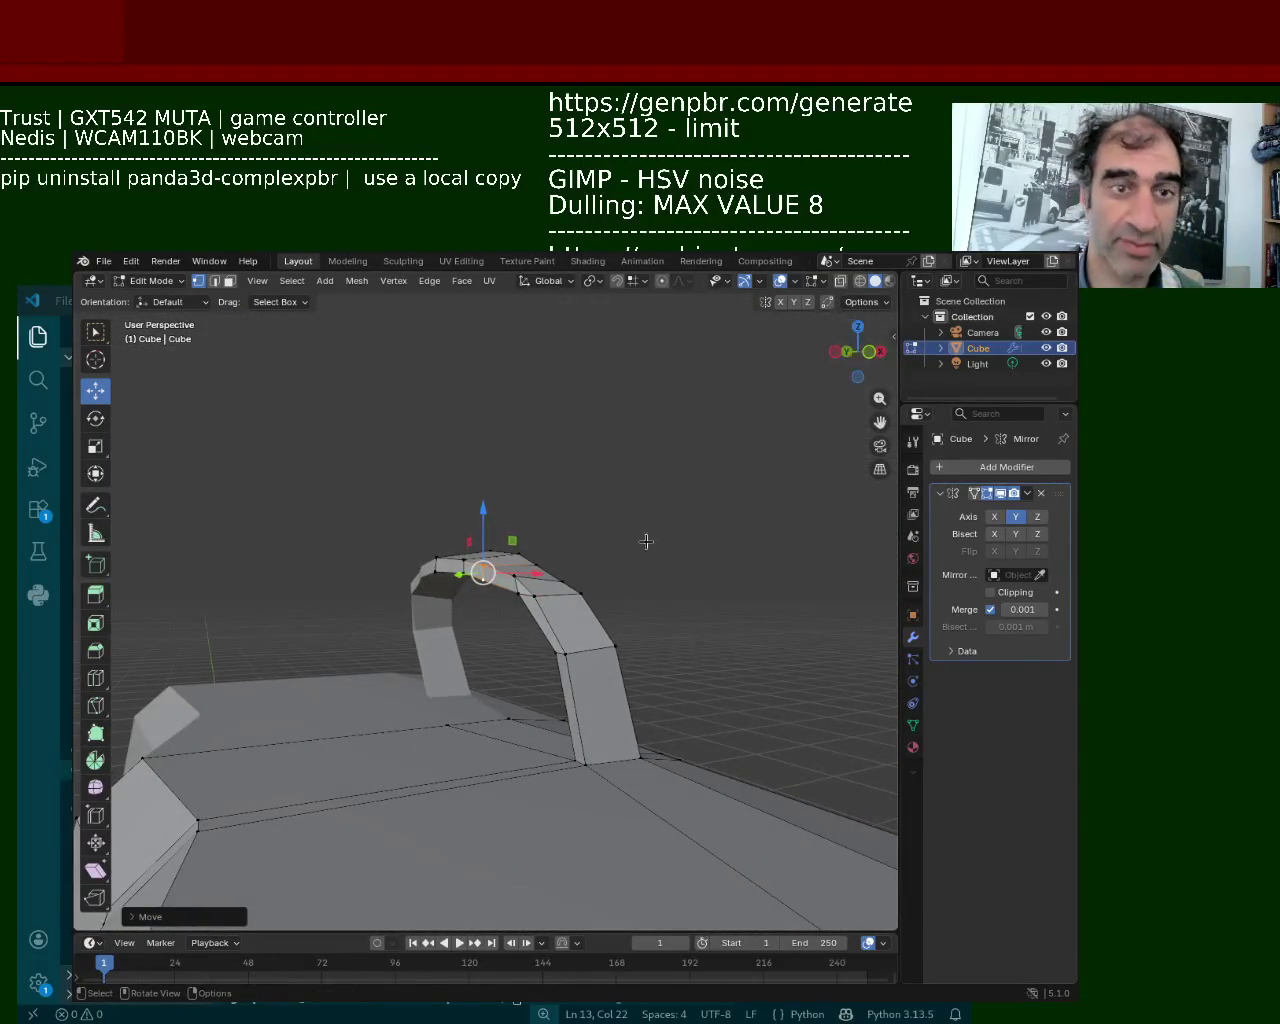
Box-select the vertices at the base of the arch in see-through wireframe
middle_drag(684, 504, 625, 518)
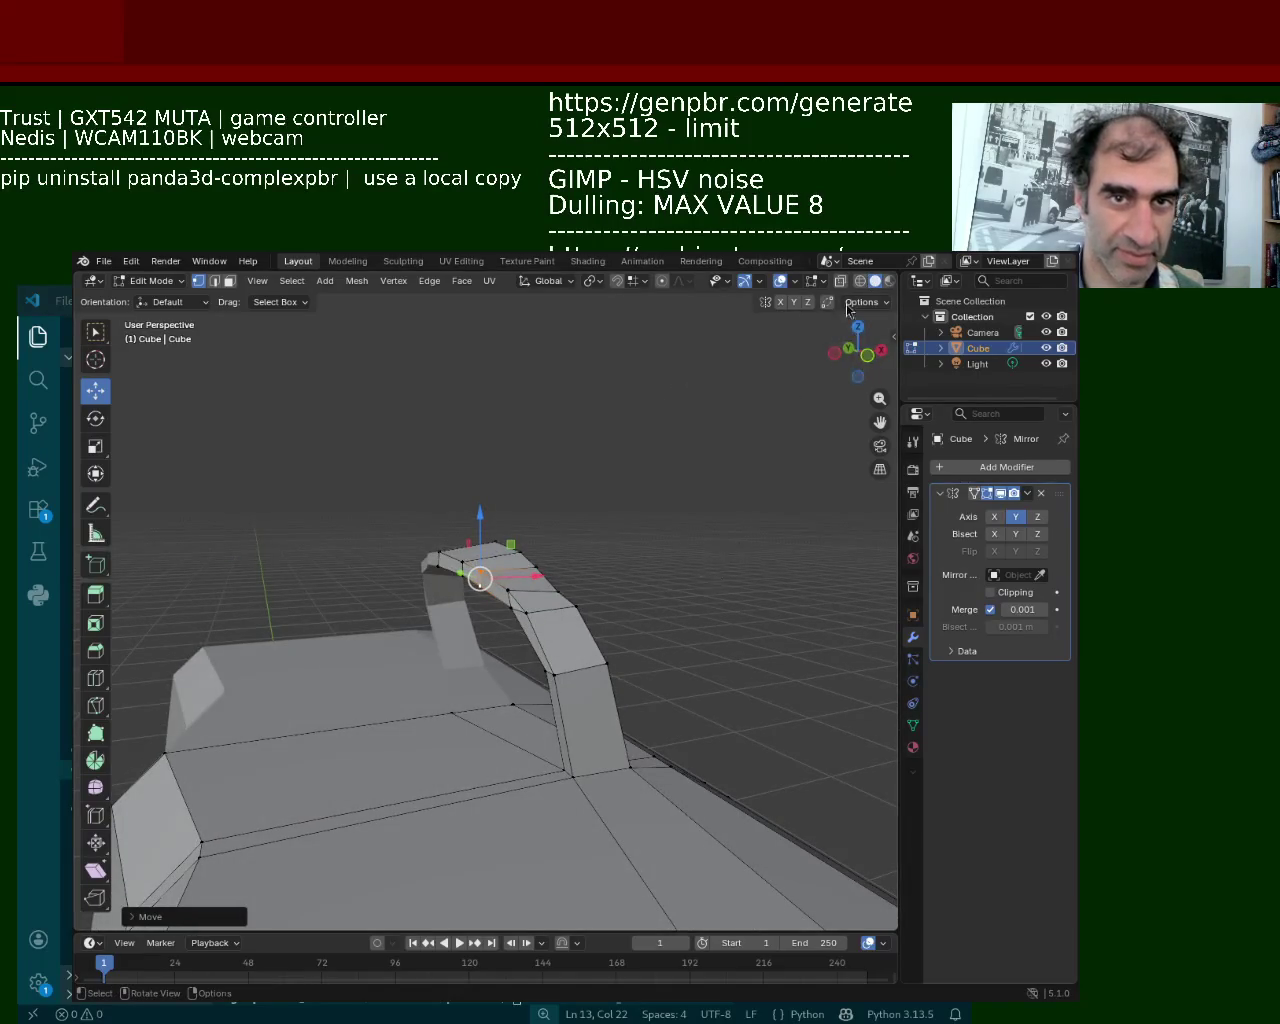
click(860, 281)
middle_drag(550, 605, 529, 676)
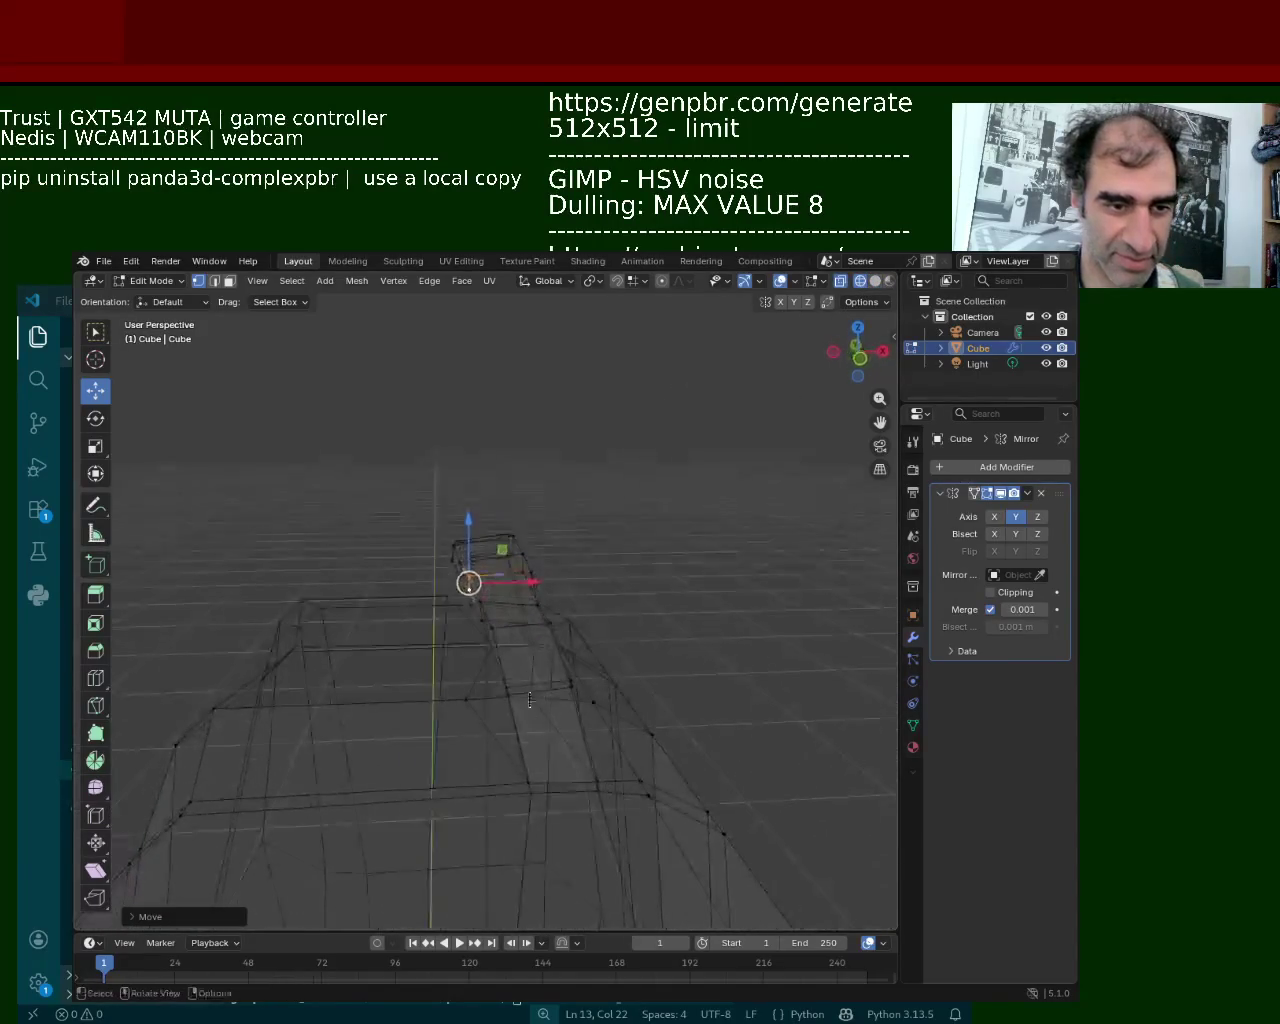
mouse_move(492, 752)
mouse_down()
mouse_move(611, 823)
mouse_move(581, 786)
mouse_up()
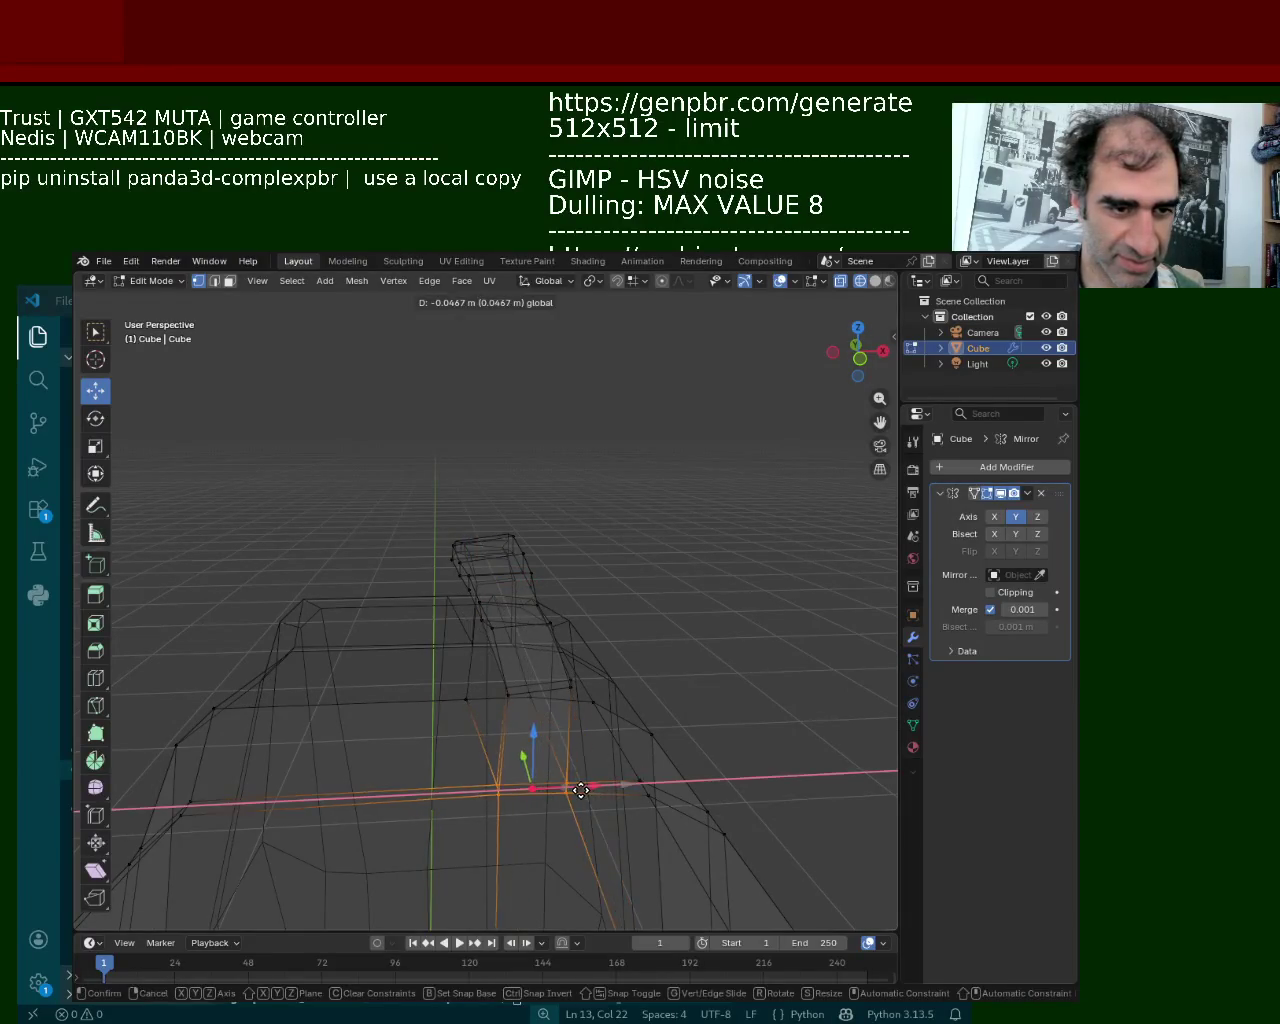
click(875, 281)
mouse_move(520, 630)
middle_down()
mouse_move(584, 584)
mouse_move(471, 610)
mouse_move(319, 394)
middle_up()
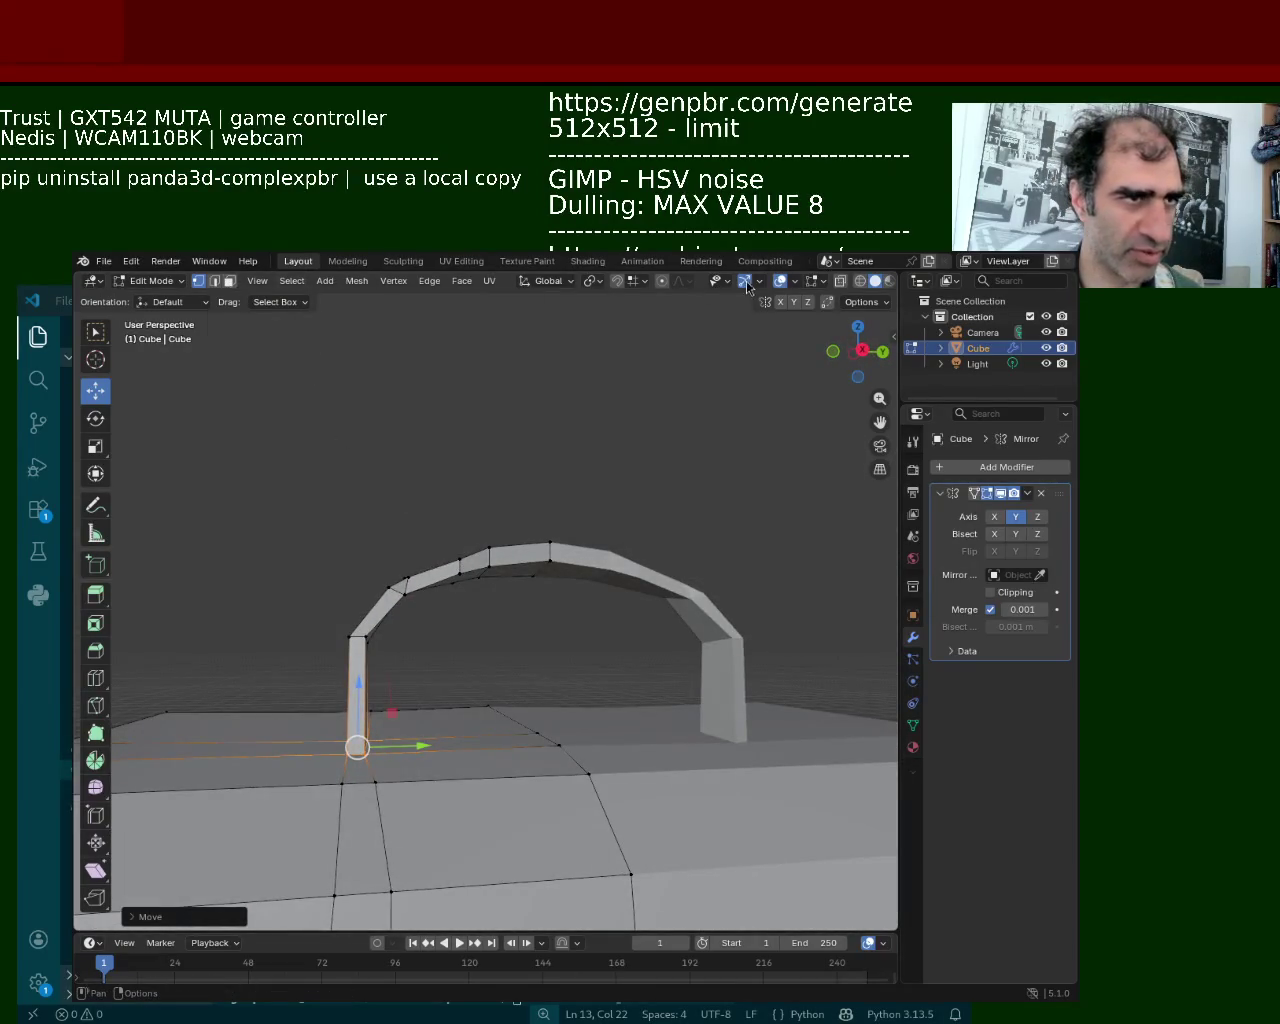
click(862, 282)
Lower the handle arch's upper faces, slide them along Y, then deselect them
drag(271, 486, 562, 592)
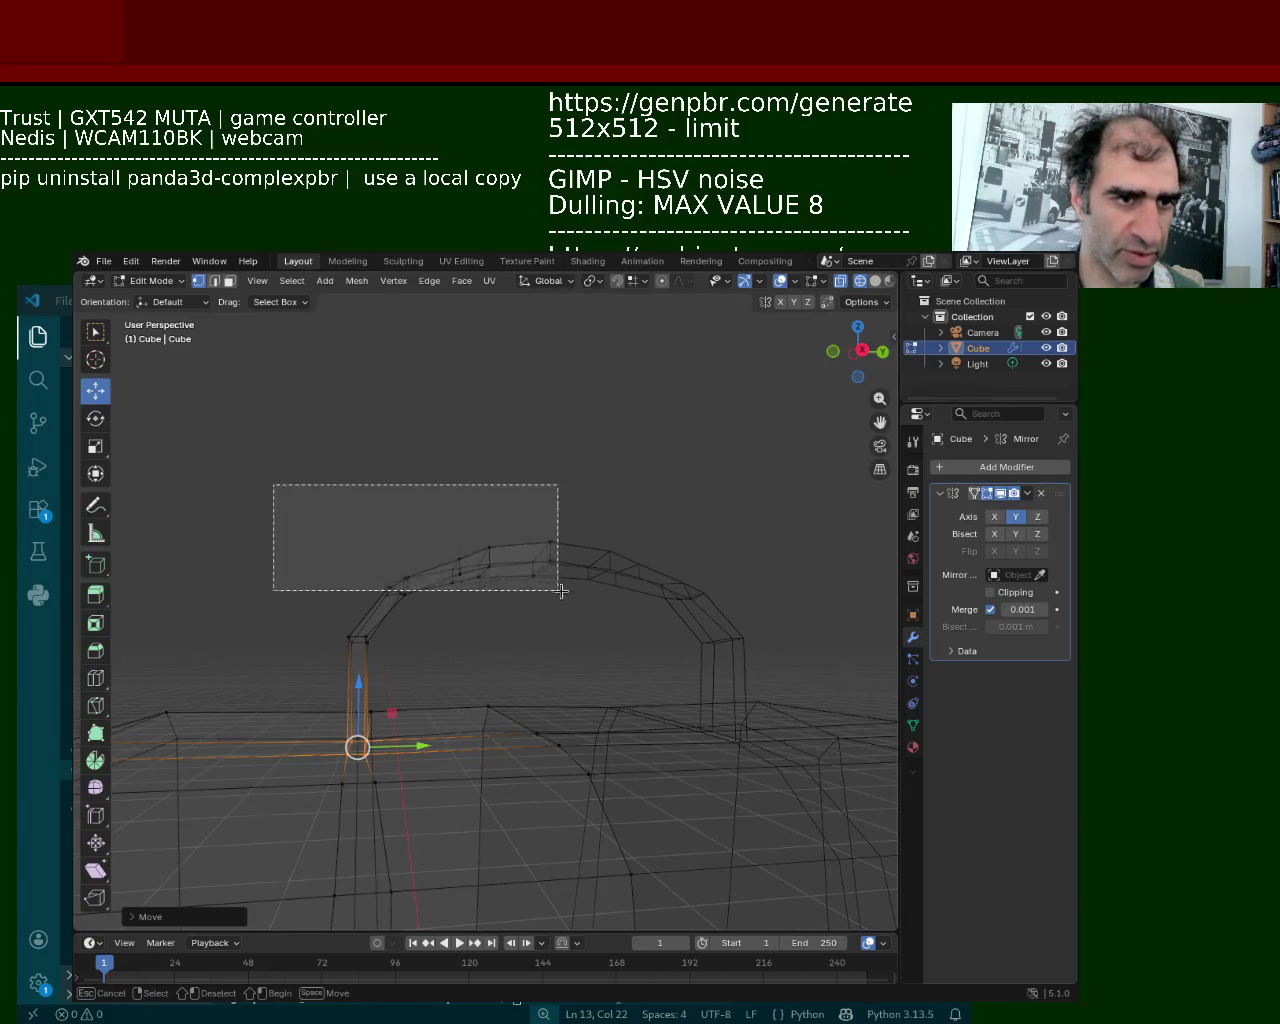
drag(479, 524, 445, 555)
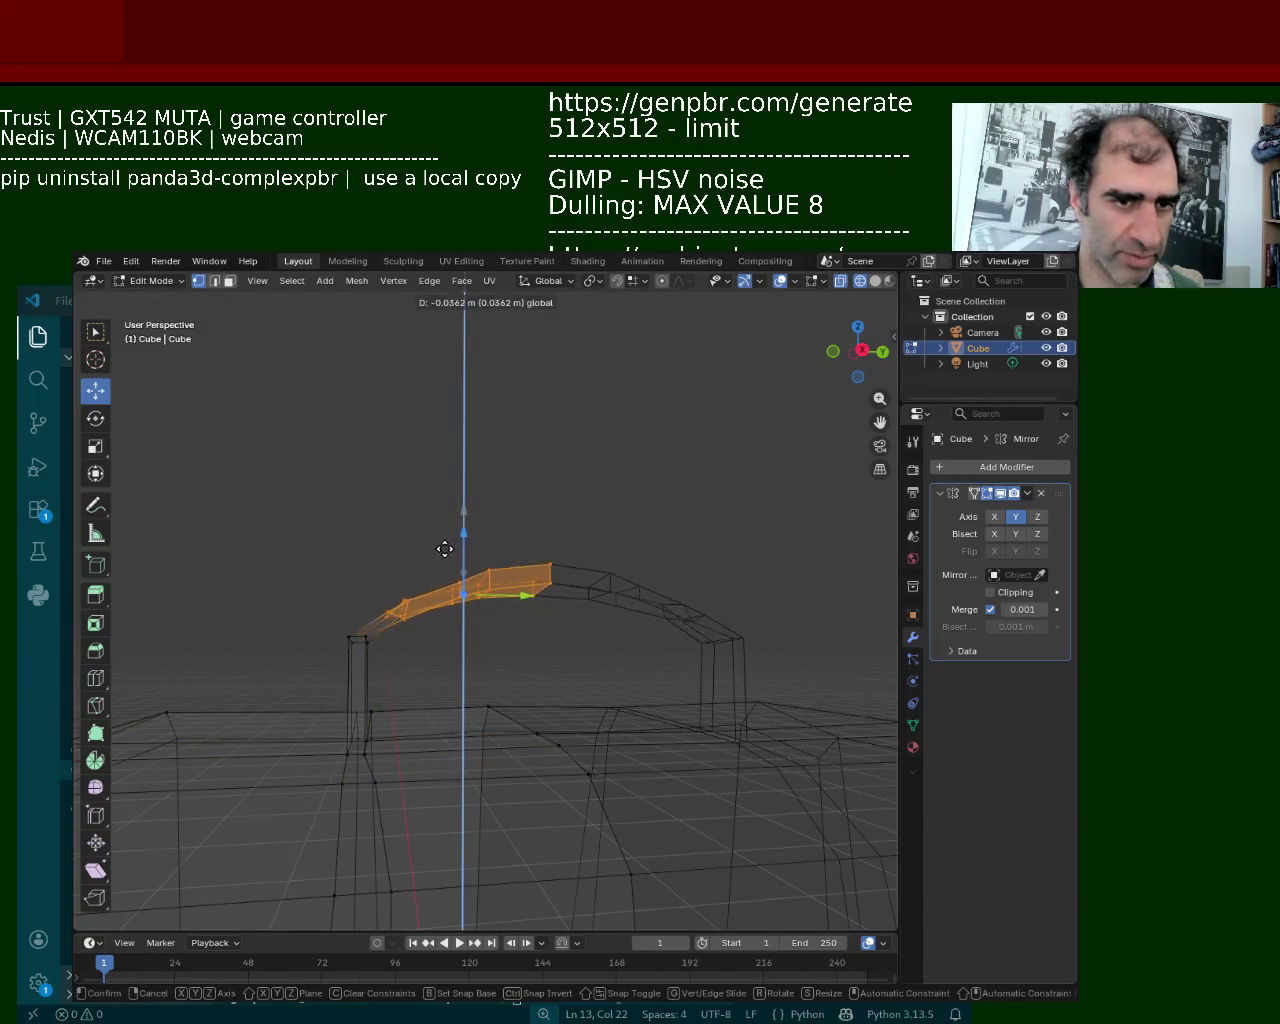
mouse_move(511, 596)
mouse_down()
mouse_move(454, 609)
mouse_move(488, 614)
mouse_up()
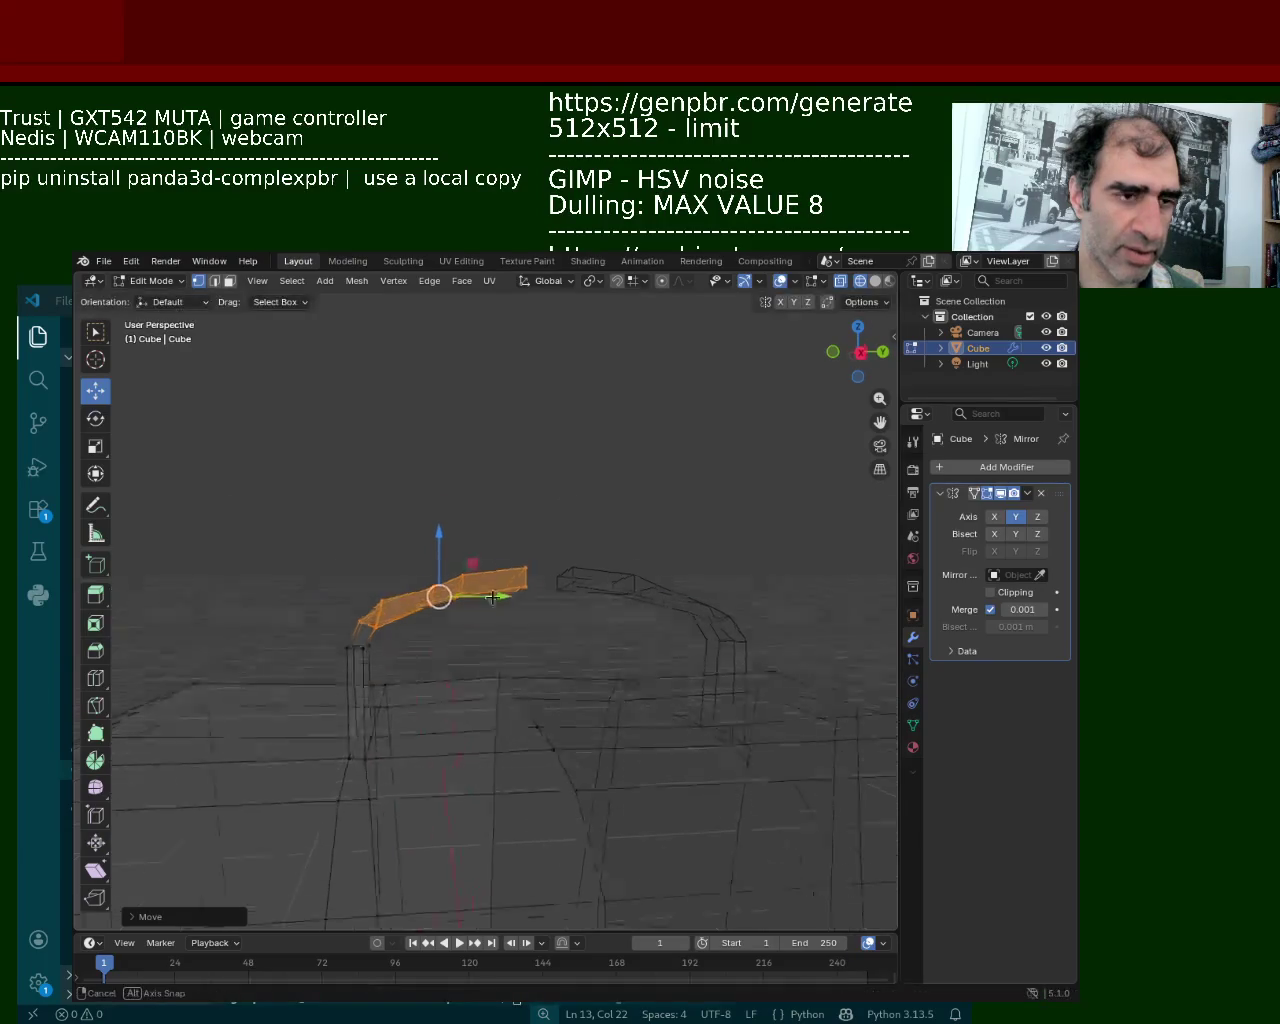
middle_drag(488, 614, 580, 692)
click(875, 281)
mouse_move(420, 760)
middle_down()
mouse_move(380, 660)
mouse_move(502, 622)
middle_up()
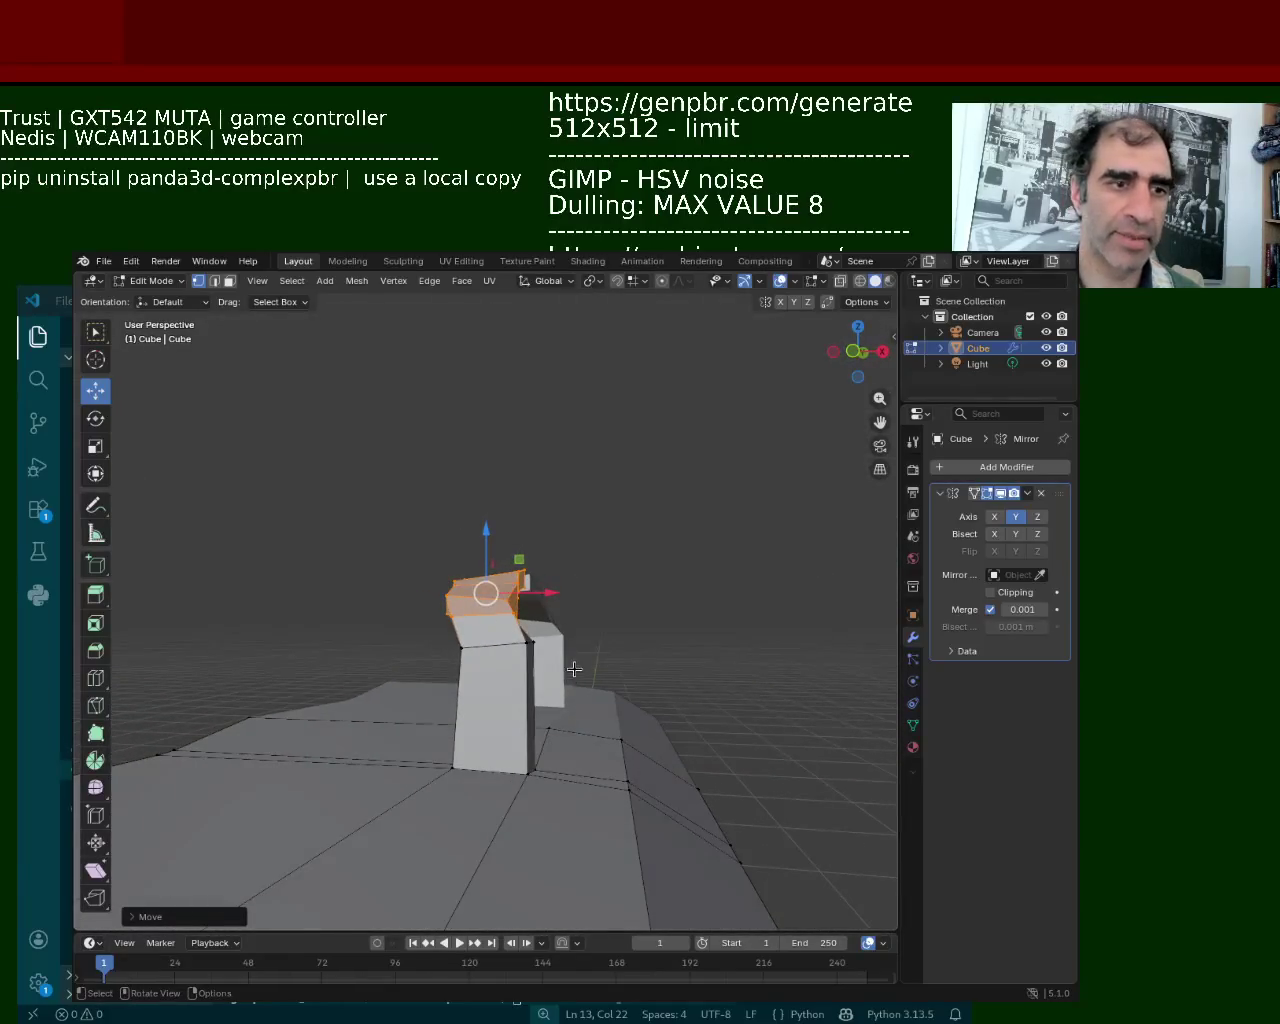
mouse_move(502, 622)
middle_down()
mouse_move(518, 581)
mouse_move(600, 560)
middle_up()
click(555, 560)
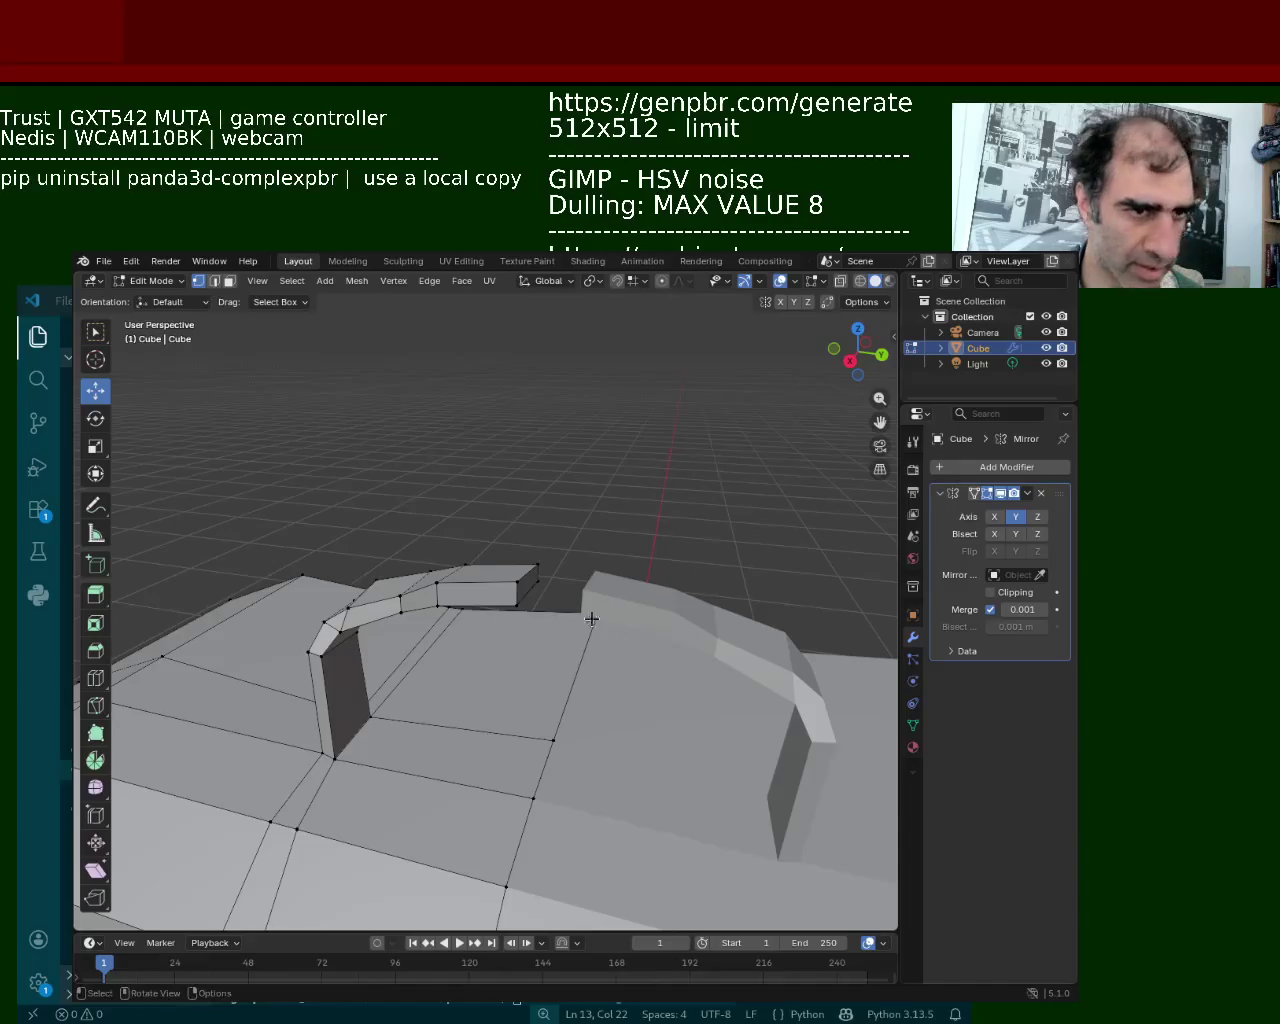
click(511, 581)
Nudge two individual handle vertices along Y to even out the arch
drag(560, 594, 598, 602)
drag(514, 600, 600, 612)
mouse_move(600, 612)
middle_down()
mouse_move(517, 599)
mouse_move(470, 620)
middle_up()
middle_drag(628, 686, 586, 594)
drag(586, 594, 618, 607)
mouse_move(618, 607)
middle_down()
mouse_move(477, 551)
mouse_move(461, 649)
middle_up()
click(497, 580)
drag(412, 606, 385, 600)
mouse_move(385, 600)
middle_down()
mouse_move(560, 610)
mouse_move(489, 612)
mouse_move(523, 723)
mouse_move(476, 603)
middle_up()
scroll(489, 612, down, 5)
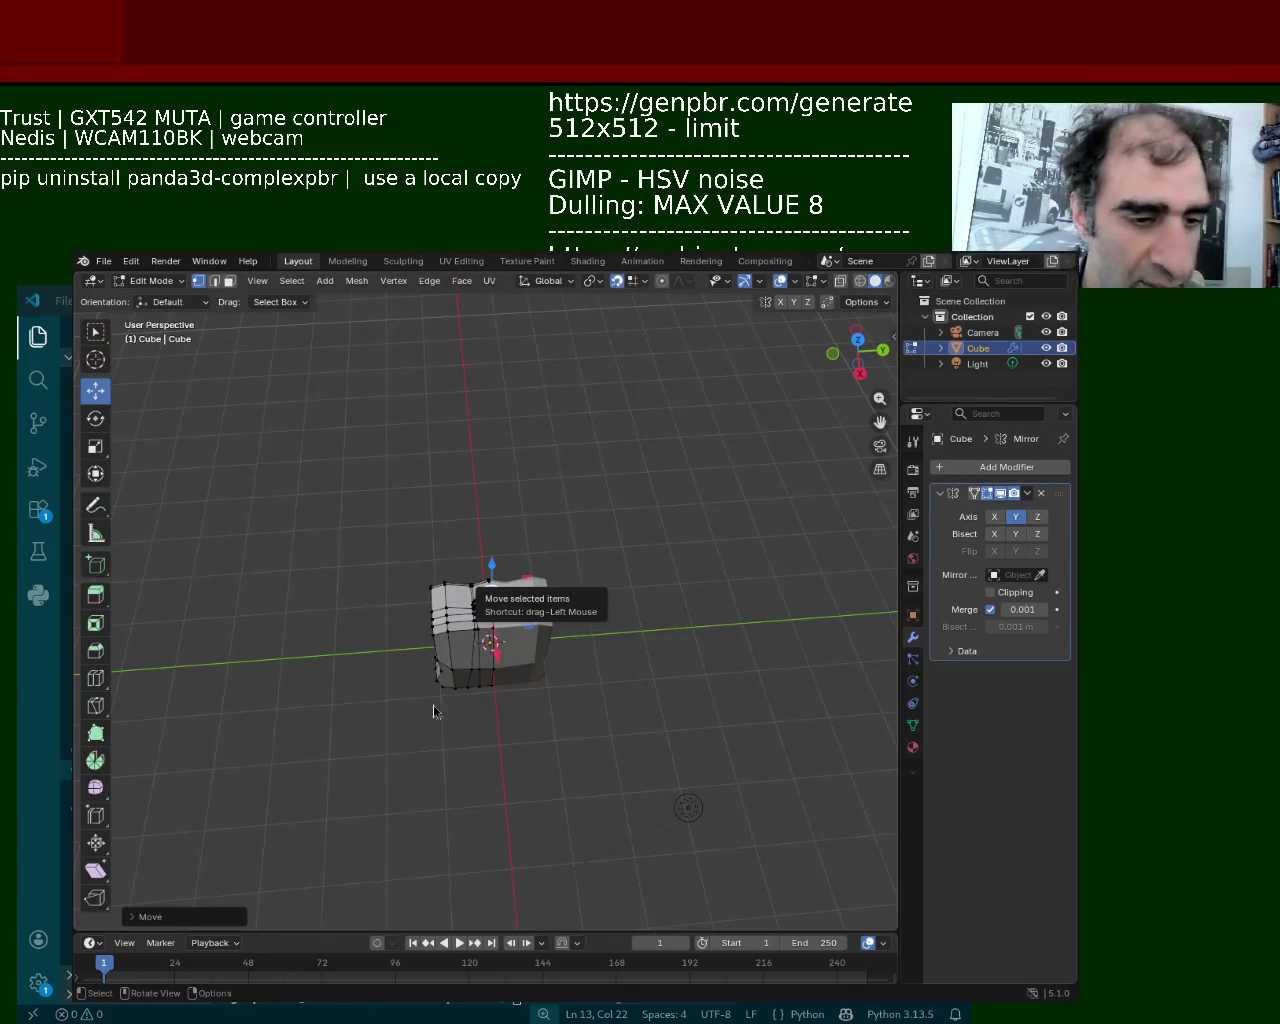
scroll(562, 704, up, 3)
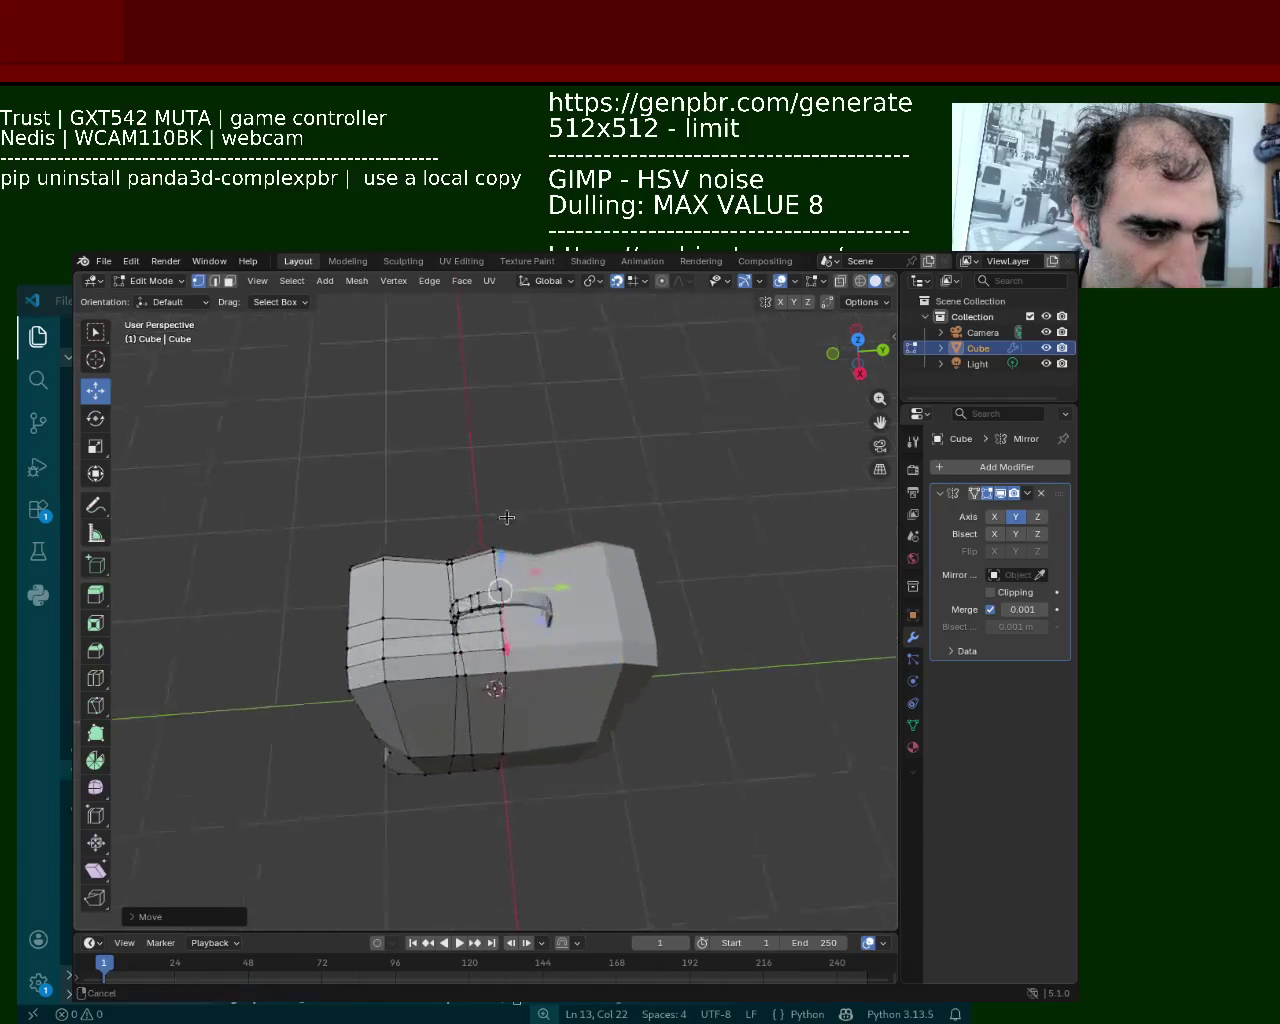
scroll(562, 704, up, 5)
mouse_move(491, 492)
middle_down()
mouse_move(514, 463)
mouse_move(607, 628)
mouse_move(590, 592)
middle_up()
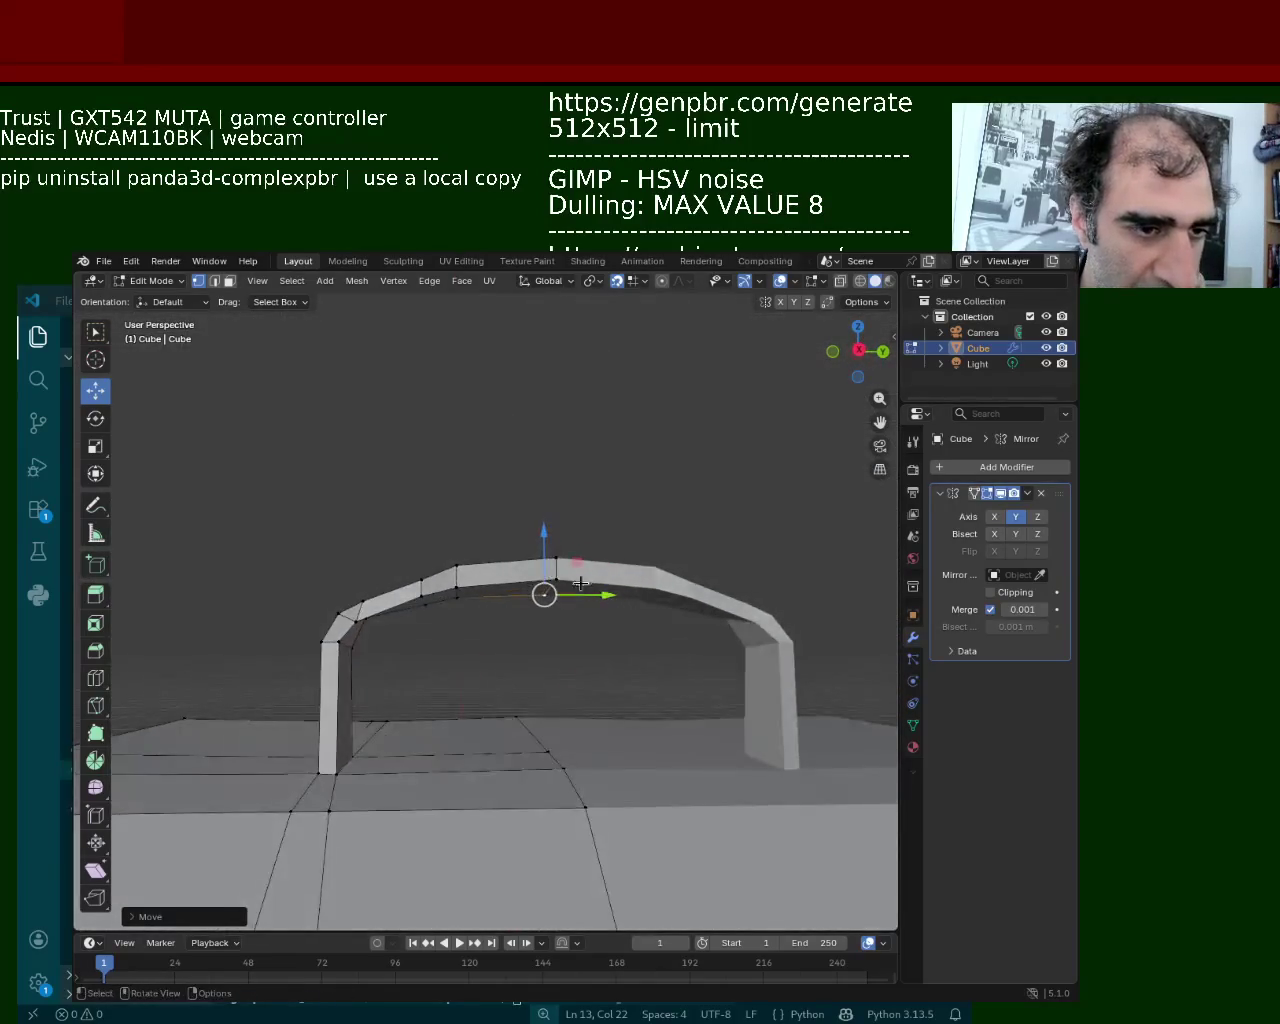
mouse_move(562, 666)
middle_down()
mouse_move(573, 717)
mouse_move(465, 667)
mouse_move(563, 700)
mouse_move(563, 663)
middle_up()
scroll(465, 667, down, 5)
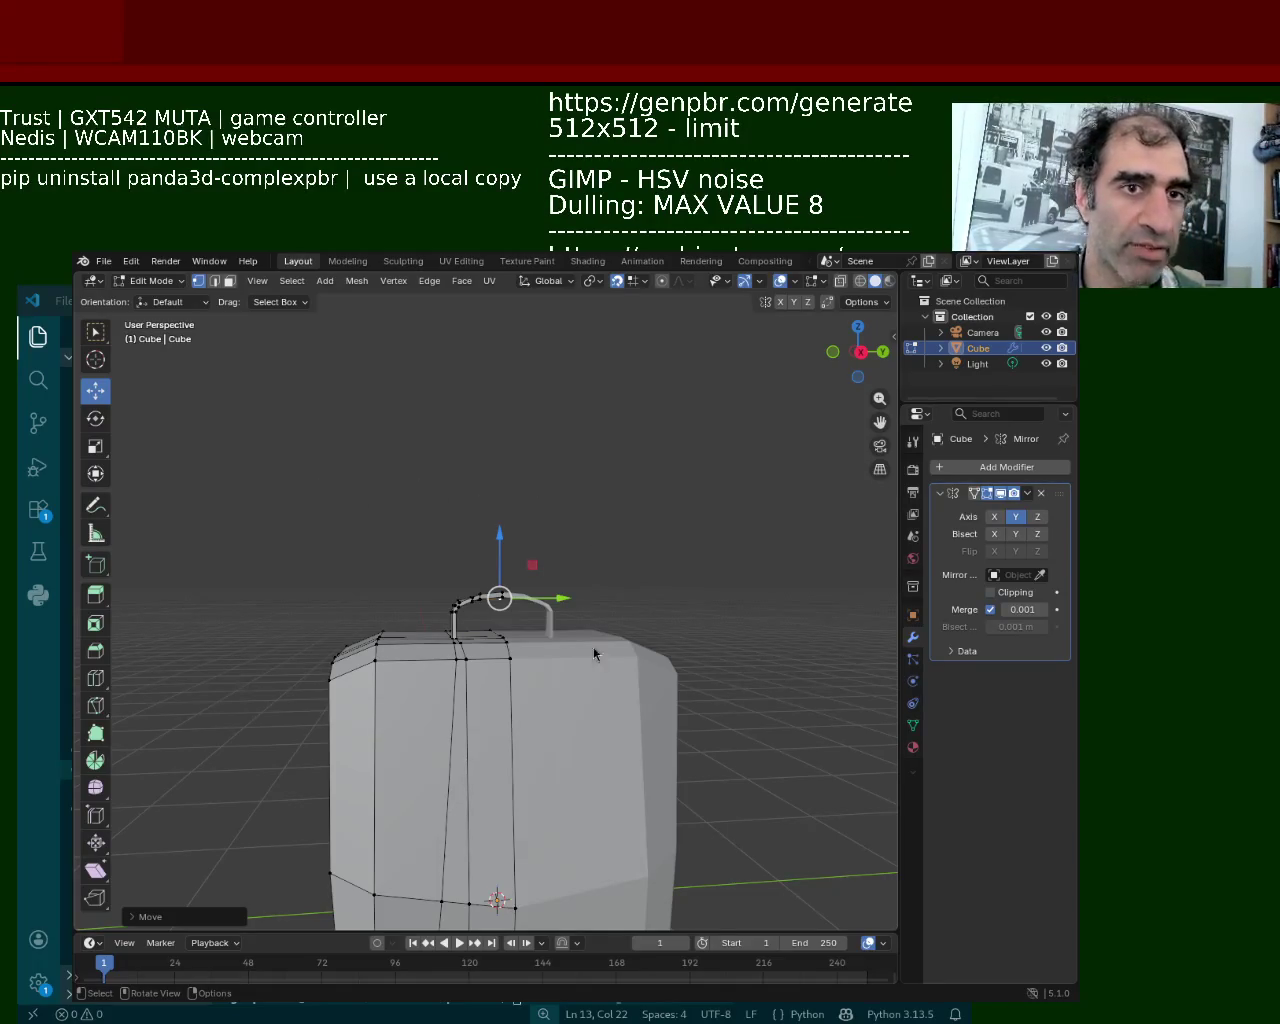
mouse_move(522, 614)
middle_down()
mouse_move(578, 594)
mouse_move(672, 614)
middle_up()
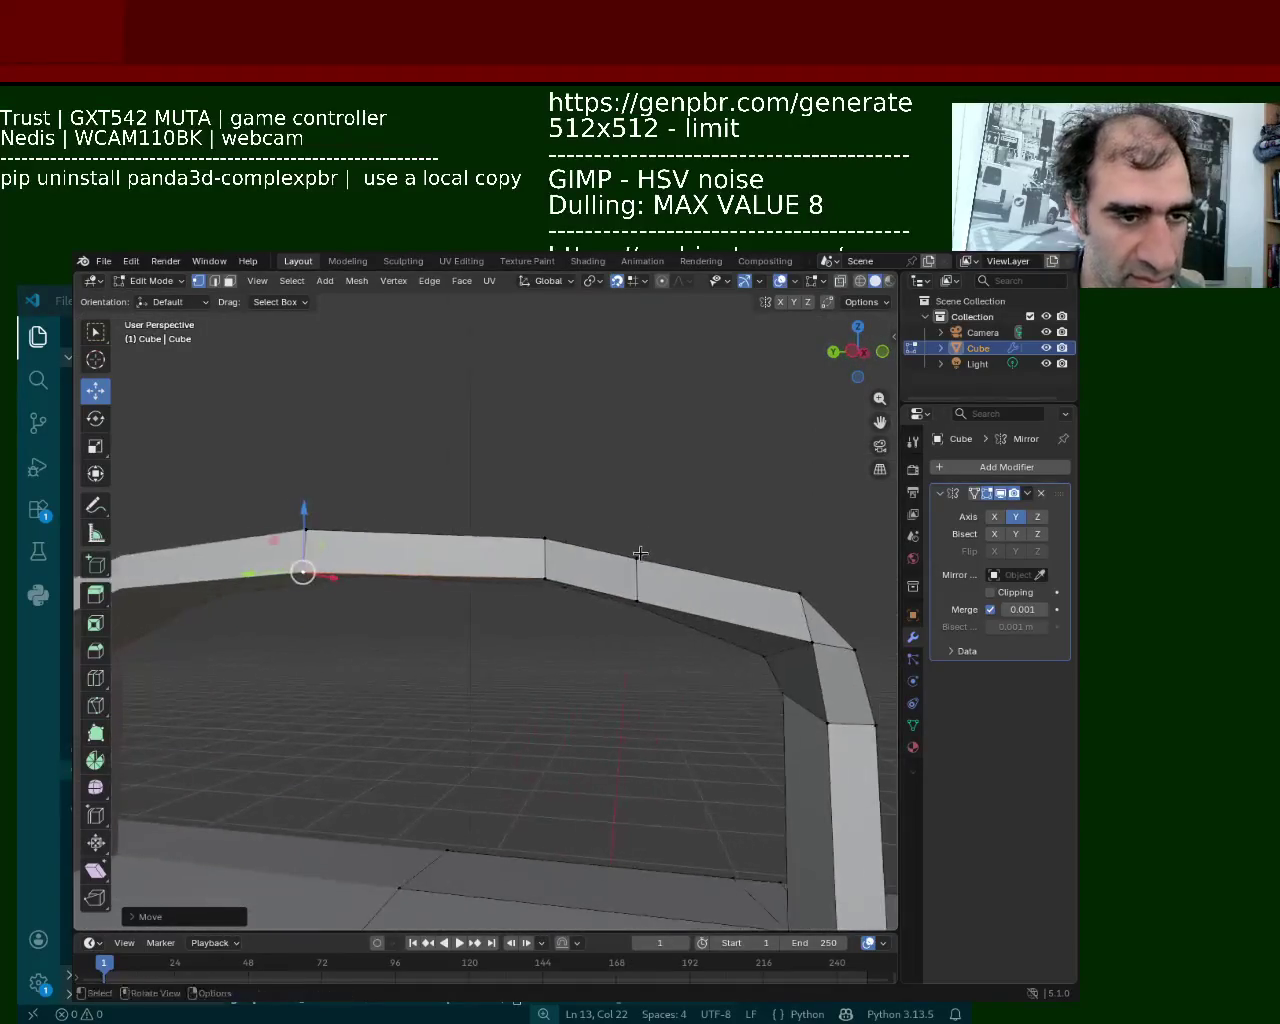
Pull the arch's corner vertex down along Z where it meets the handle leg
scroll(645, 602, up, 5)
scroll(645, 602, down, 5)
middle_drag(734, 571, 589, 537)
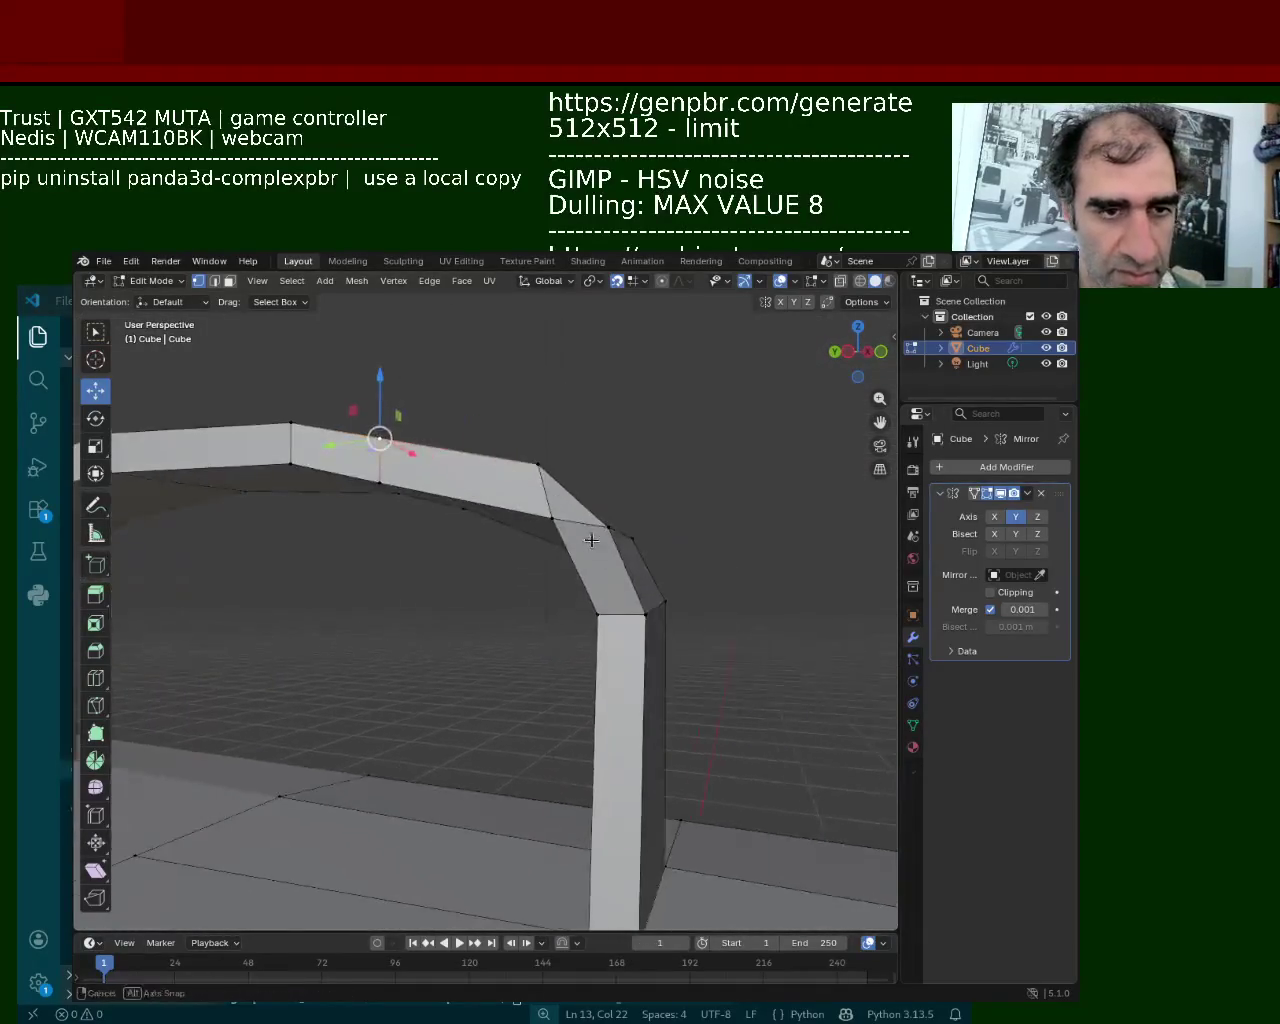
drag(552, 449, 551, 457)
right_click(565, 440)
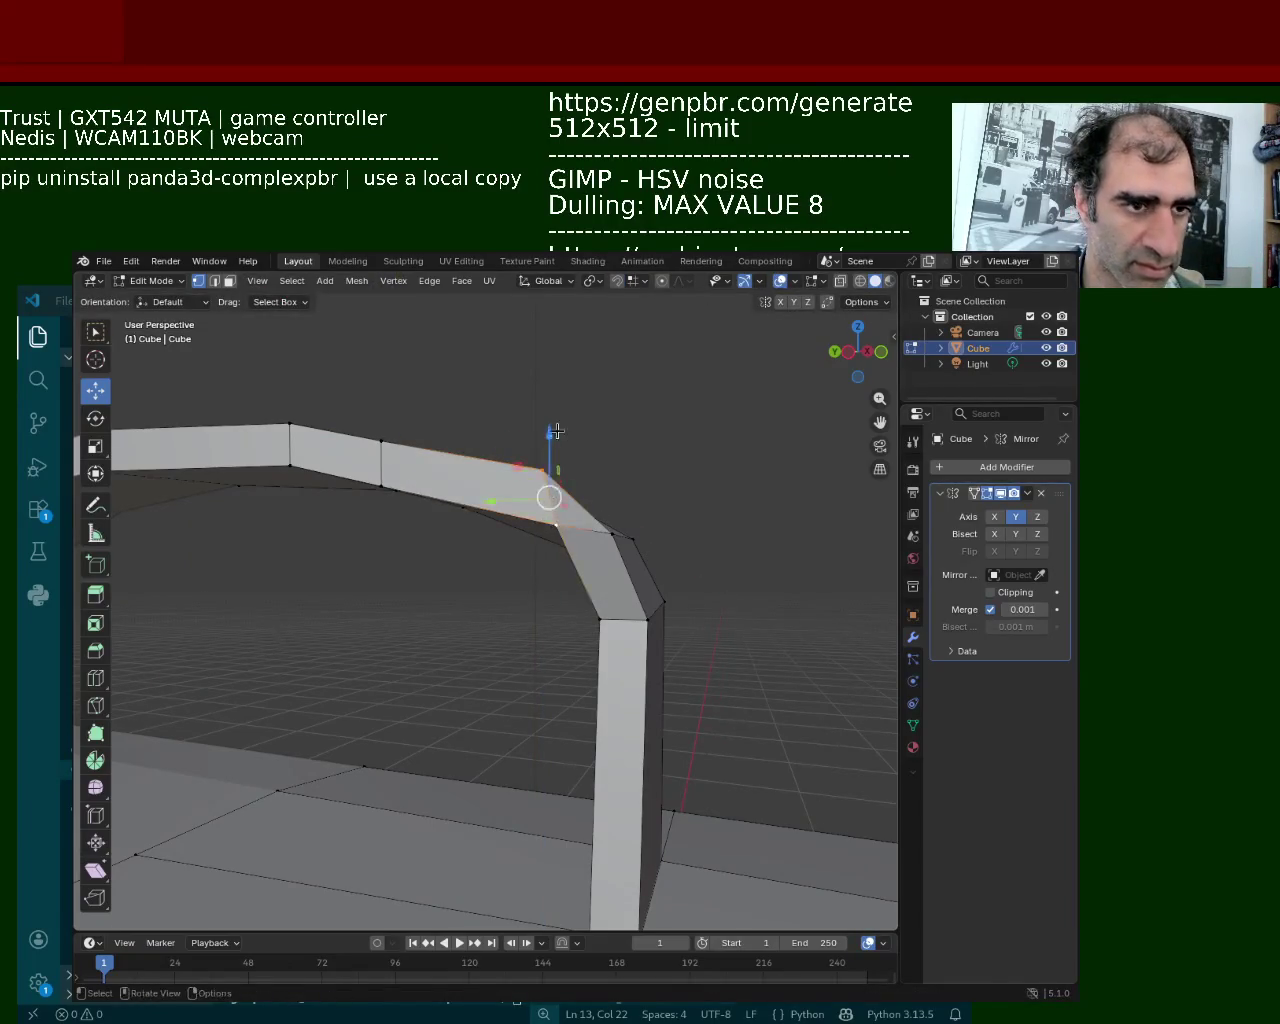
drag(548, 440, 560, 562)
key(g)
key(z)
click(640, 590)
mouse_move(626, 614)
middle_down()
mouse_move(513, 548)
mouse_move(531, 557)
middle_up()
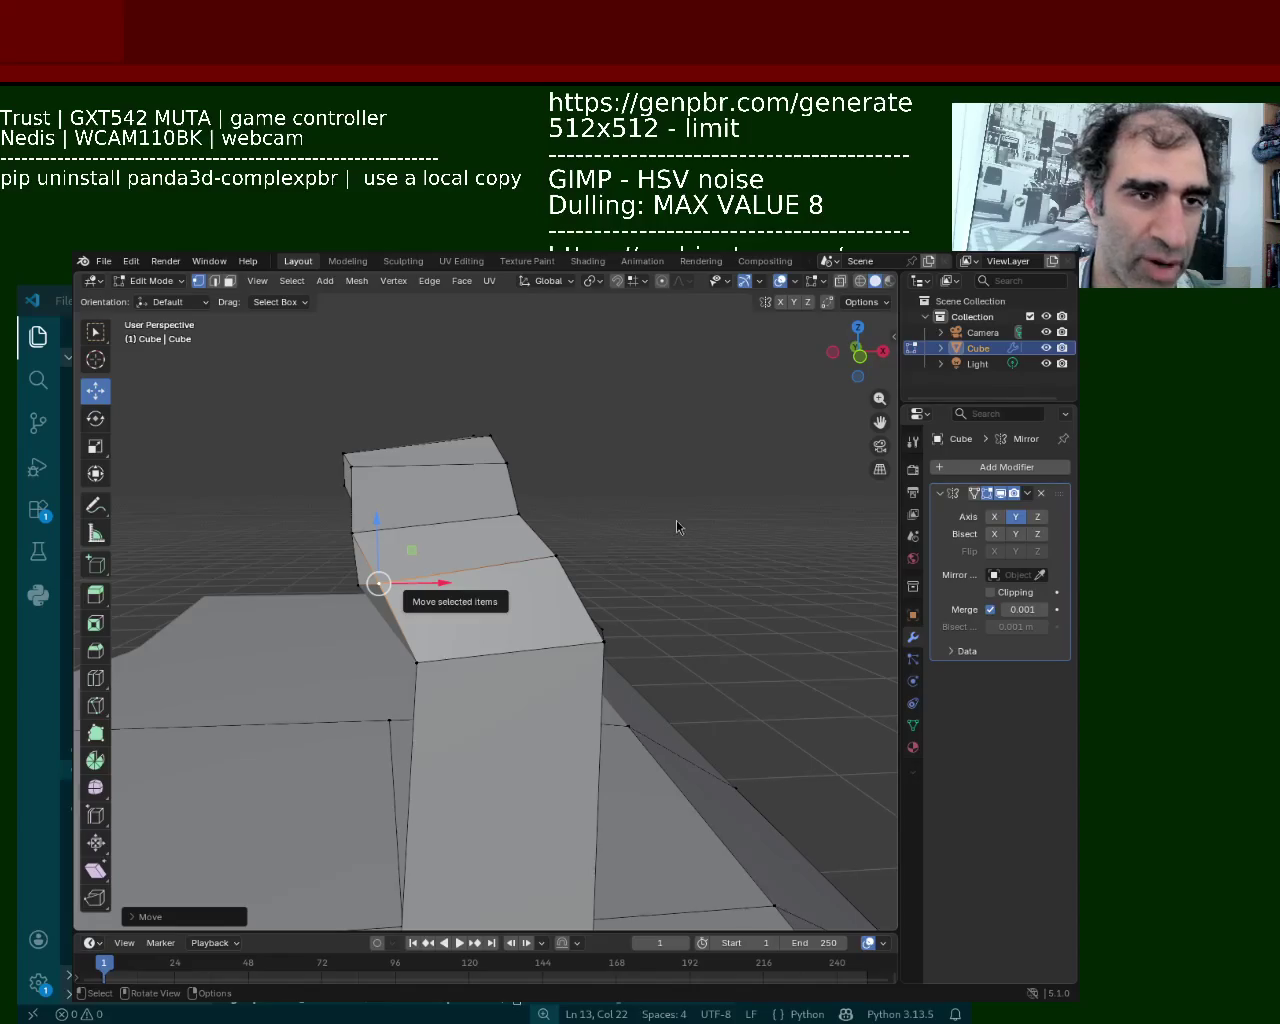
Move the Blender window down-left and orbit the view to the strap's base
alt+drag(766, 440, 631, 467)
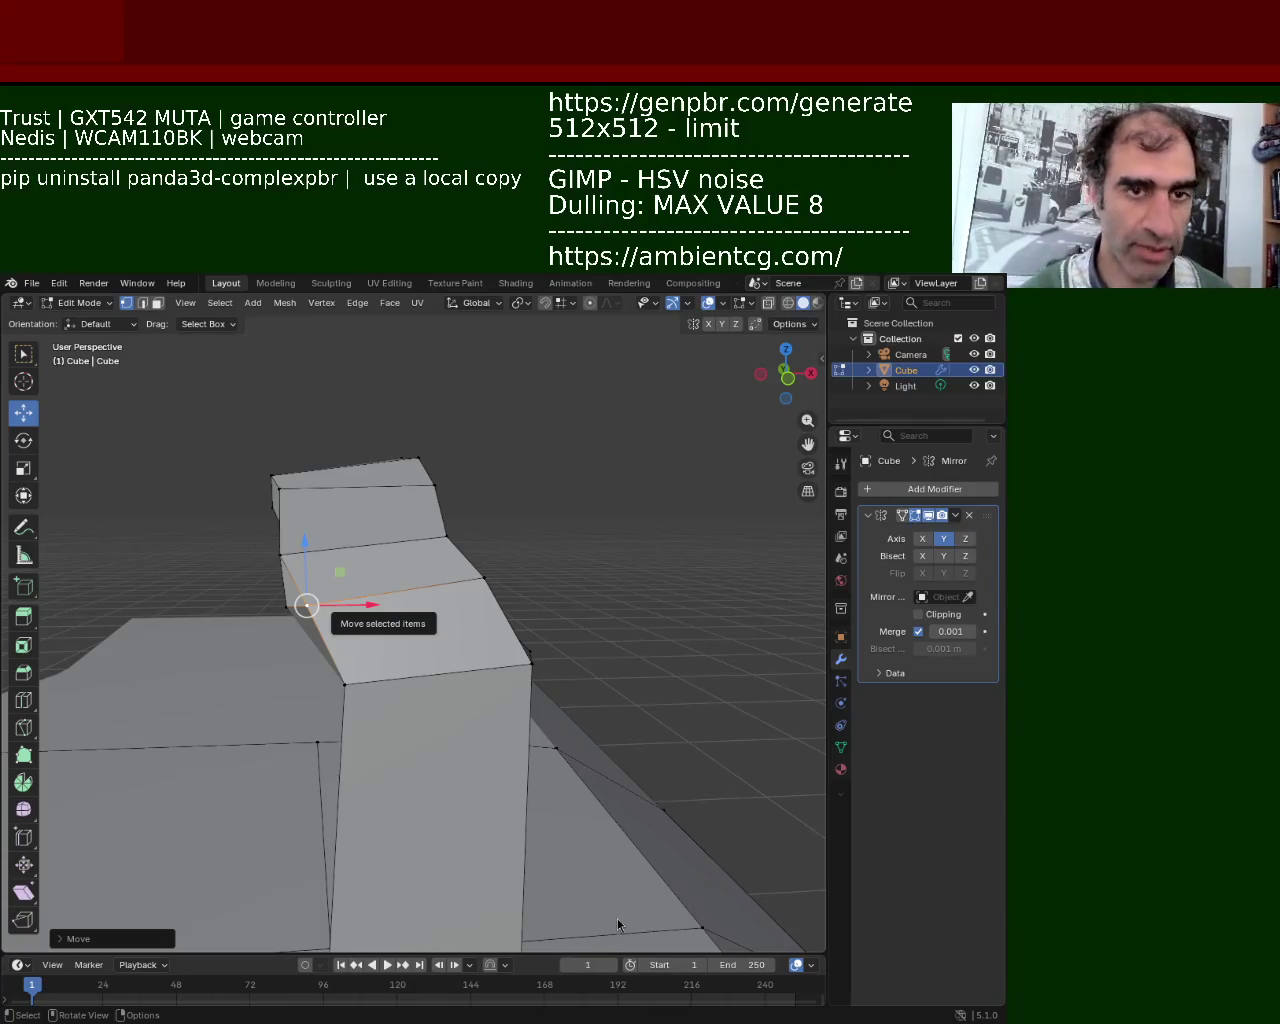
mouse_move(431, 703)
middle_down()
mouse_move(317, 740)
mouse_move(484, 601)
middle_up()
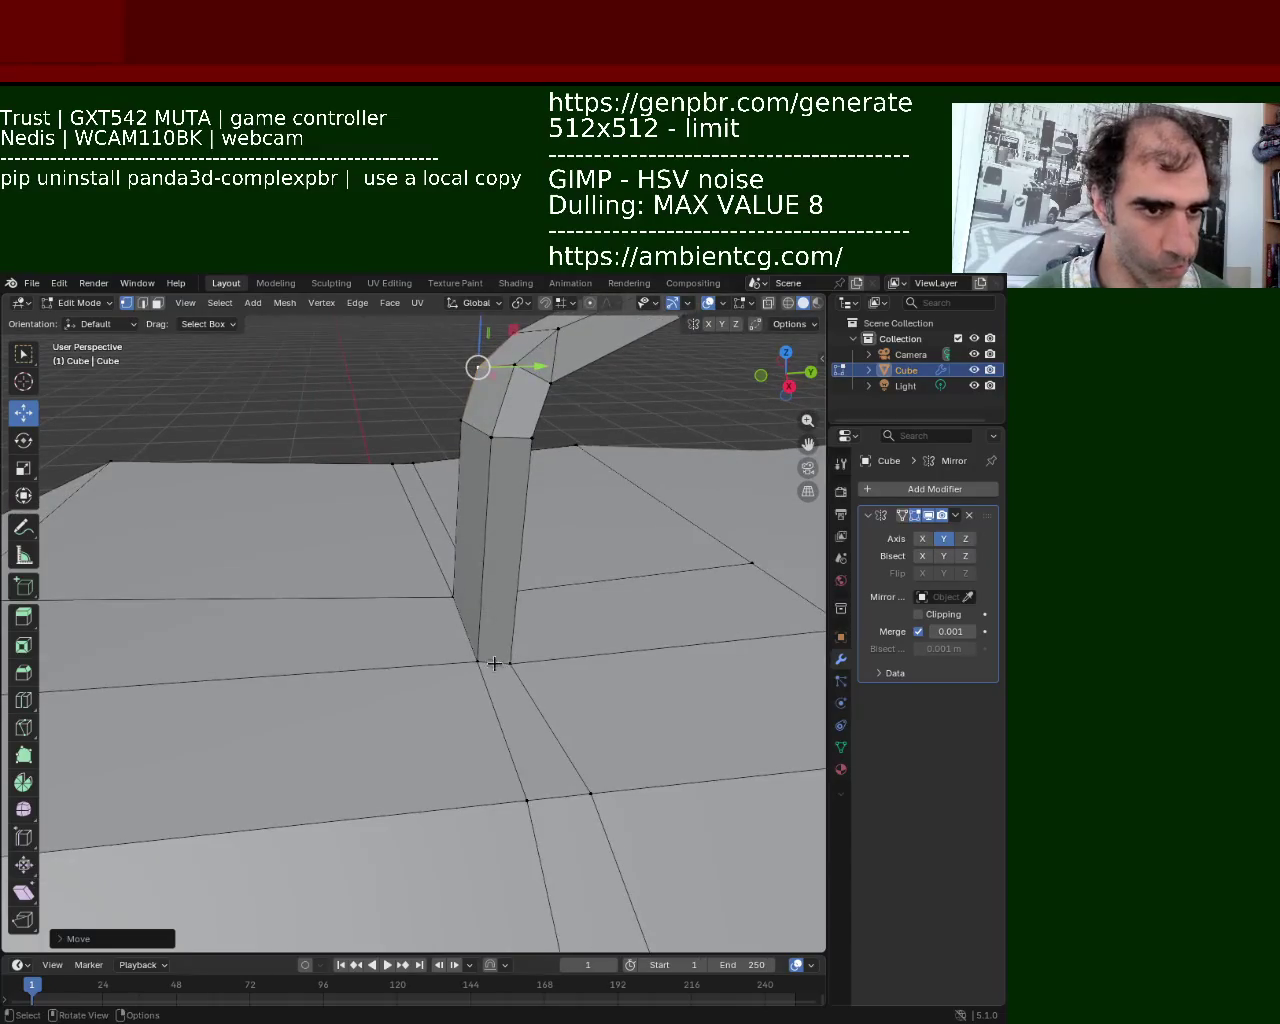
Select the bottom, middle and top vertices along the strap edge
click(478, 661)
click(453, 597)
click(491, 437)
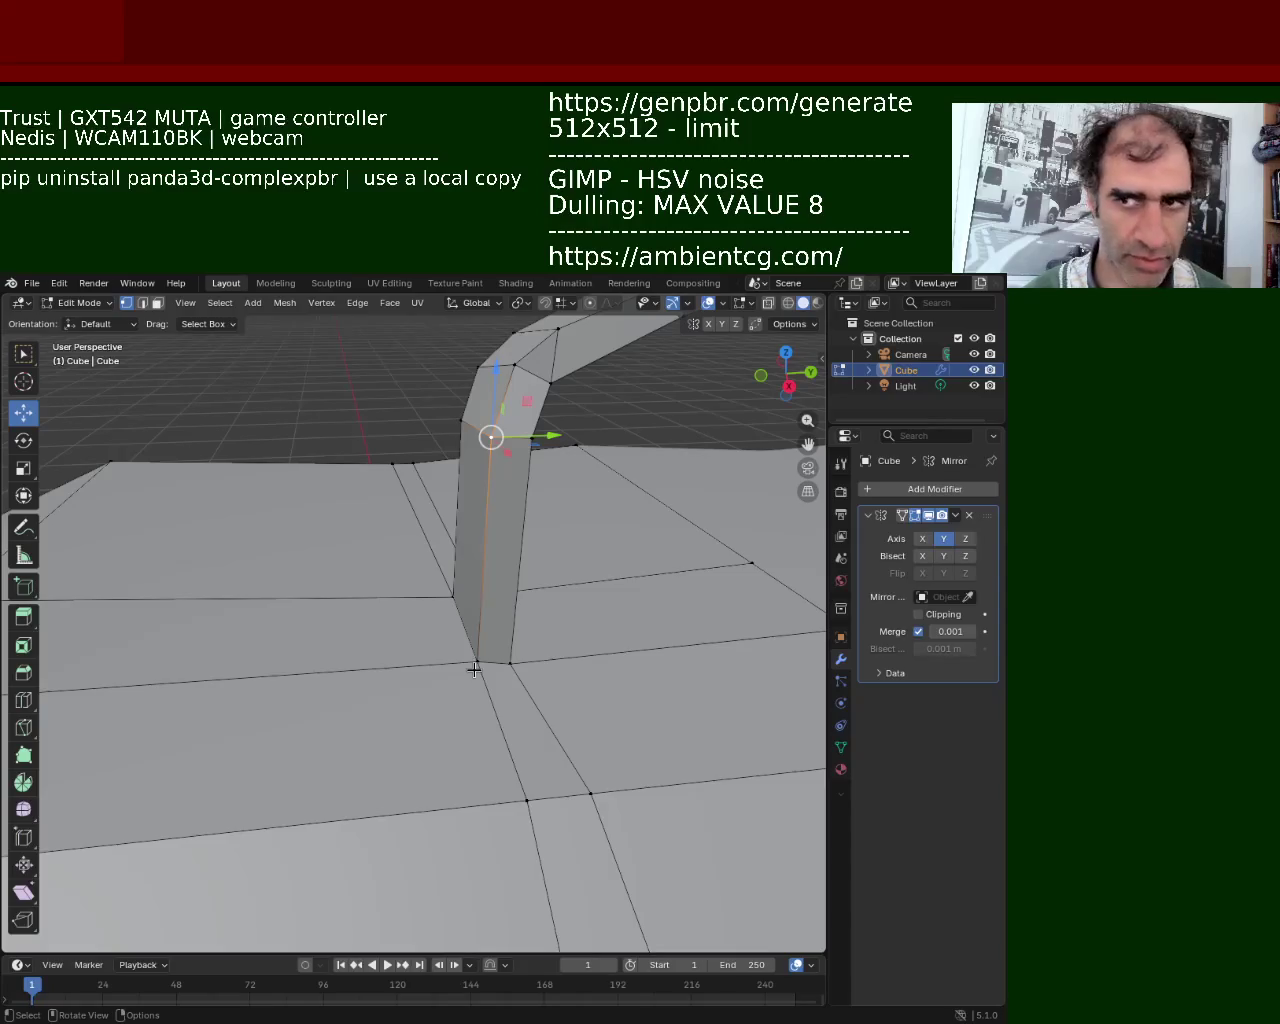
click(512, 663)
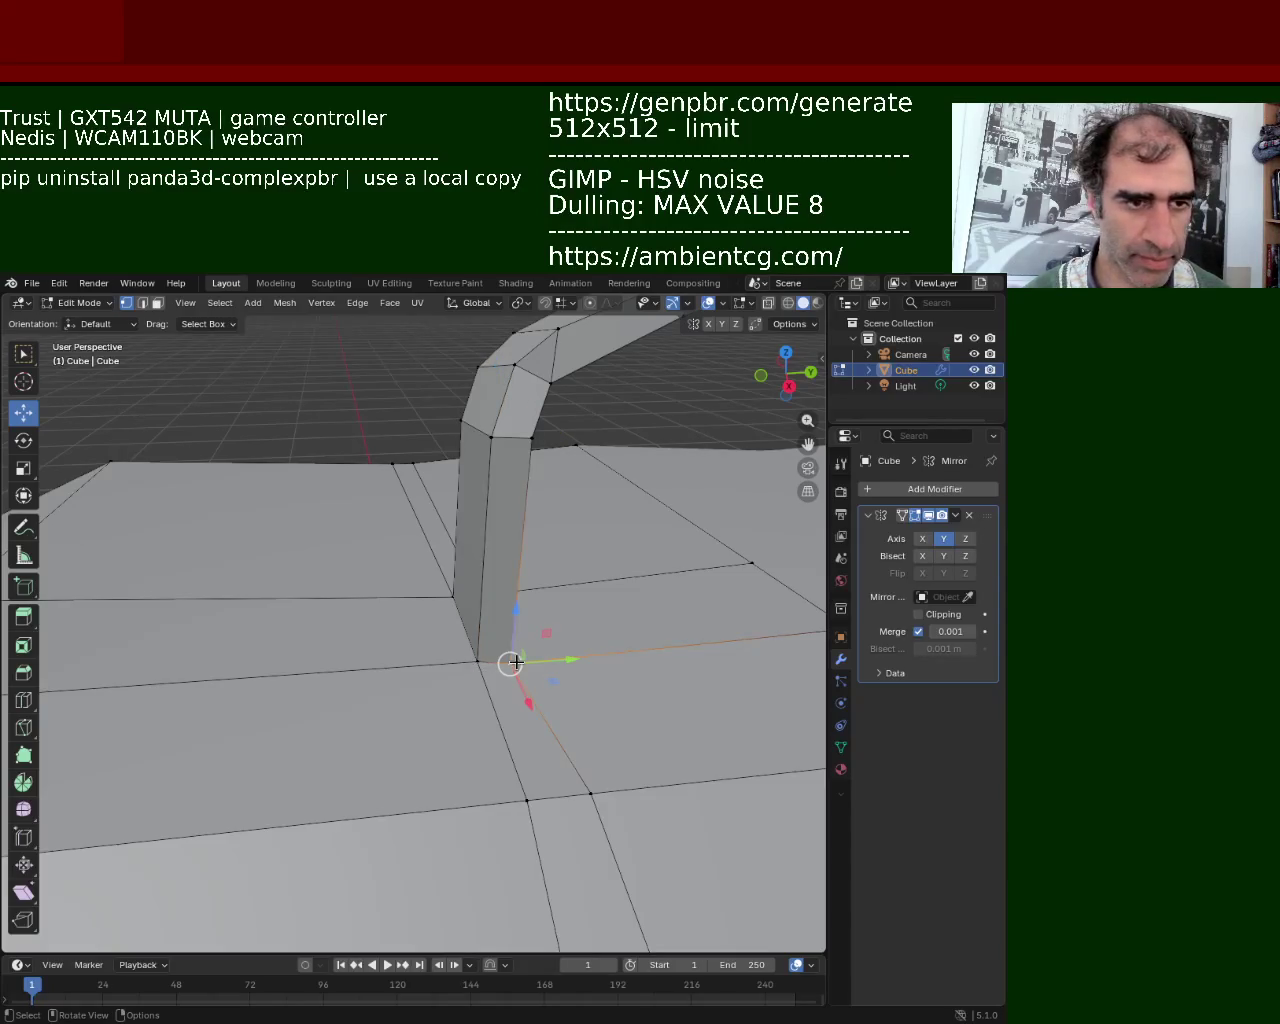
mouse_move(530, 637)
shift+middle_down()
mouse_move(445, 622)
mouse_move(440, 632)
mouse_move(489, 603)
shift+middle_up()
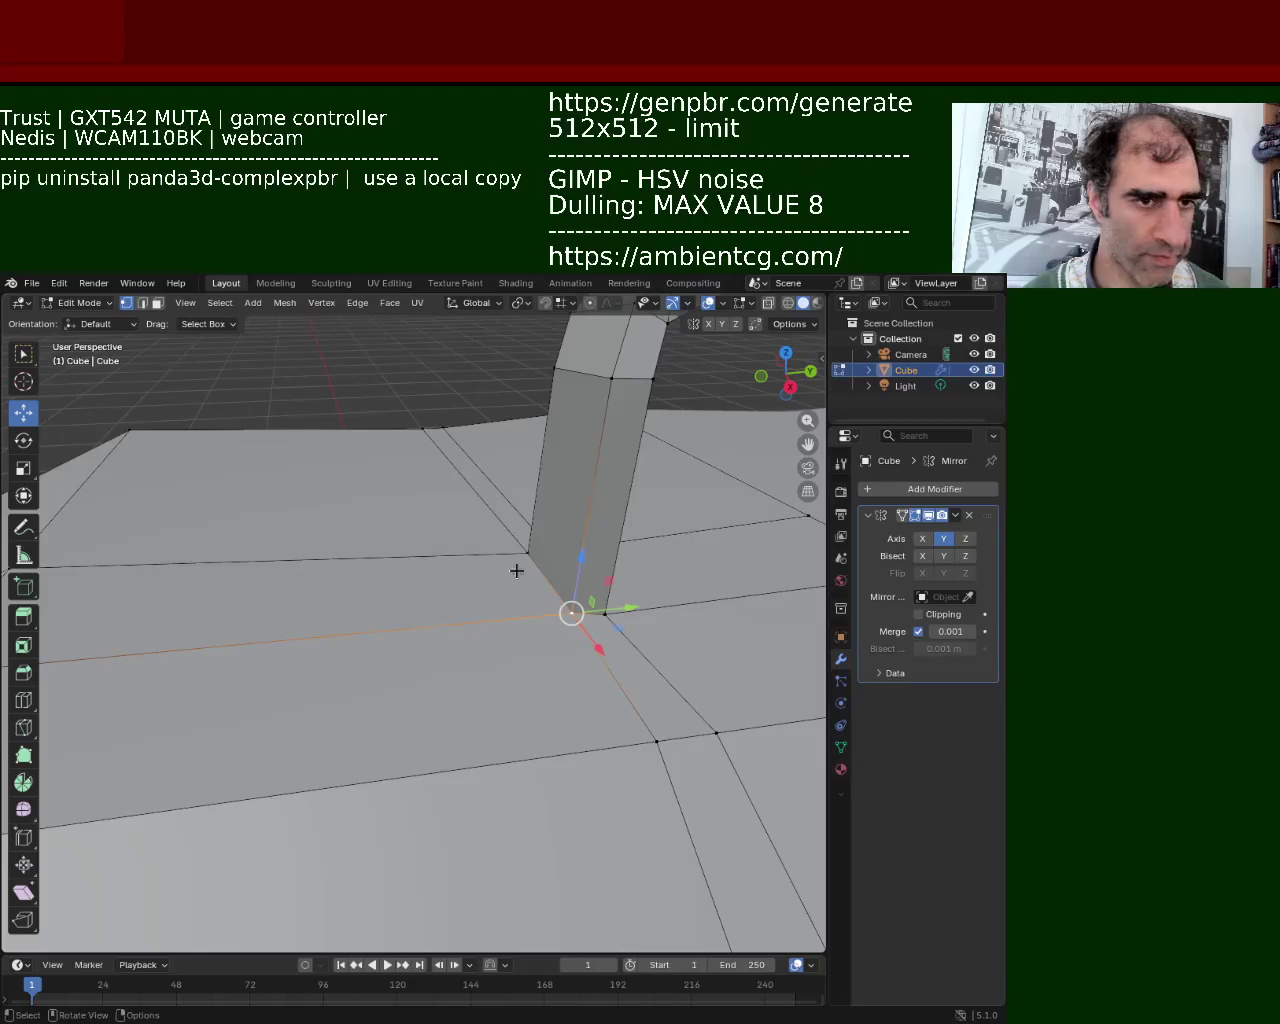
Split the strap's edge and its left edge at their midpoints with Ctrl+E
shift+click(626, 378)
key(ctrl+e)
click(505, 458)
click(554, 368)
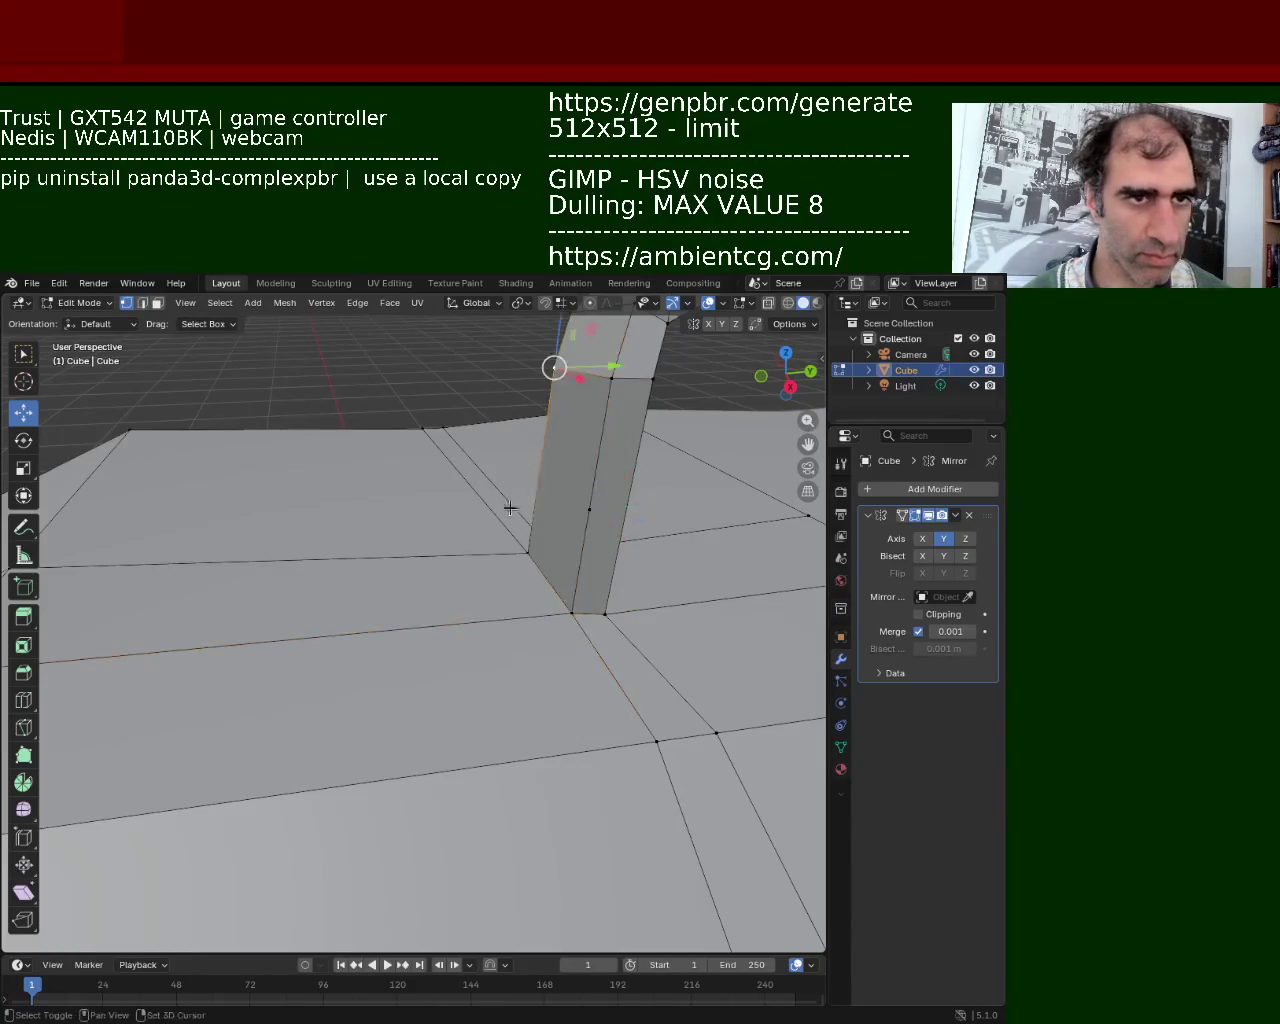
key(ctrl+e)
click(522, 560)
shift+click(588, 509)
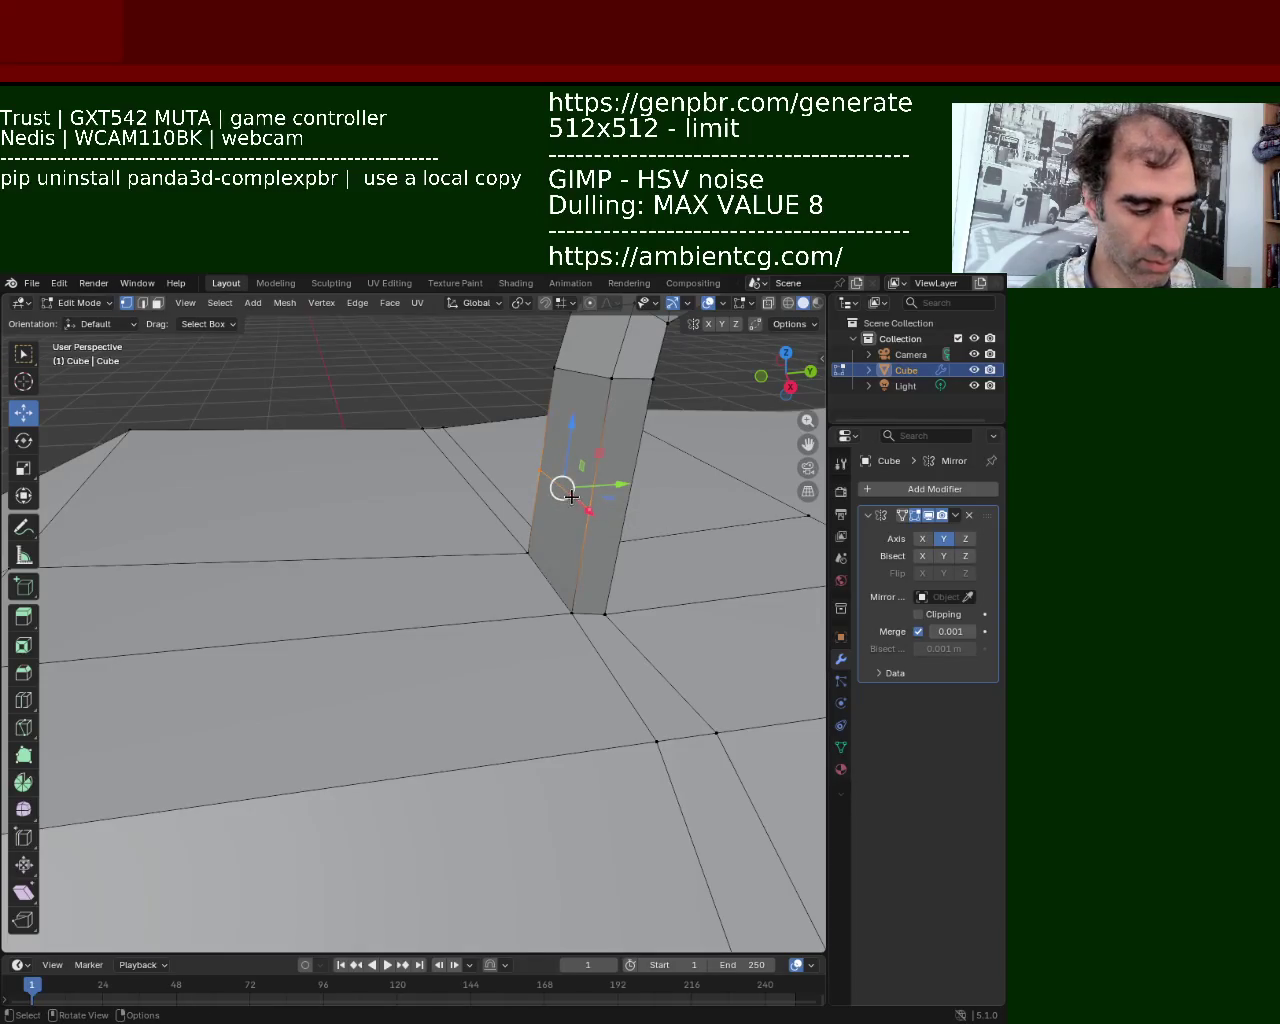
Vertex-slide the new middle vertex down along the pillar edge
key(shift+v)
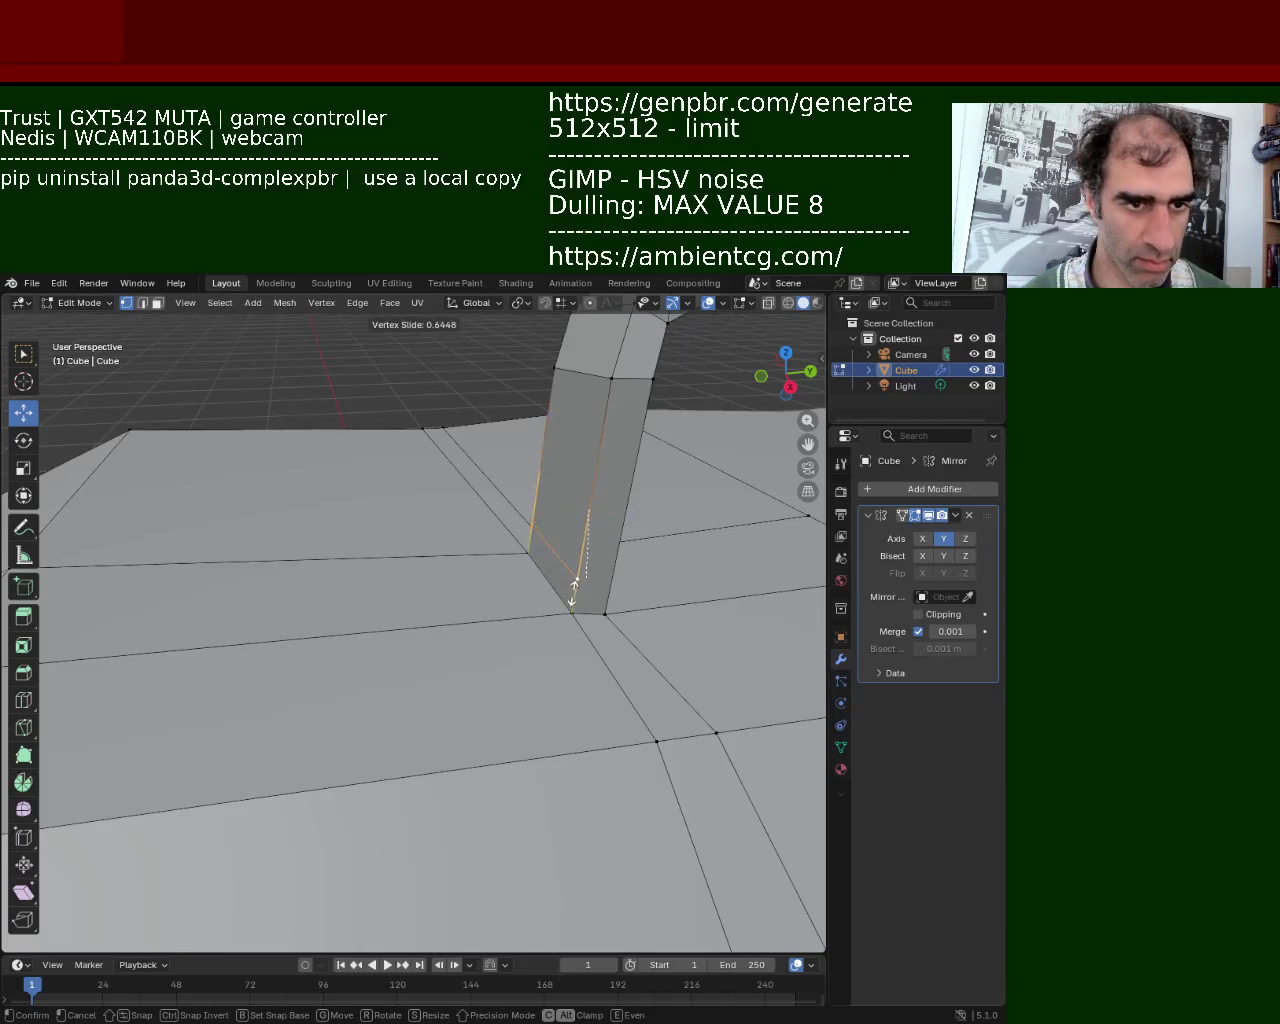
click(497, 588)
shift+middle_drag(497, 588, 540, 551)
key(g)
key(Escape)
Extrude the top face beside the pillar base and raise it into a slanted slab
key(3)
click(533, 540)
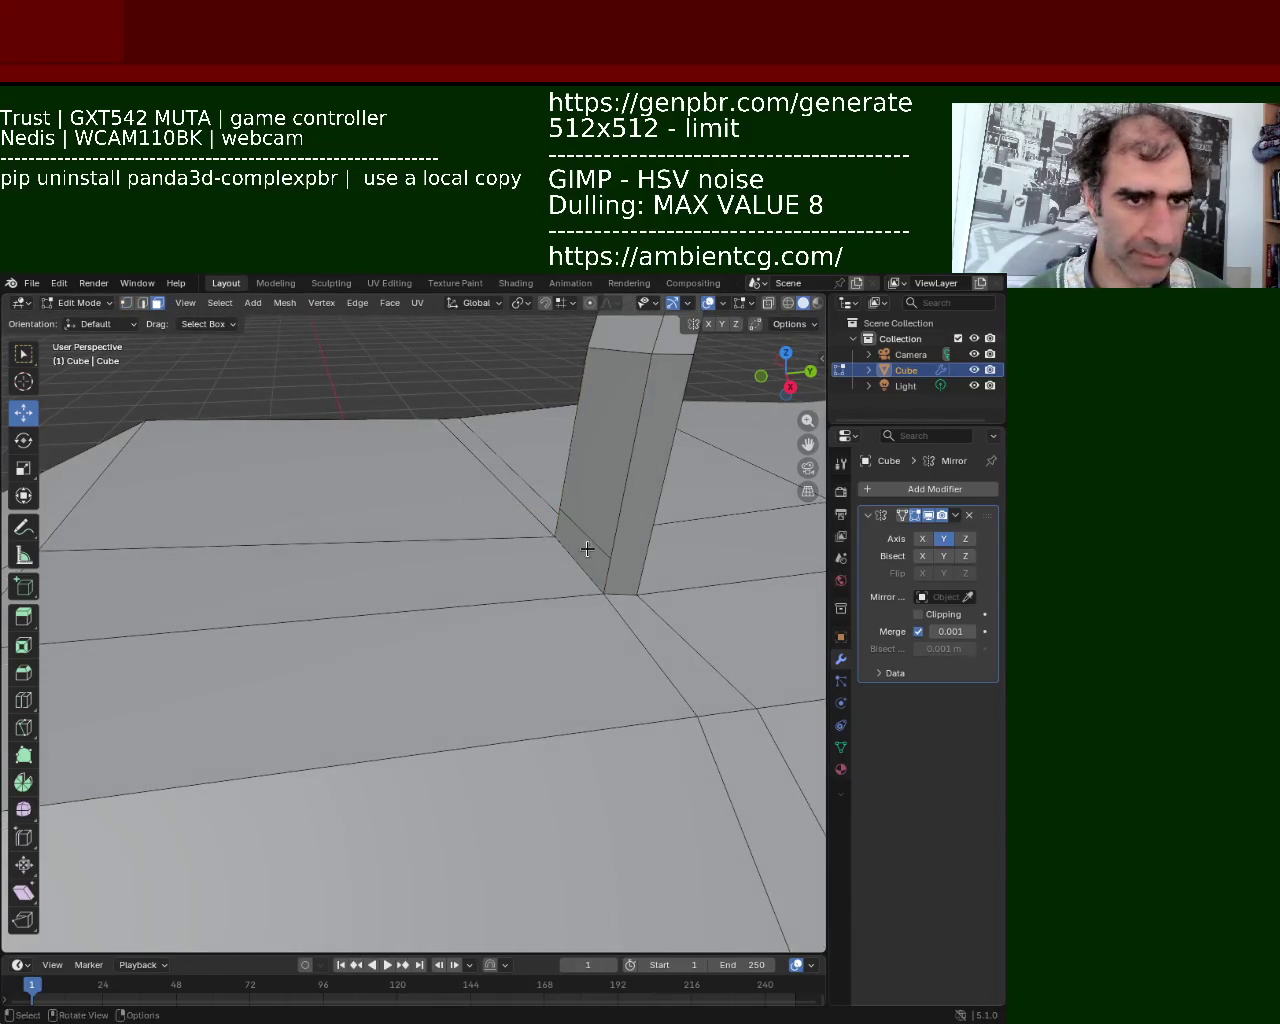
key(e)
click(399, 533)
drag(332, 508, 330, 432)
mouse_move(428, 493)
middle_down()
mouse_move(521, 458)
mouse_move(585, 543)
mouse_move(254, 466)
middle_up()
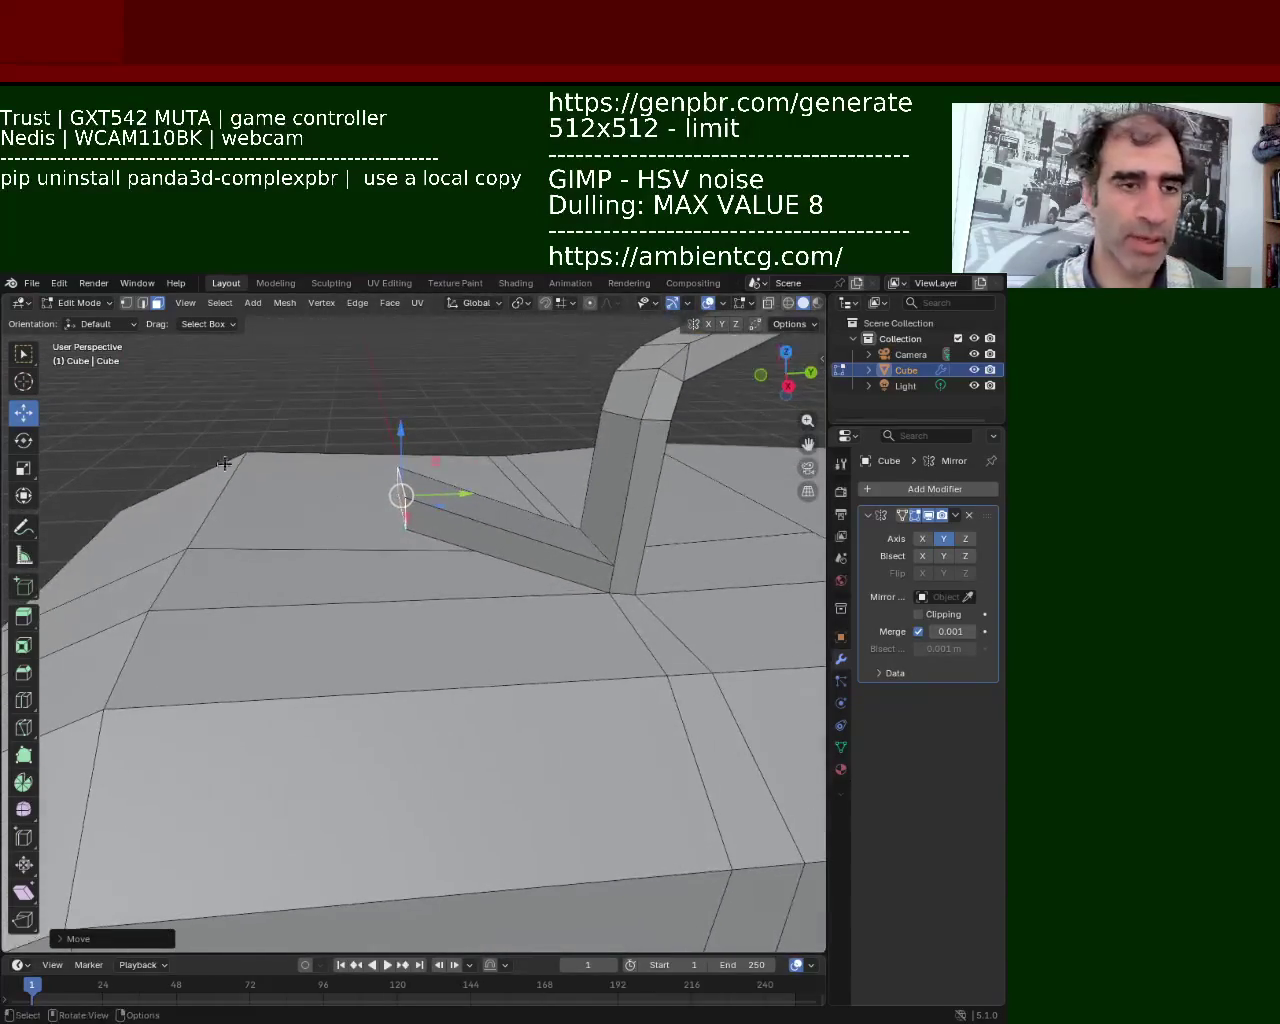
Subdivide a top-surface edge and merge the upper slab vertex onto the lower one
click(123, 307)
click(148, 610)
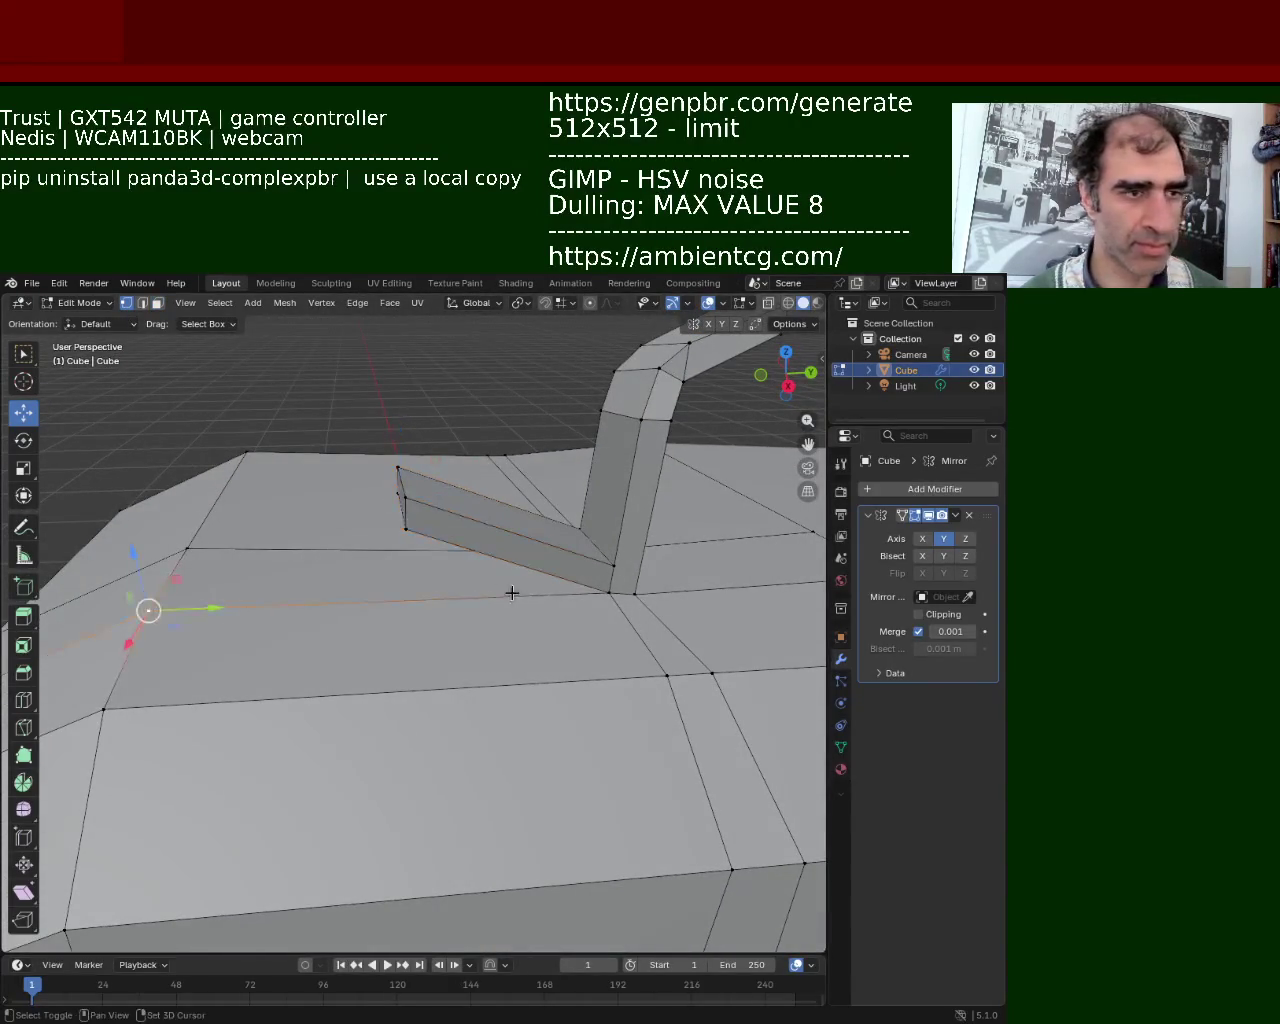
right_click(609, 593)
click(591, 606)
shift+click(408, 526)
key(m)
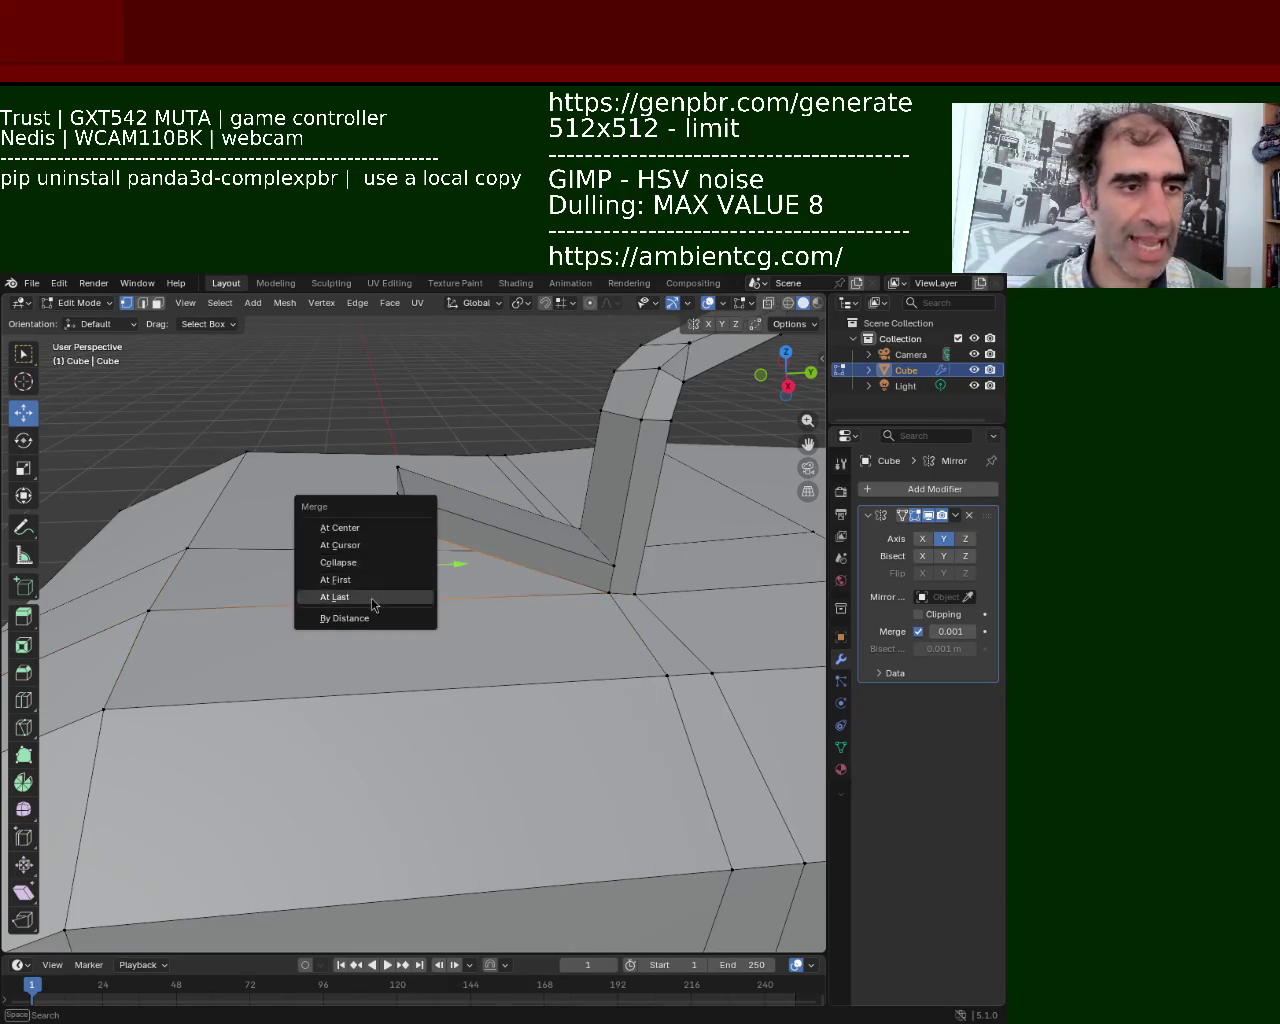
click(371, 598)
Subdivide another slab edge and slide its new midpoint vertex along the edge
mouse_move(369, 580)
middle_down()
mouse_move(442, 554)
mouse_move(286, 560)
middle_up()
mouse_move(457, 594)
middle_down()
mouse_move(333, 556)
mouse_move(566, 557)
middle_up()
shift+click(608, 553)
right_click(606, 557)
click(604, 556)
click(340, 548)
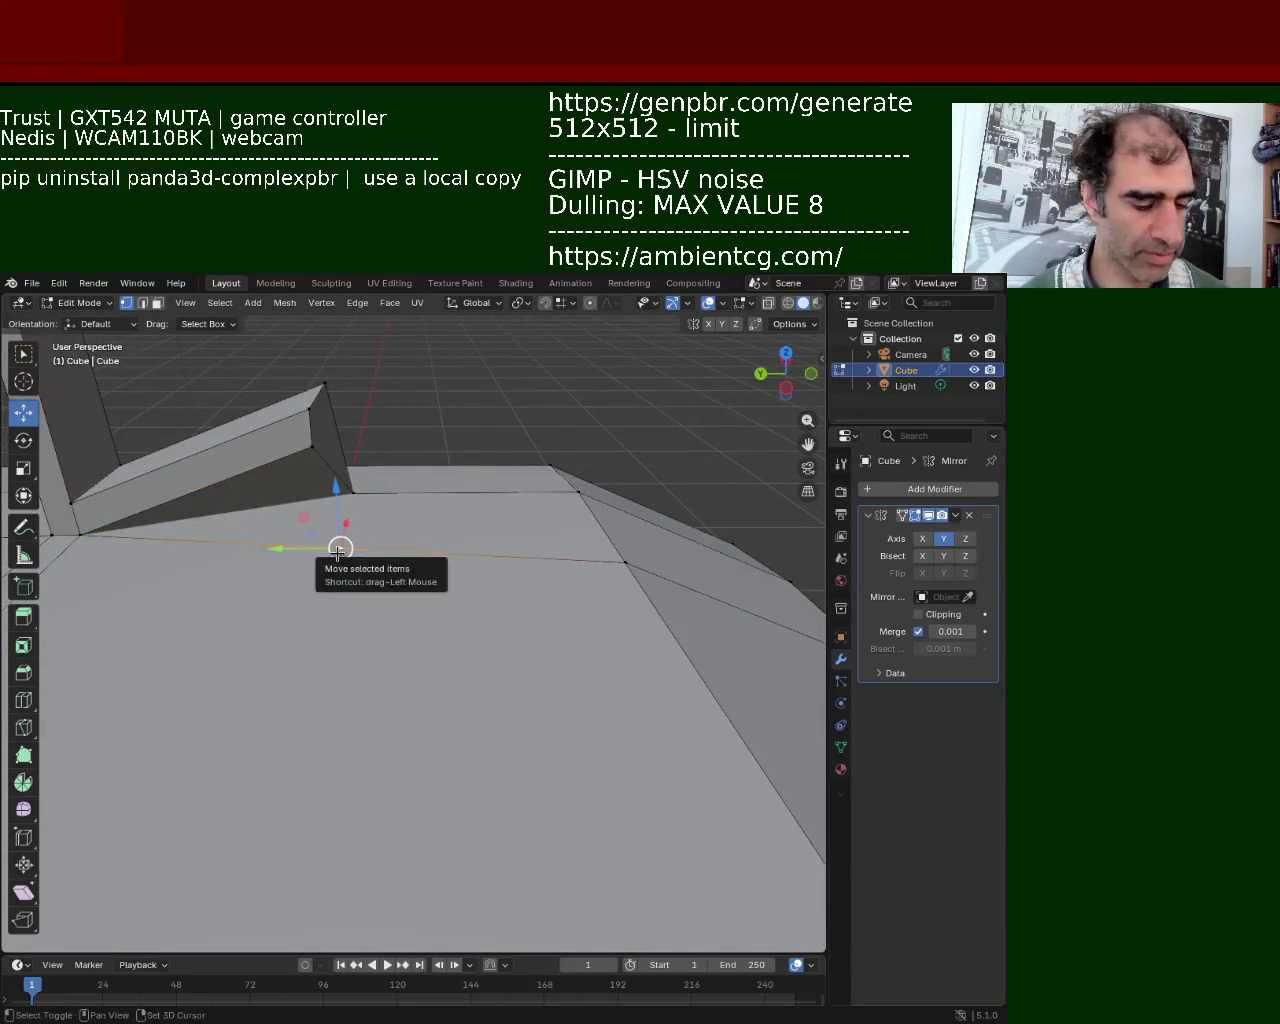
key(shift+v)
click(290, 560)
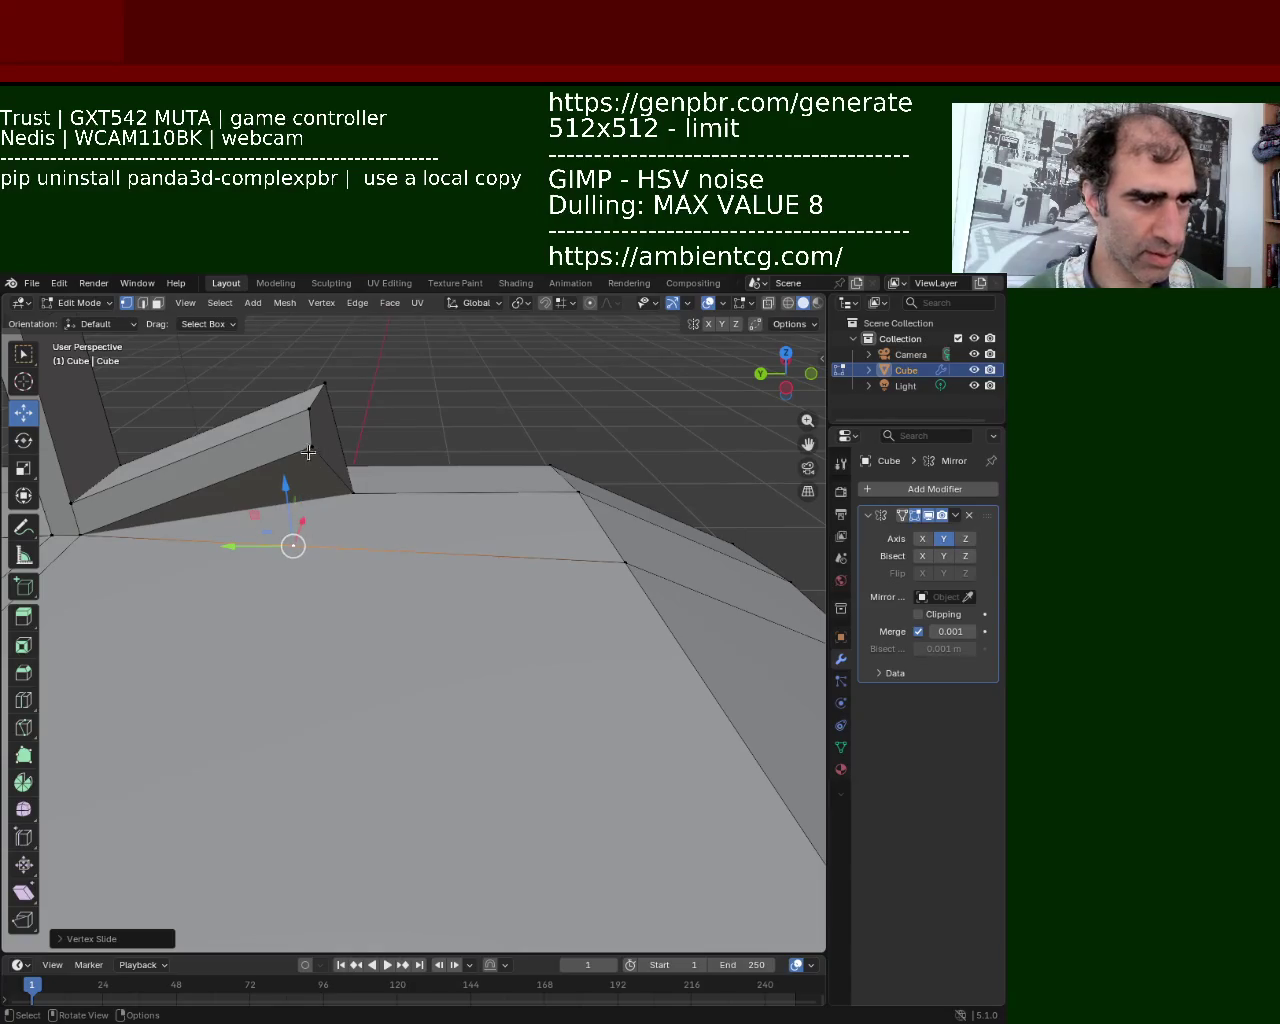
Merge the slab's corner vertex at the slid vertex, then shift it along Y
click(311, 447)
shift+click(293, 550)
key(m)
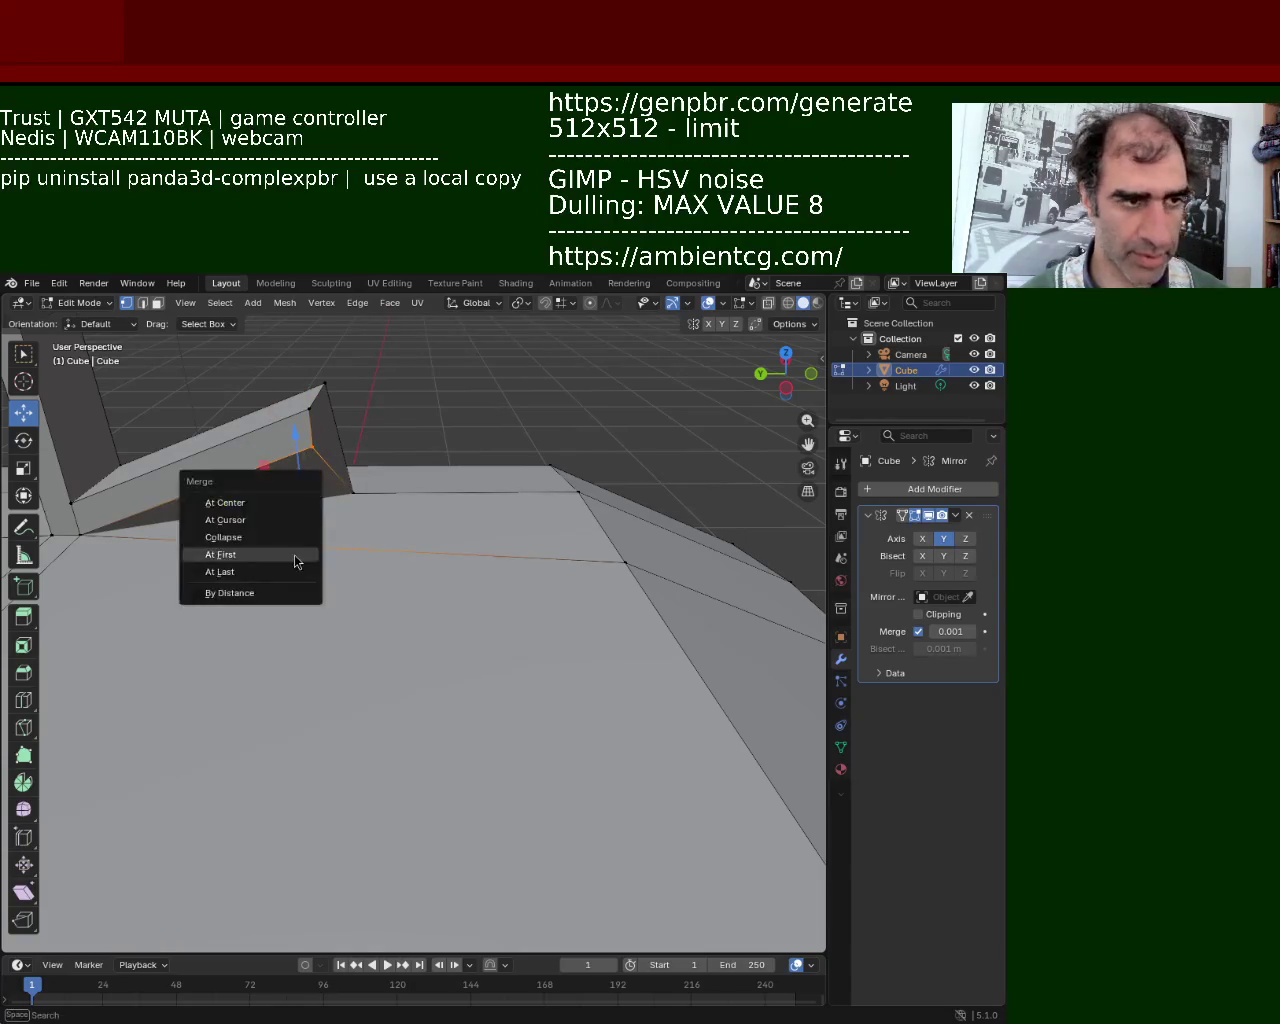
click(286, 571)
mouse_move(306, 563)
middle_down()
mouse_move(273, 530)
mouse_move(291, 503)
mouse_move(223, 560)
mouse_move(307, 508)
middle_up()
key(g)
key(y)
click(486, 474)
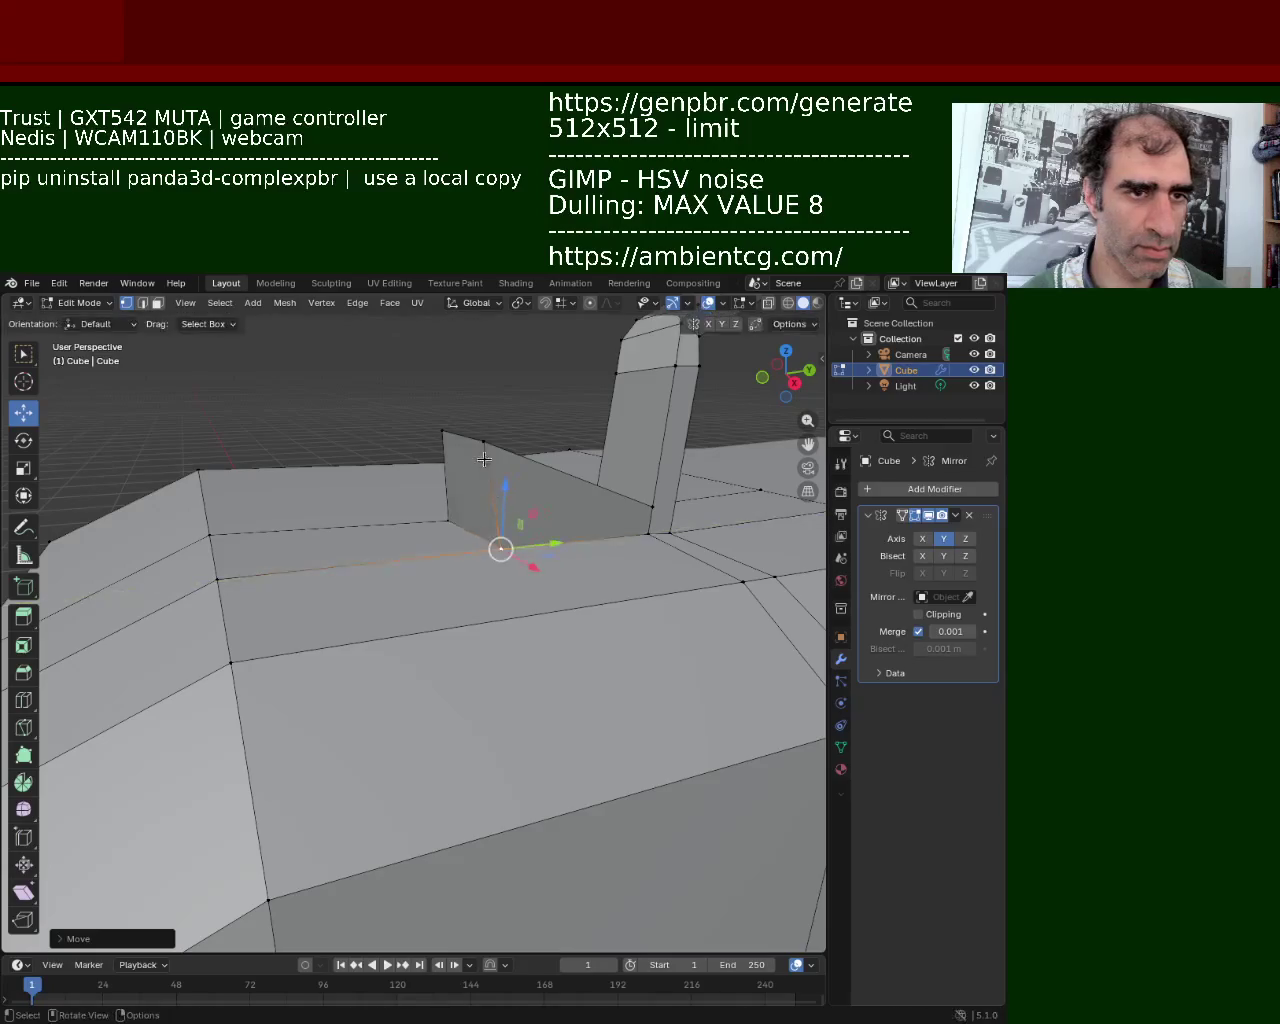
Lower the triangle face's two top vertices along Z and shift them along Y
click(484, 441)
shift+click(442, 433)
key(g)
key(z)
click(468, 472)
key(g)
key(y)
click(543, 494)
Move the step's corner vertex and one of its edges along the X axis
mouse_move(557, 503)
middle_down()
mouse_move(439, 518)
mouse_move(496, 515)
middle_up()
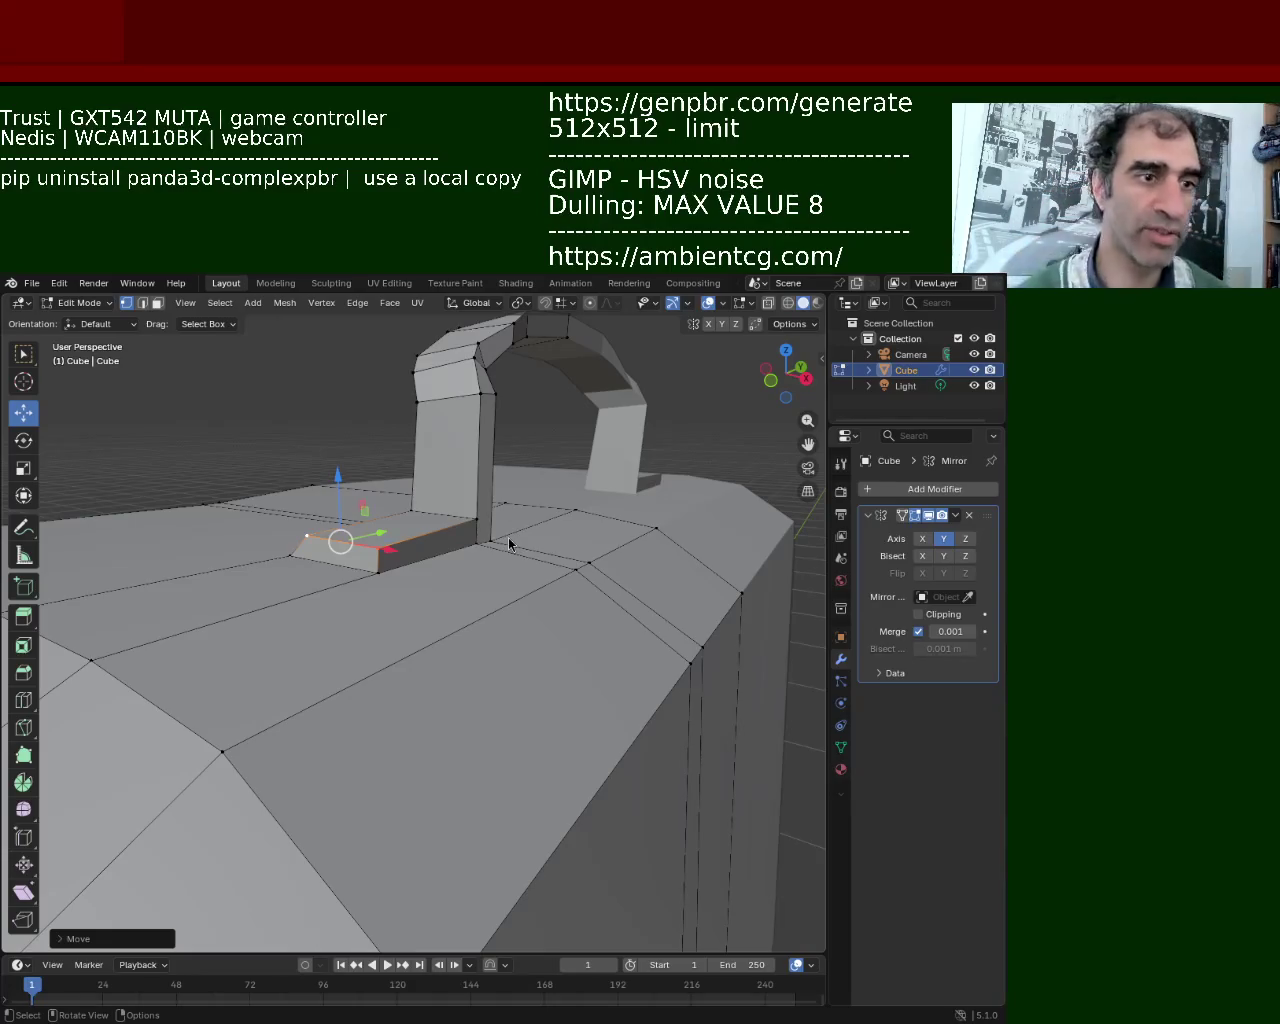
mouse_move(504, 718)
middle_down()
mouse_move(354, 609)
mouse_move(429, 634)
mouse_move(270, 618)
middle_up()
click(284, 594)
key(g)
key(x)
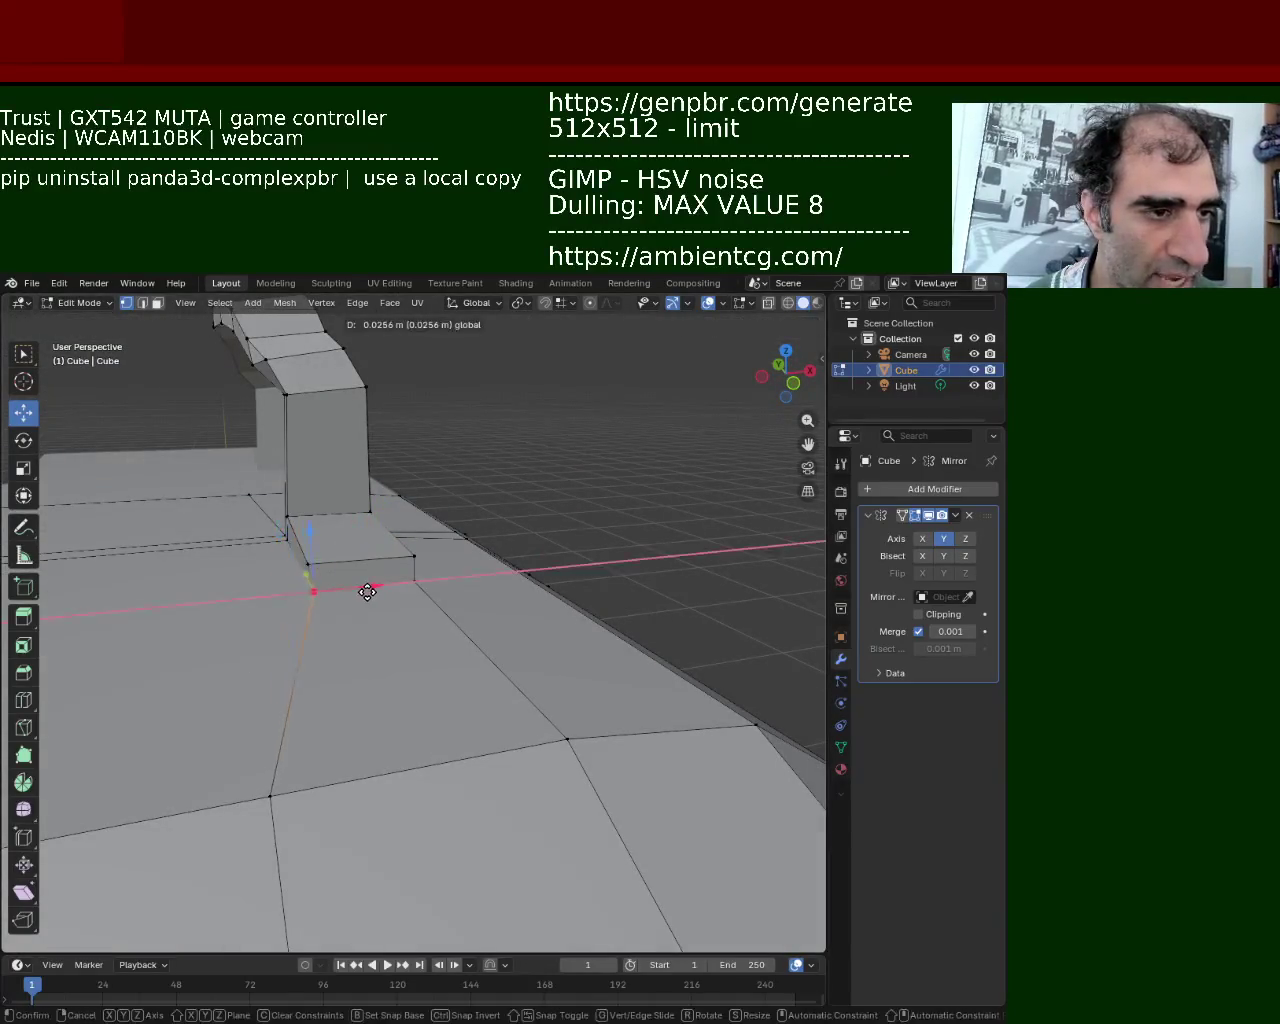
click(333, 585)
click(305, 588)
mouse_move(320, 580)
middle_down()
mouse_move(427, 548)
mouse_move(322, 545)
mouse_move(471, 581)
mouse_move(317, 606)
middle_up()
key(g)
key(x)
click(383, 560)
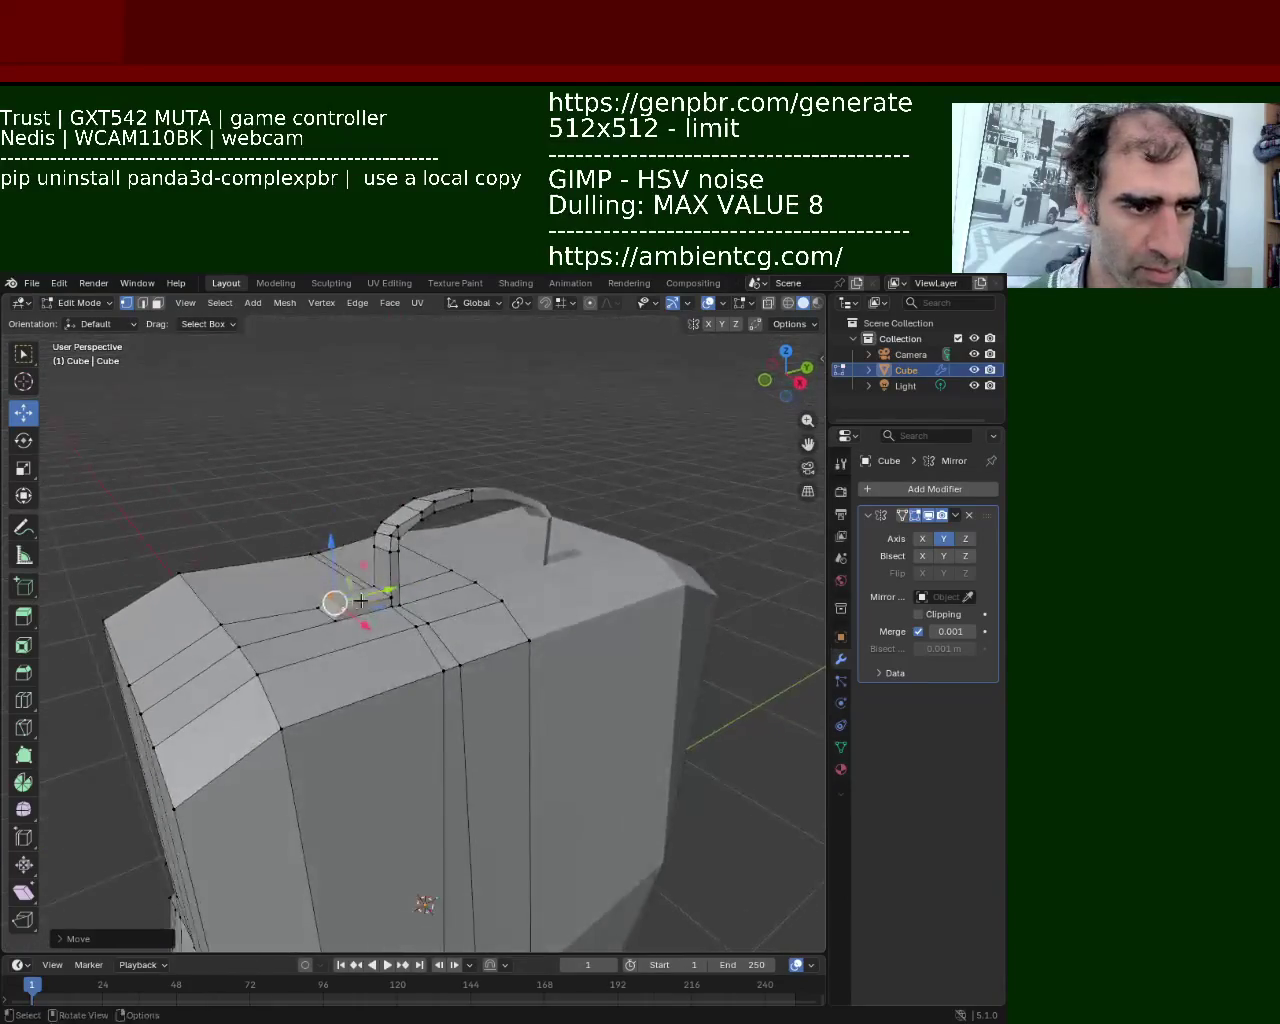
Slide the step's face along Y and move it vertically beside the handle base
shift+click(257, 596)
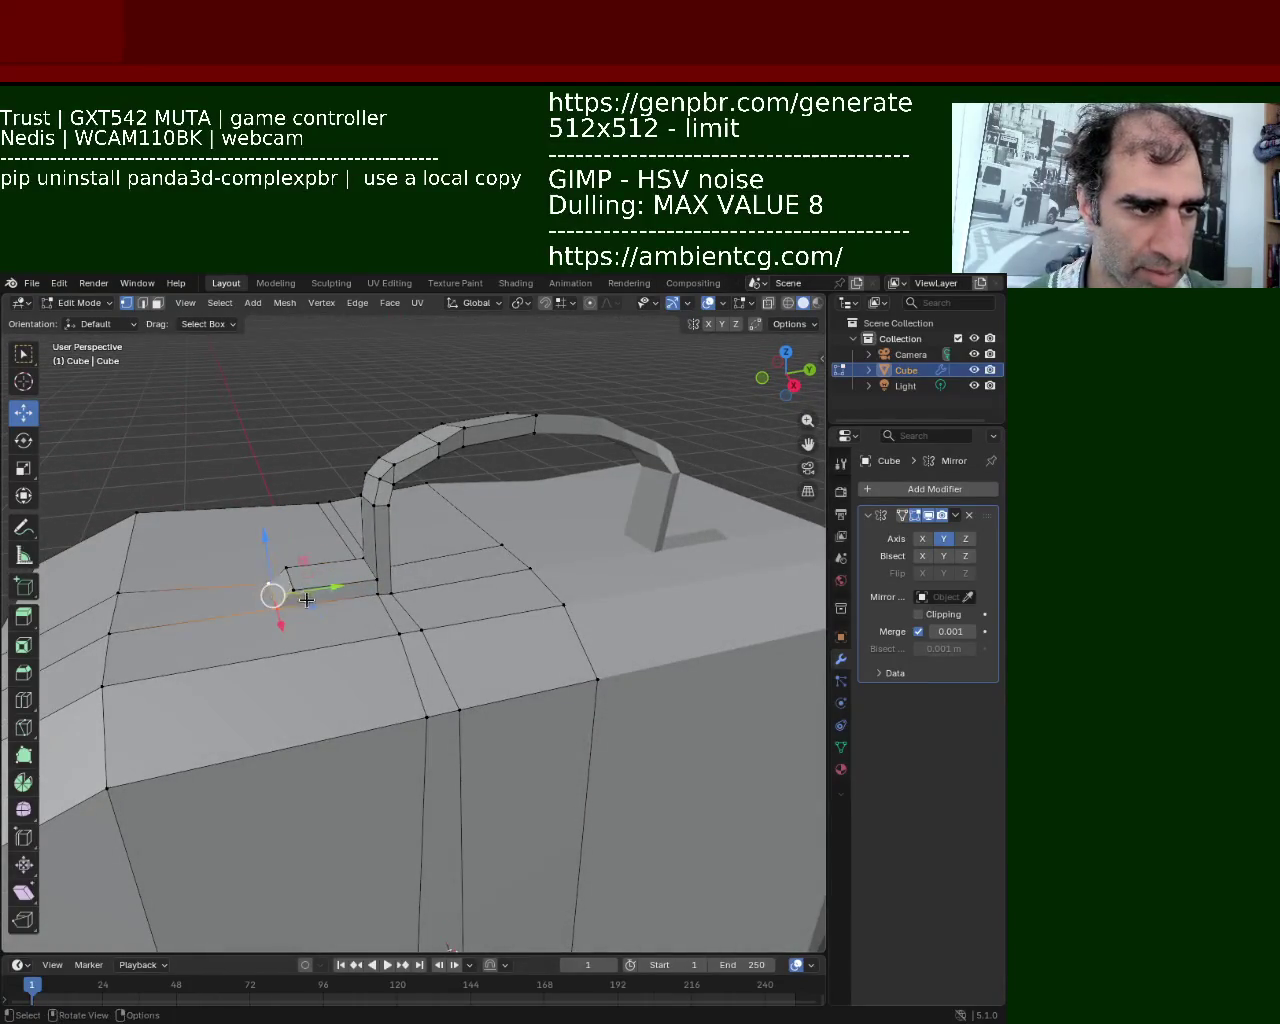
drag(340, 590, 423, 621)
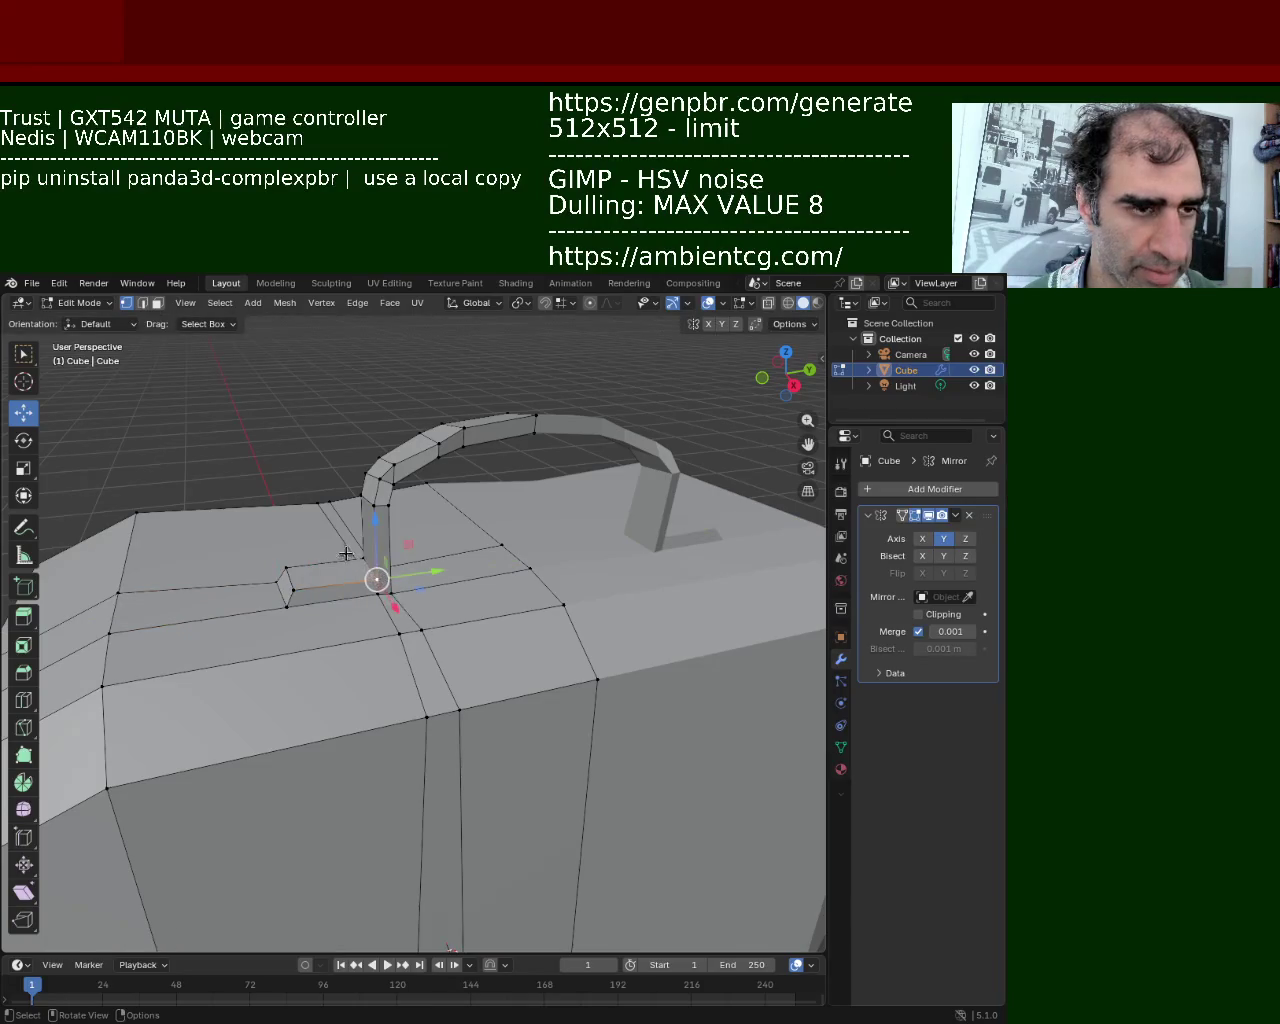
middle_drag(365, 556, 361, 548)
key(g)
key(z)
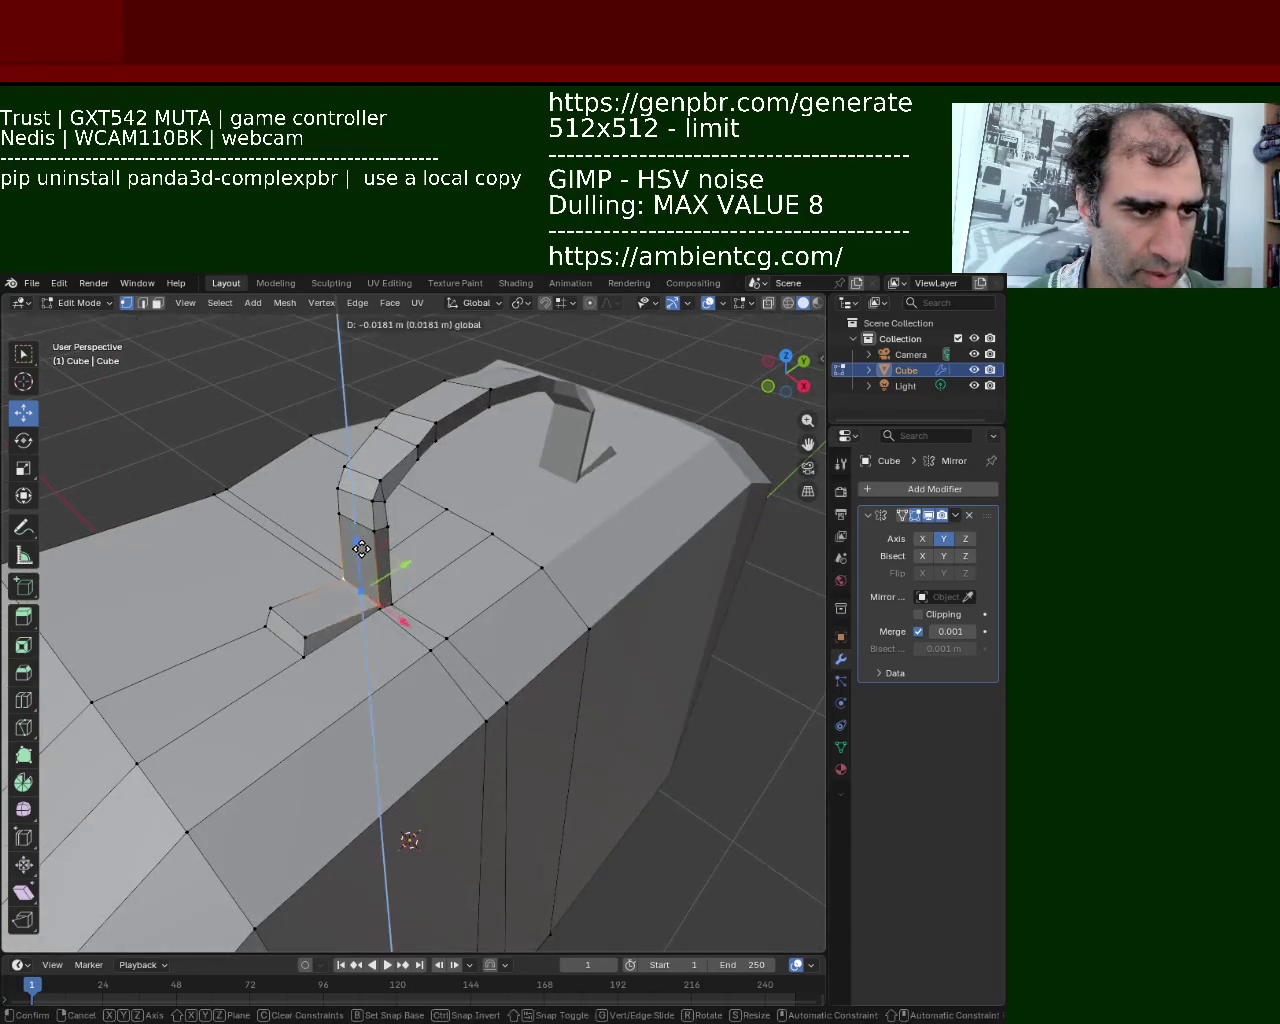
click(361, 541)
Lower the step's outer corner along Z so it sits flush
middle_drag(361, 545, 350, 575)
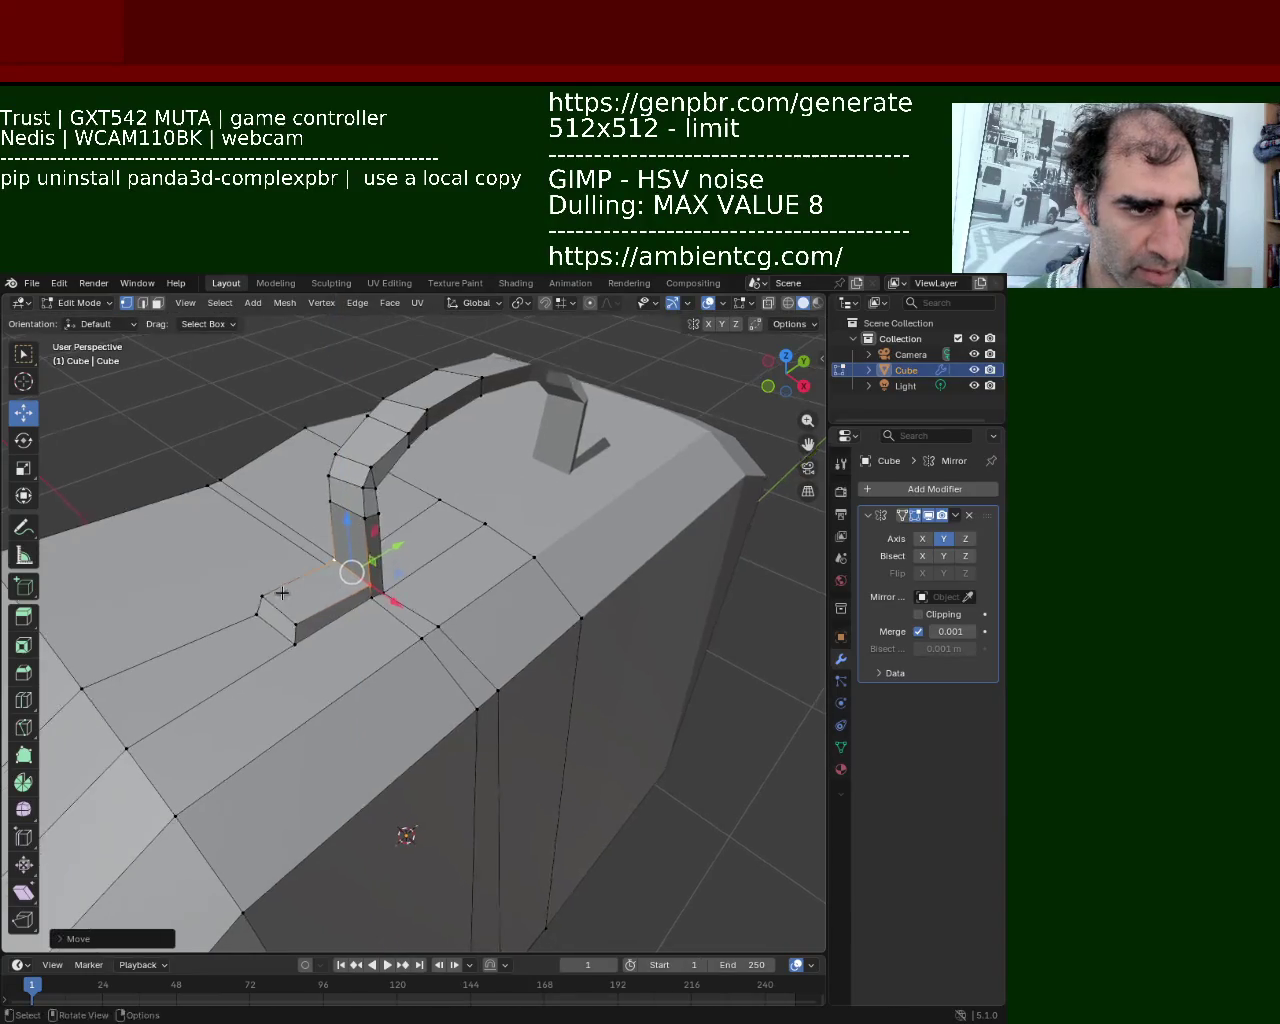
click(315, 623)
key(g)
key(z)
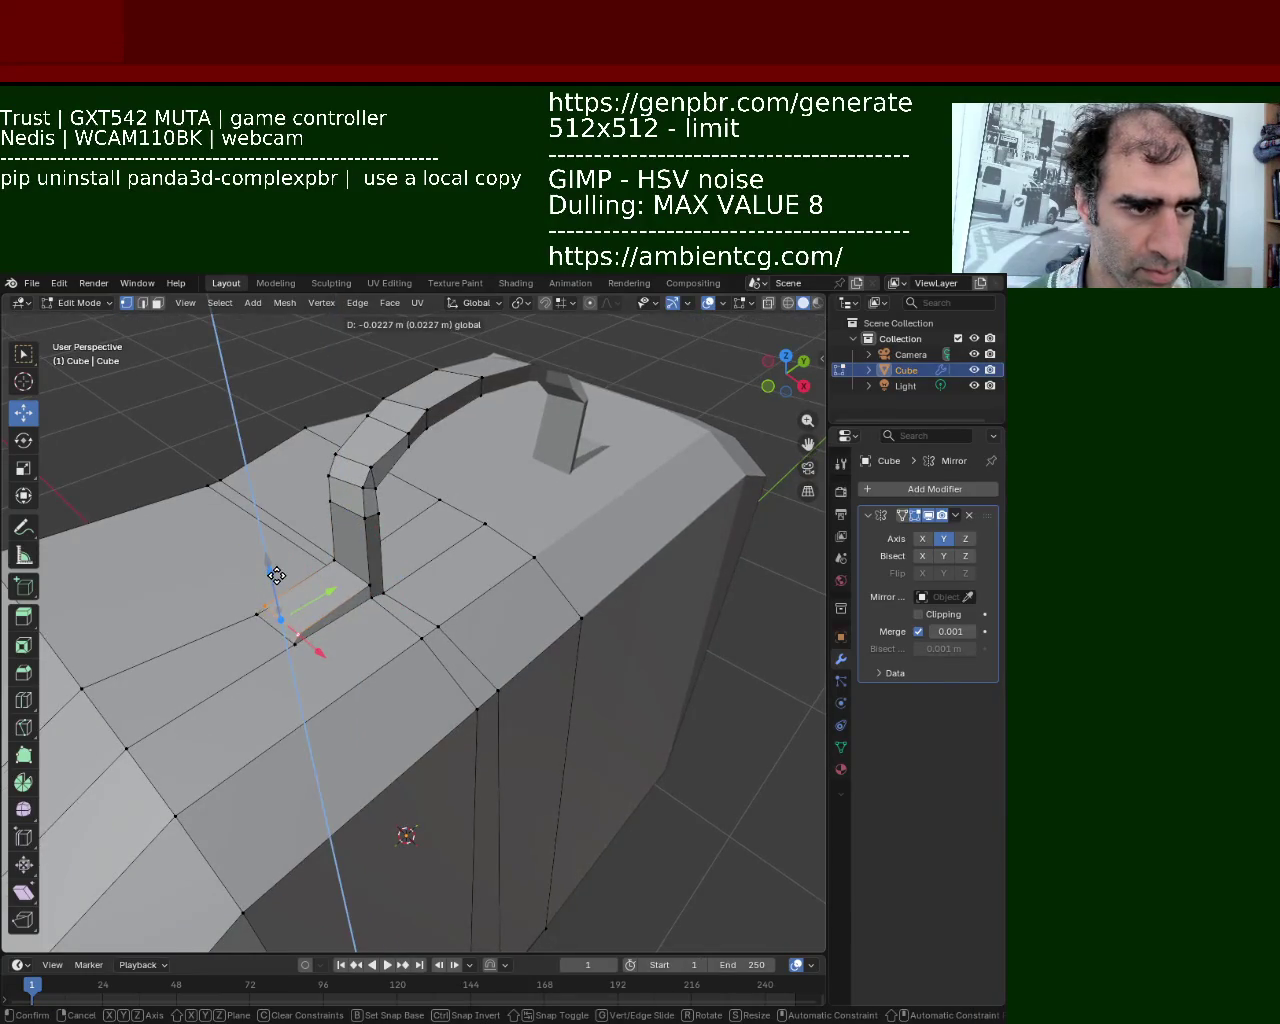
click(276, 575)
mouse_move(276, 575)
middle_down()
mouse_move(344, 509)
mouse_move(302, 511)
mouse_move(337, 543)
mouse_move(343, 503)
mouse_move(431, 531)
mouse_move(402, 511)
mouse_move(427, 656)
mouse_move(349, 514)
mouse_move(333, 436)
middle_up()
Select the lower side faces for the pocket in face-select mode
scroll(410, 560, down, 3)
scroll(427, 656, up, 2)
scroll(427, 656, up, 2)
mouse_move(423, 649)
middle_down()
mouse_move(443, 666)
mouse_move(359, 559)
middle_up()
scroll(443, 666, up, 2)
scroll(435, 669, up, 2)
scroll(435, 669, down, 2)
scroll(359, 559, up, 2)
click(157, 303)
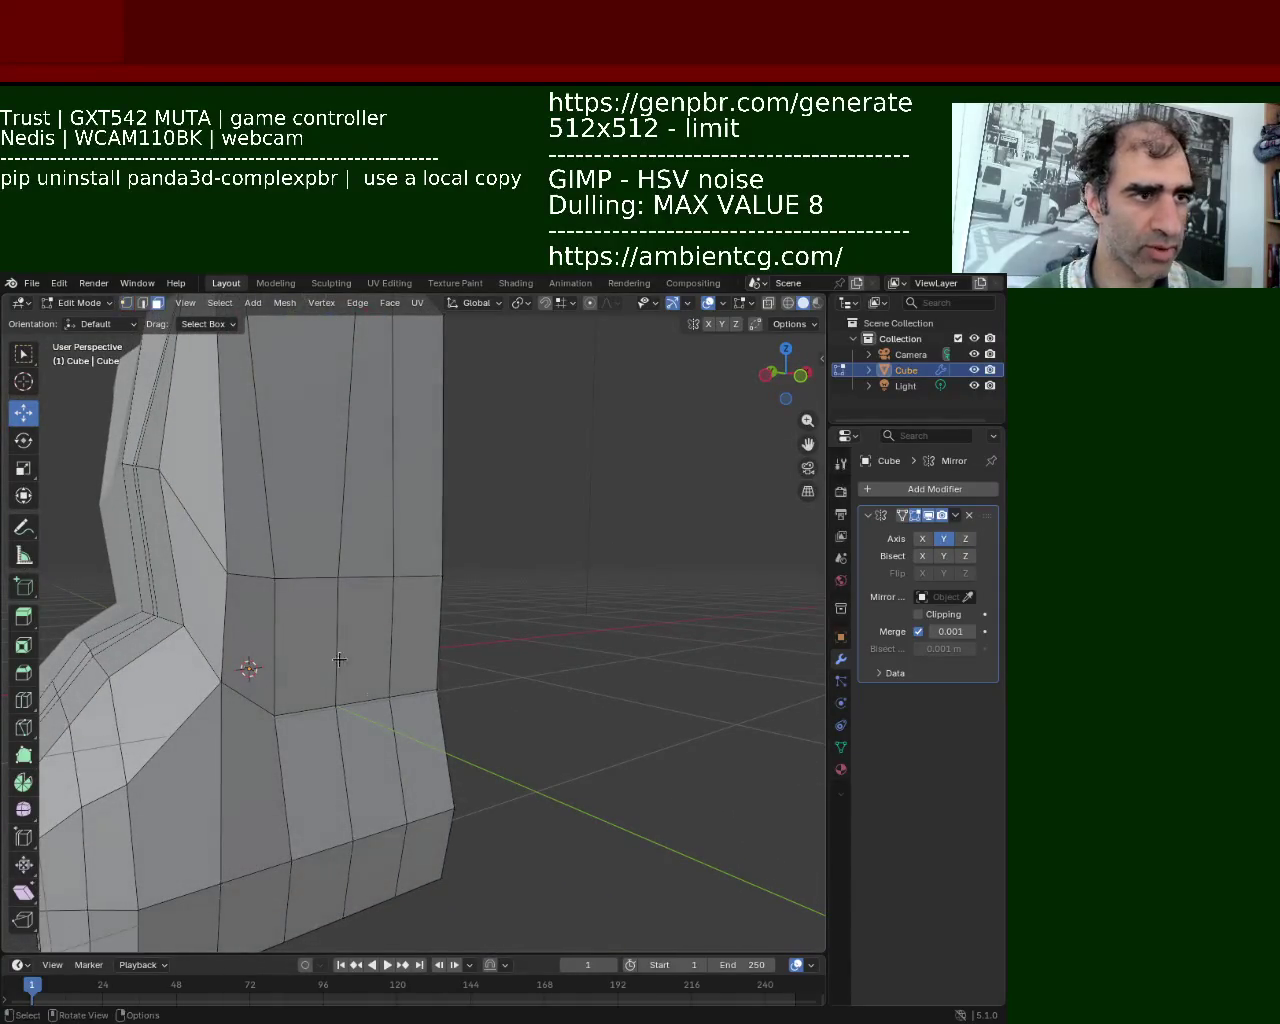
click(382, 761)
key(shift+e)
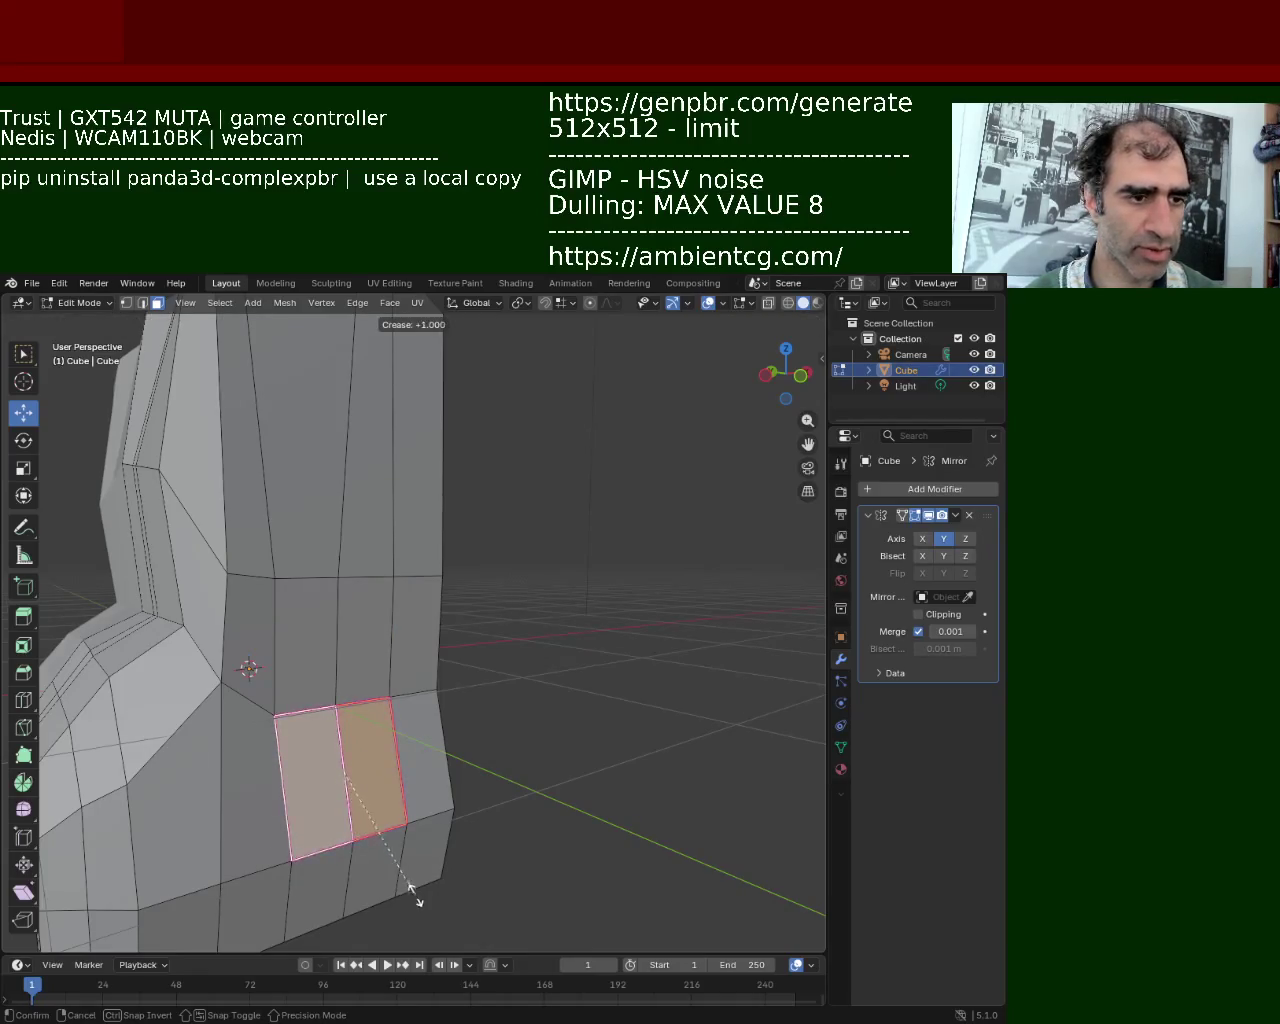
click(410, 888)
mouse_move(410, 888)
middle_down()
mouse_move(309, 664)
mouse_move(325, 700)
mouse_move(376, 675)
middle_up()
Extrude the side faces, push them back into a thin slab, then reselect it
key(e)
click(343, 725)
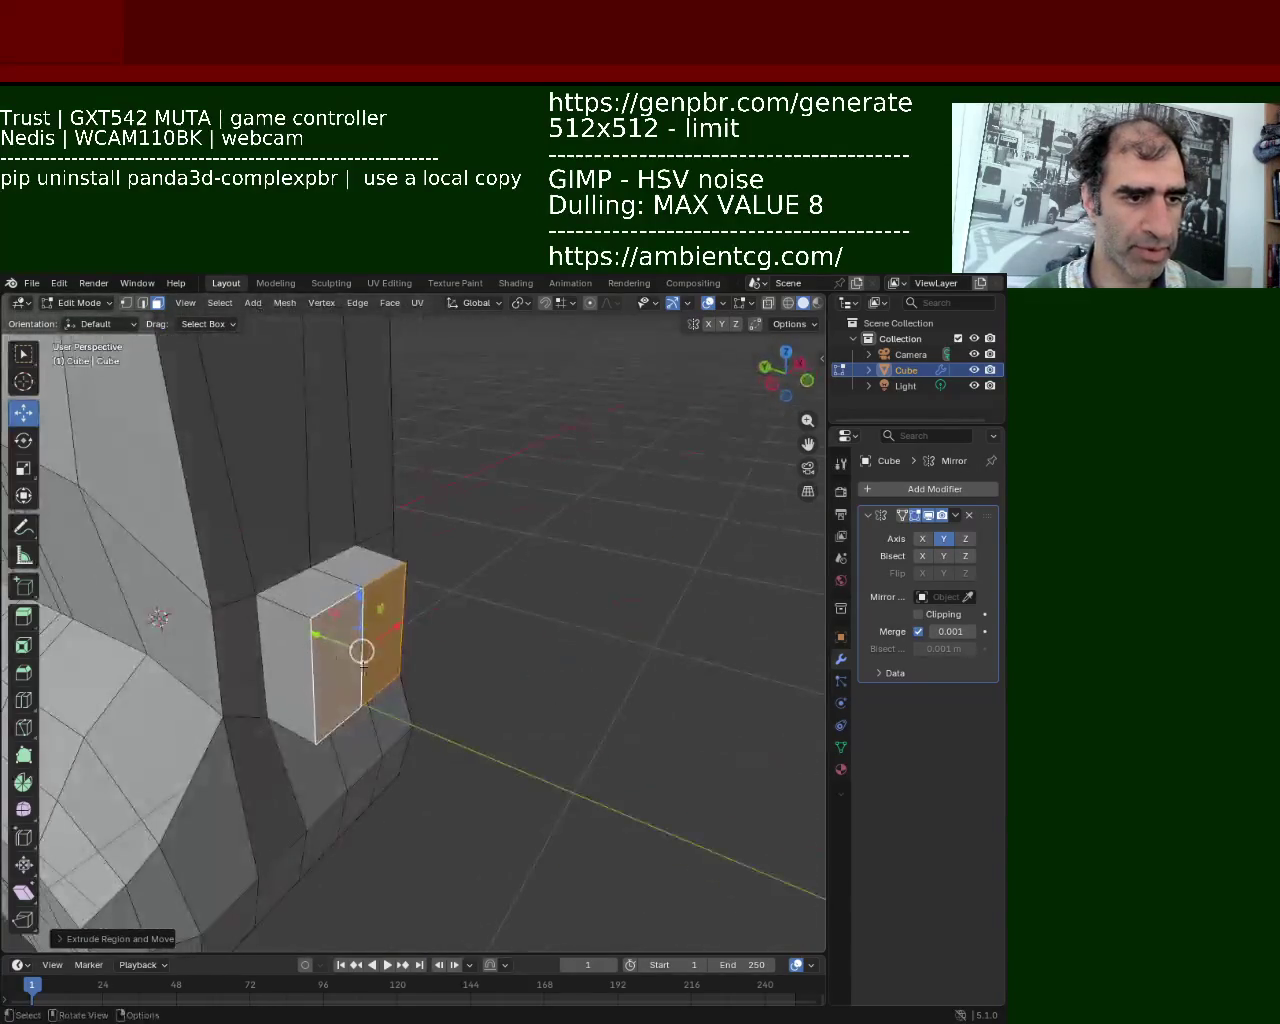
key(g)
click(282, 609)
click(487, 616)
mouse_move(487, 616)
middle_down()
mouse_move(220, 580)
mouse_move(408, 583)
mouse_move(429, 614)
mouse_move(510, 614)
mouse_move(404, 621)
middle_up()
ctrl+click(483, 620)
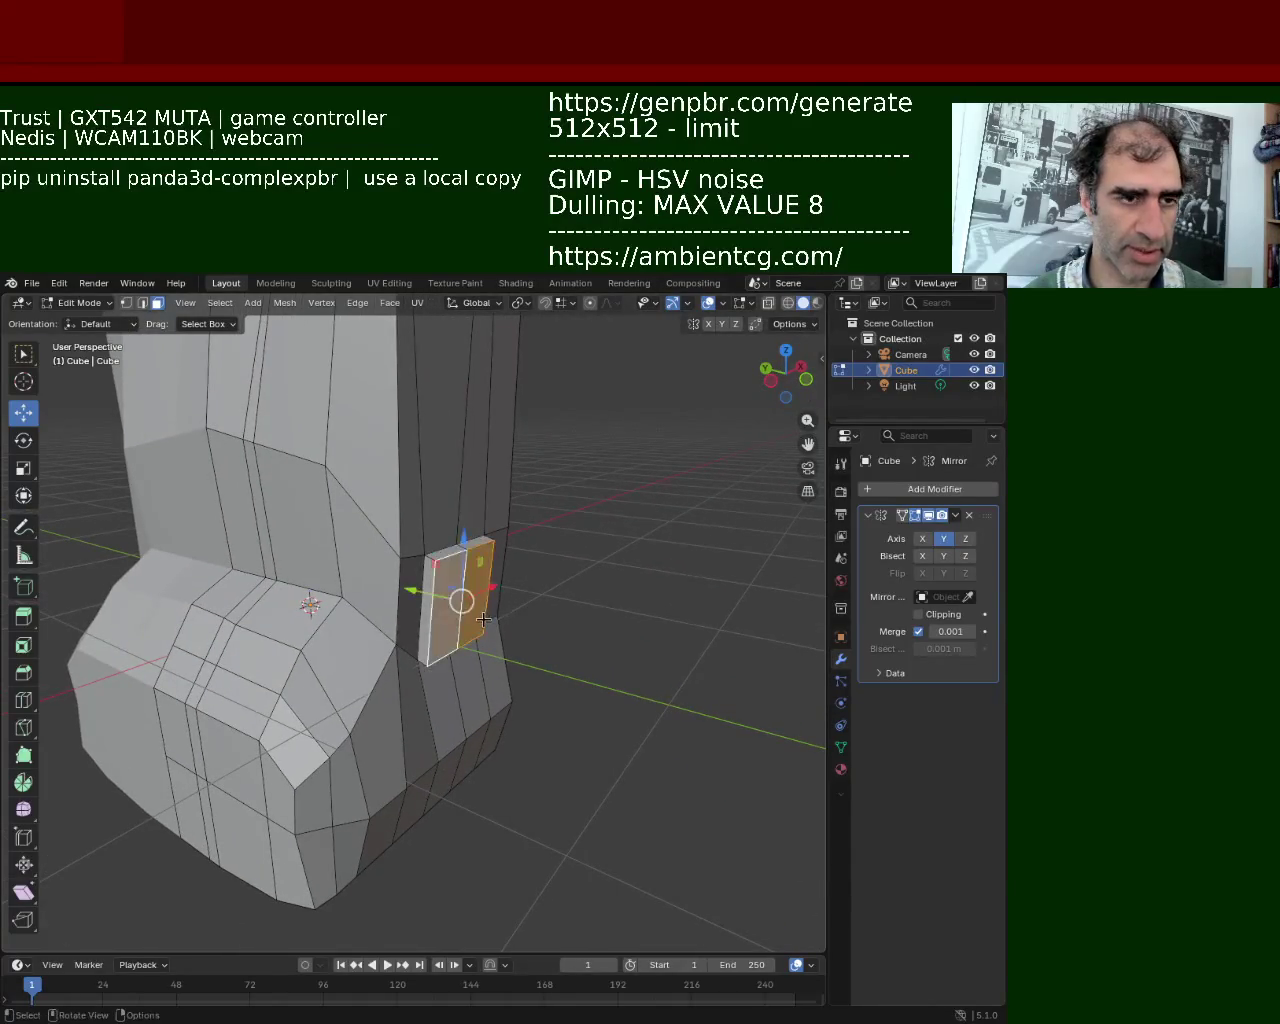
mouse_move(510, 592)
middle_down()
mouse_move(560, 477)
mouse_move(440, 560)
mouse_move(366, 589)
mouse_move(349, 577)
middle_up()
Select the front face below the narrow strip for the pocket panel
scroll(383, 651, up, 3)
scroll(437, 537, up, 2)
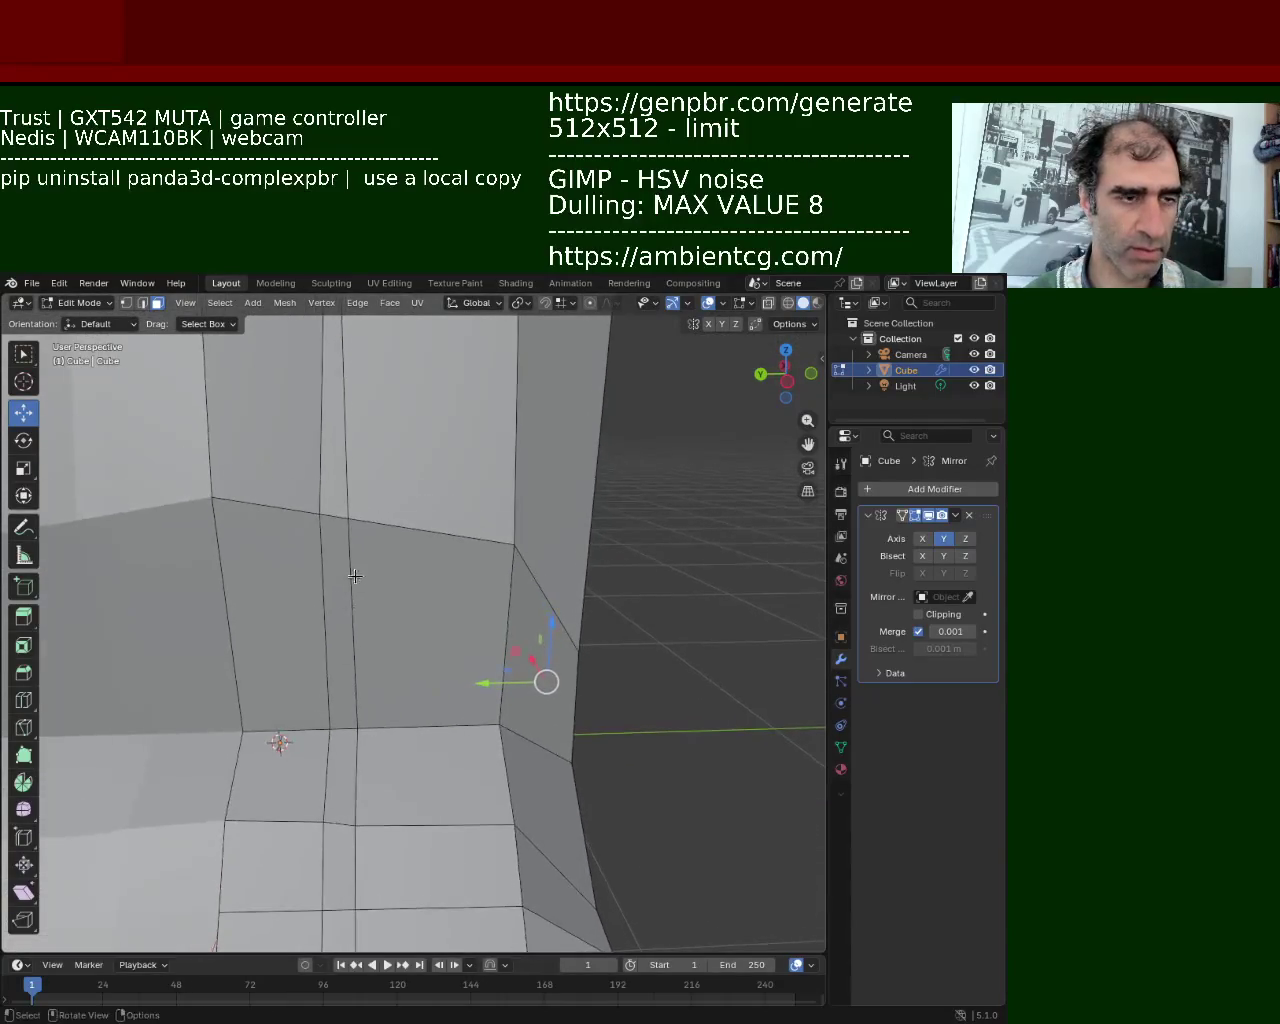
scroll(366, 583, down, 4)
scroll(340, 558, down, 1)
click(360, 530)
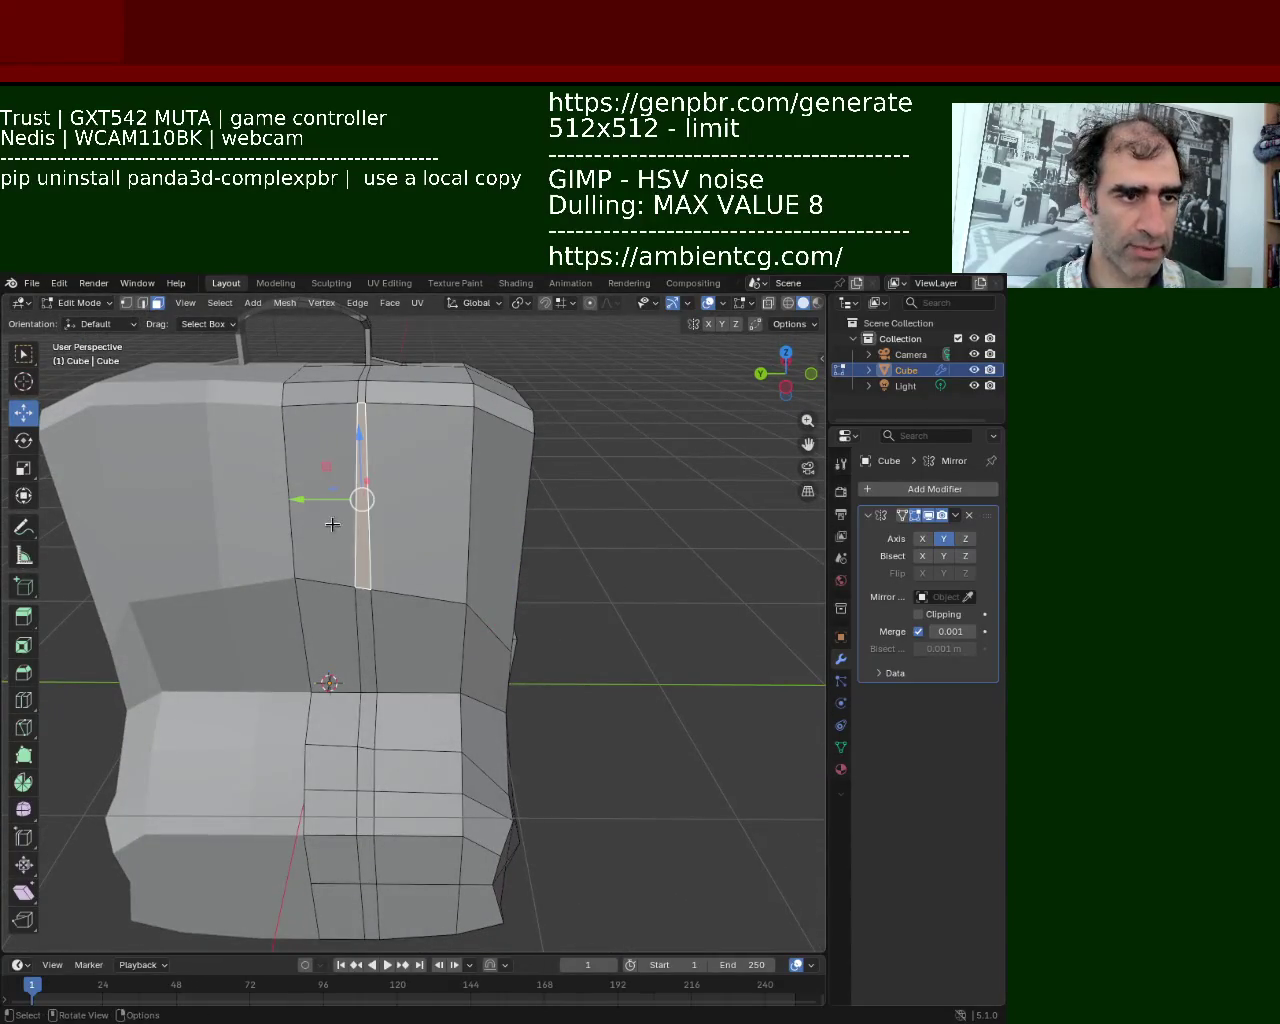
click(334, 524)
shift+click(319, 615)
shift+click(368, 615)
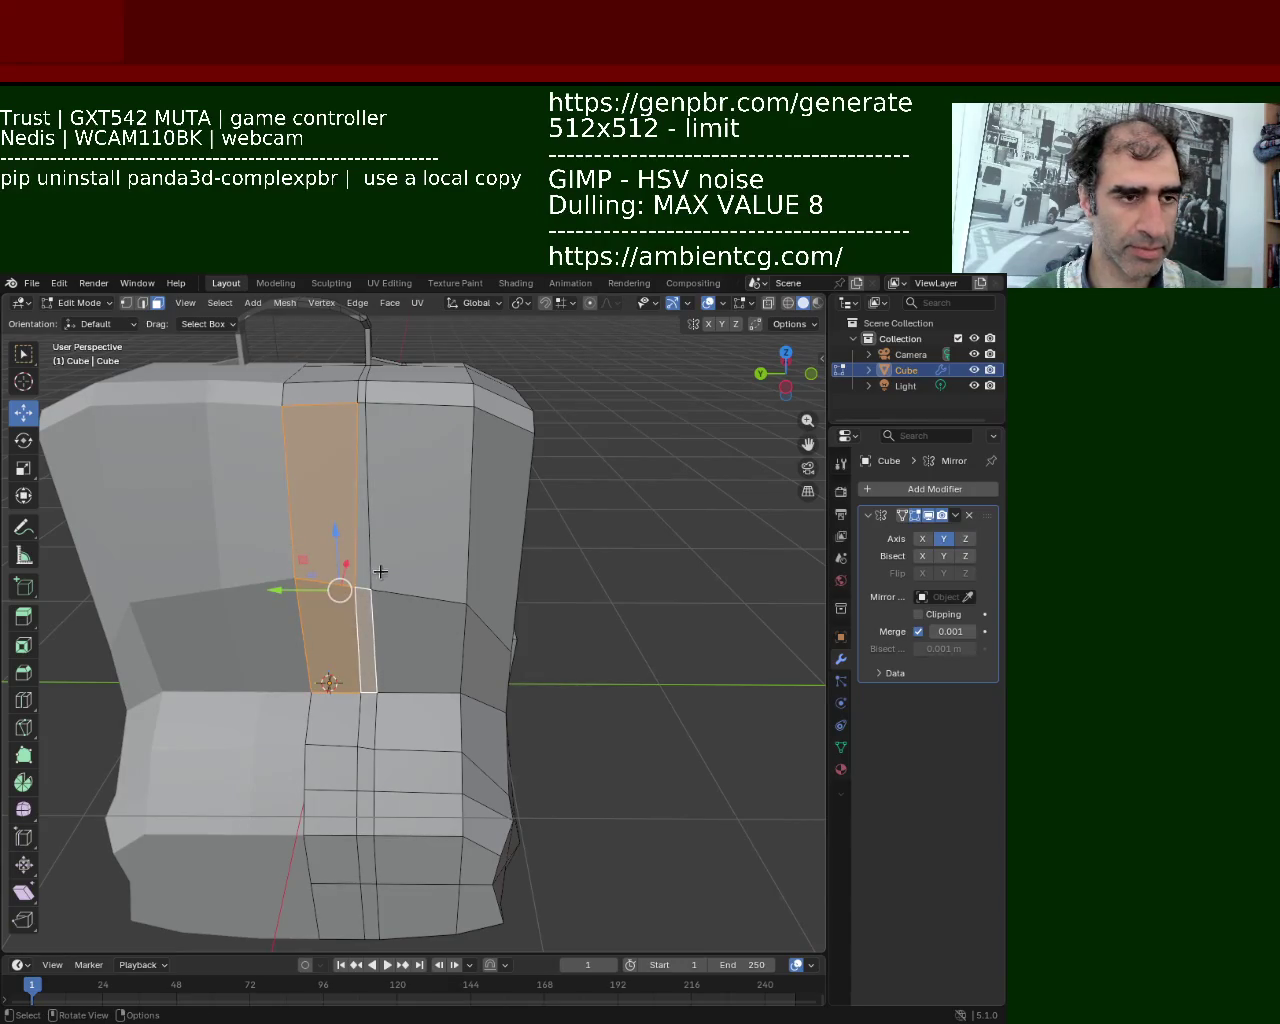
click(354, 545)
click(404, 621)
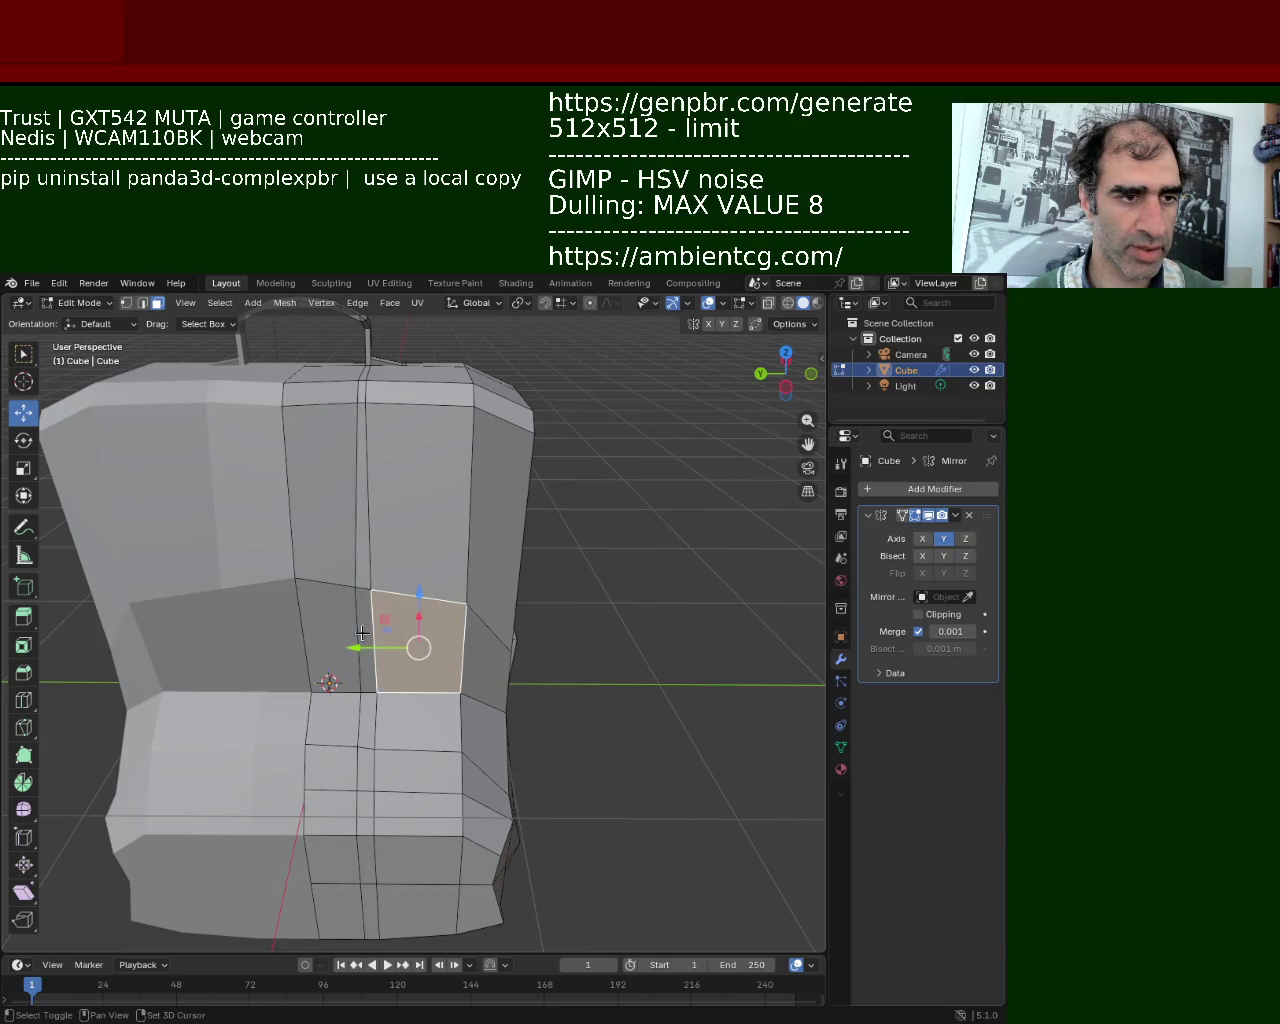
click(329, 545)
click(335, 630)
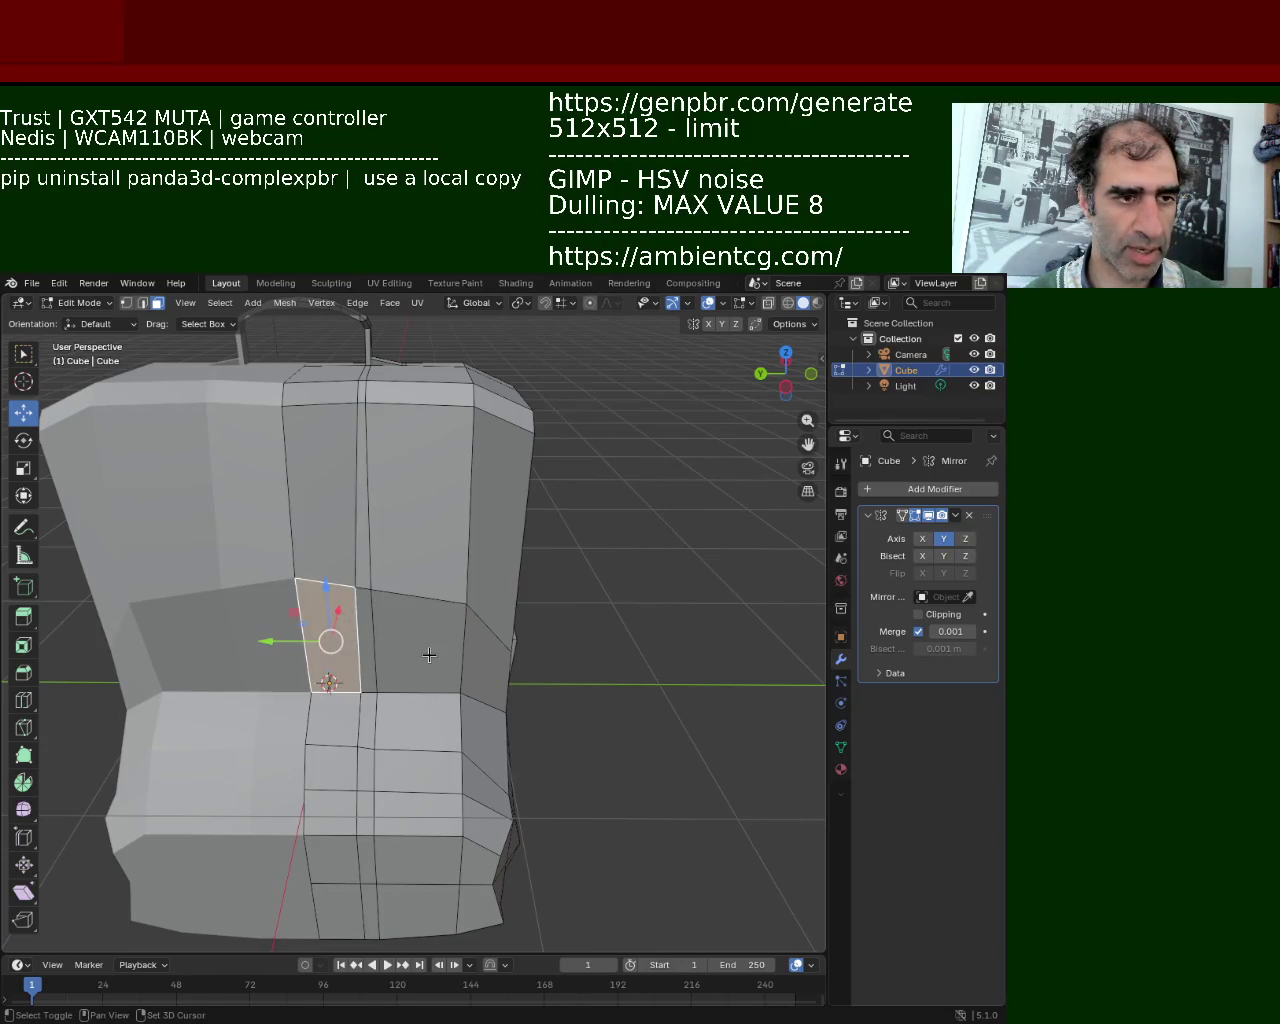
Extrude the front face outward and move the pocket's vertical edge along Y
key(e)
click(342, 659)
mouse_move(338, 654)
middle_down()
mouse_move(313, 580)
mouse_move(340, 571)
mouse_move(377, 597)
middle_up()
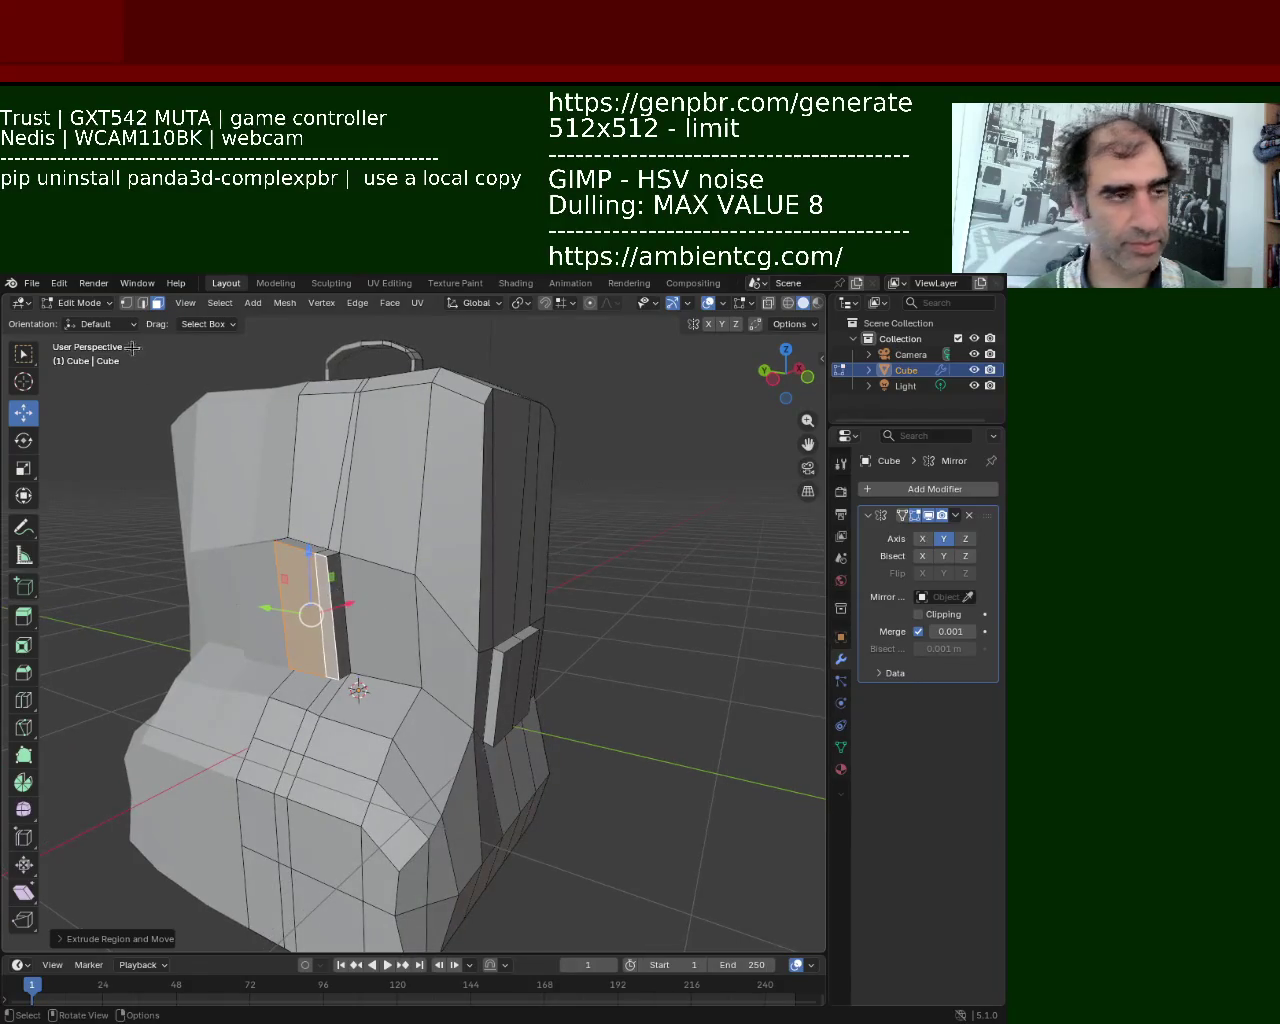
key(2)
click(344, 593)
mouse_move(330, 600)
middle_down()
mouse_move(349, 626)
mouse_move(363, 551)
mouse_move(305, 669)
mouse_move(243, 634)
mouse_move(260, 620)
mouse_move(423, 651)
mouse_move(412, 663)
mouse_move(400, 640)
mouse_move(443, 657)
mouse_move(400, 620)
mouse_move(432, 574)
middle_up()
key(g)
key(y)
click(360, 652)
Move another vertical pocket edge along X and save the file as backpack_1.blend
scroll(363, 551, down, 3)
click(443, 657)
key(g)
key(x)
click(471, 661)
key(ctrl+s)
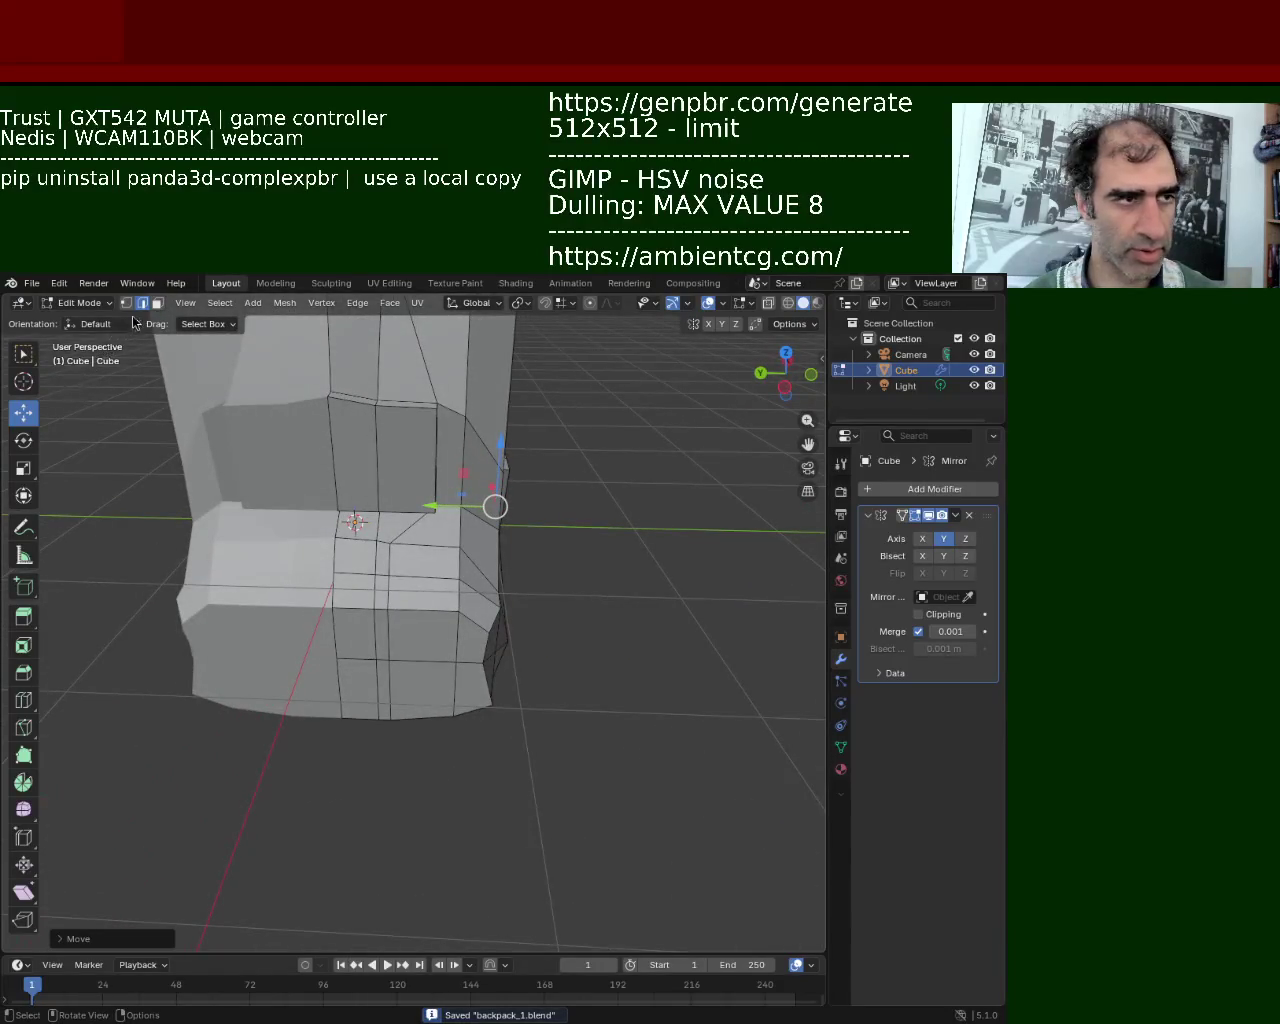
Extrude the small bottom-front face of the backpack downward into a block
click(157, 303)
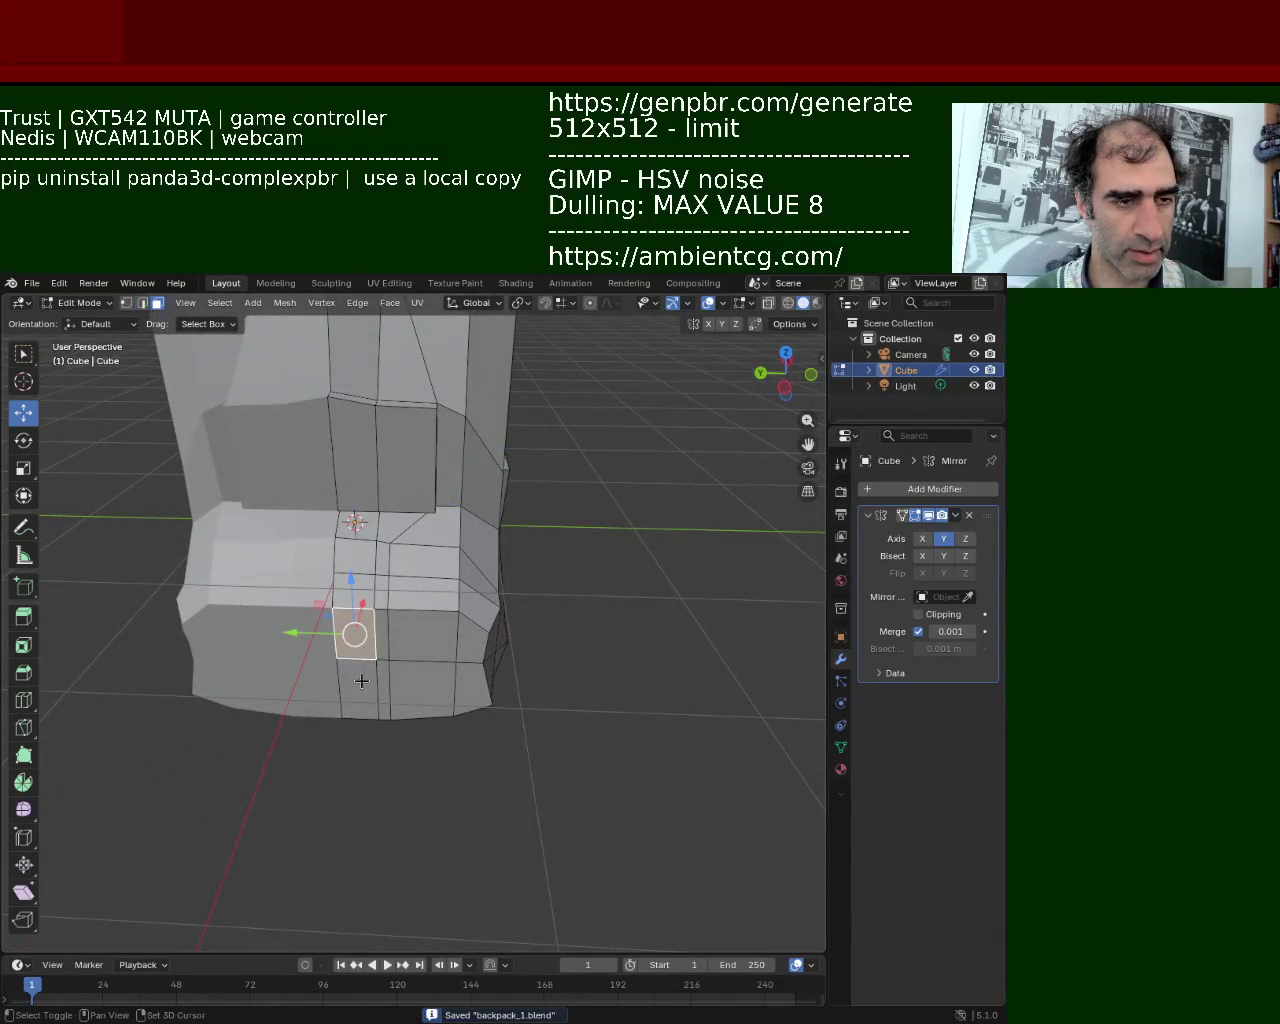
key(e)
click(362, 734)
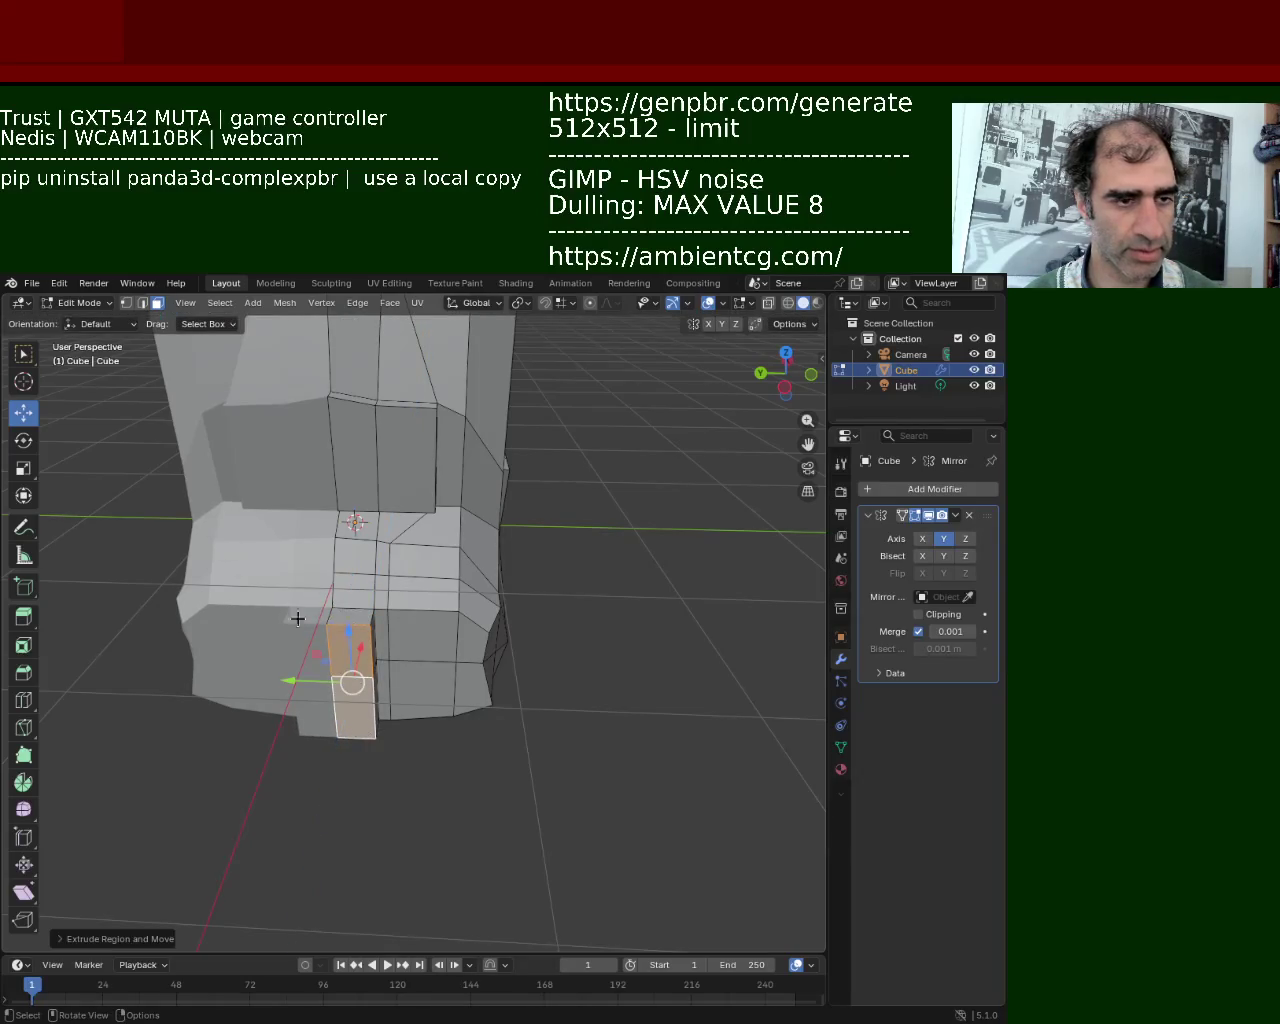
Slide one edge of the new block about 0.24 m sideways along Y
click(142, 303)
middle_drag(300, 600, 360, 609)
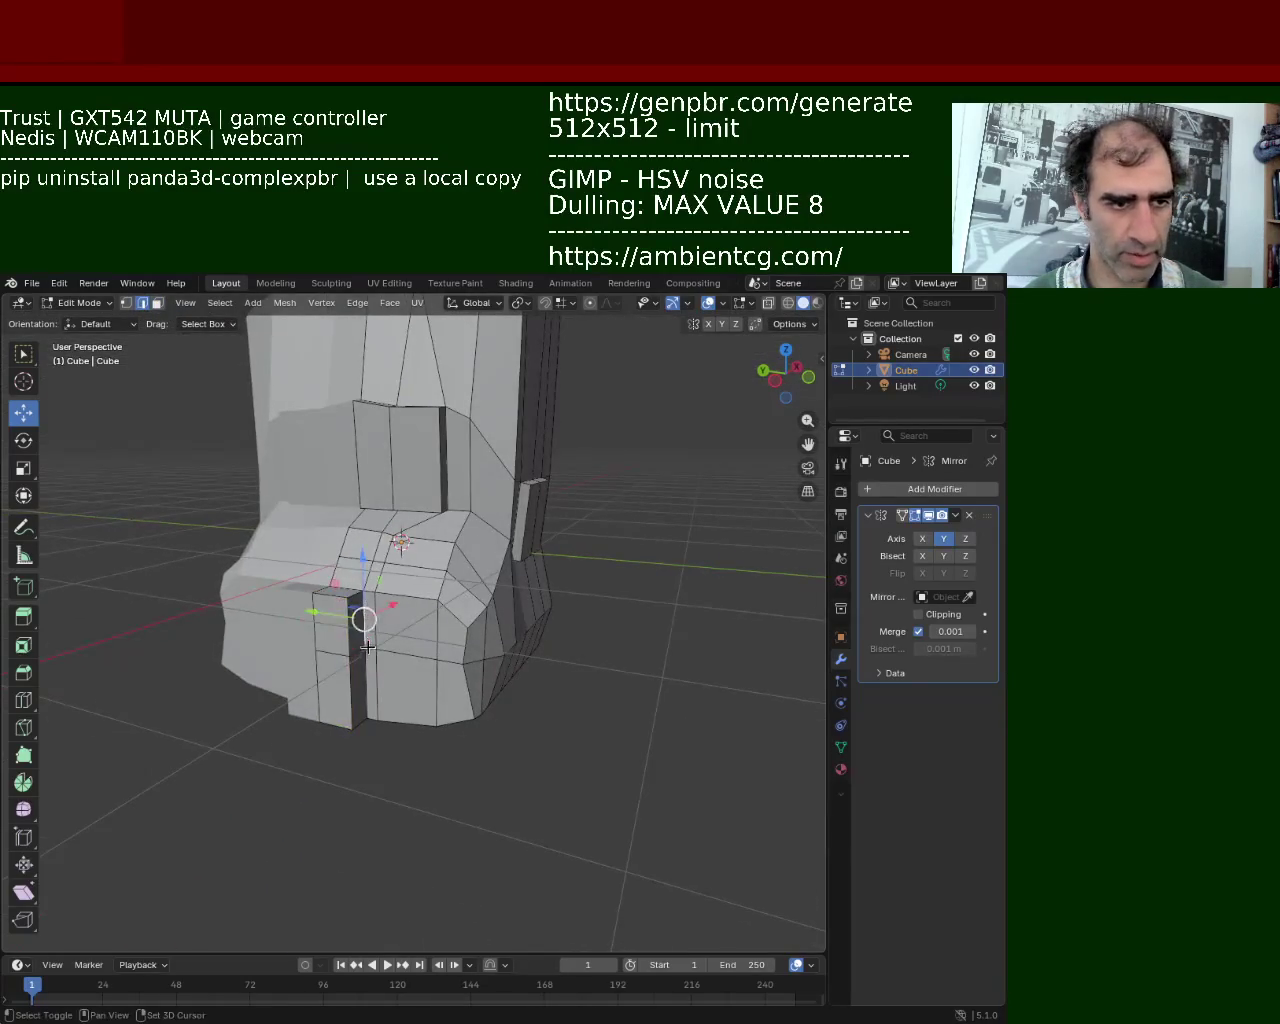
key(g)
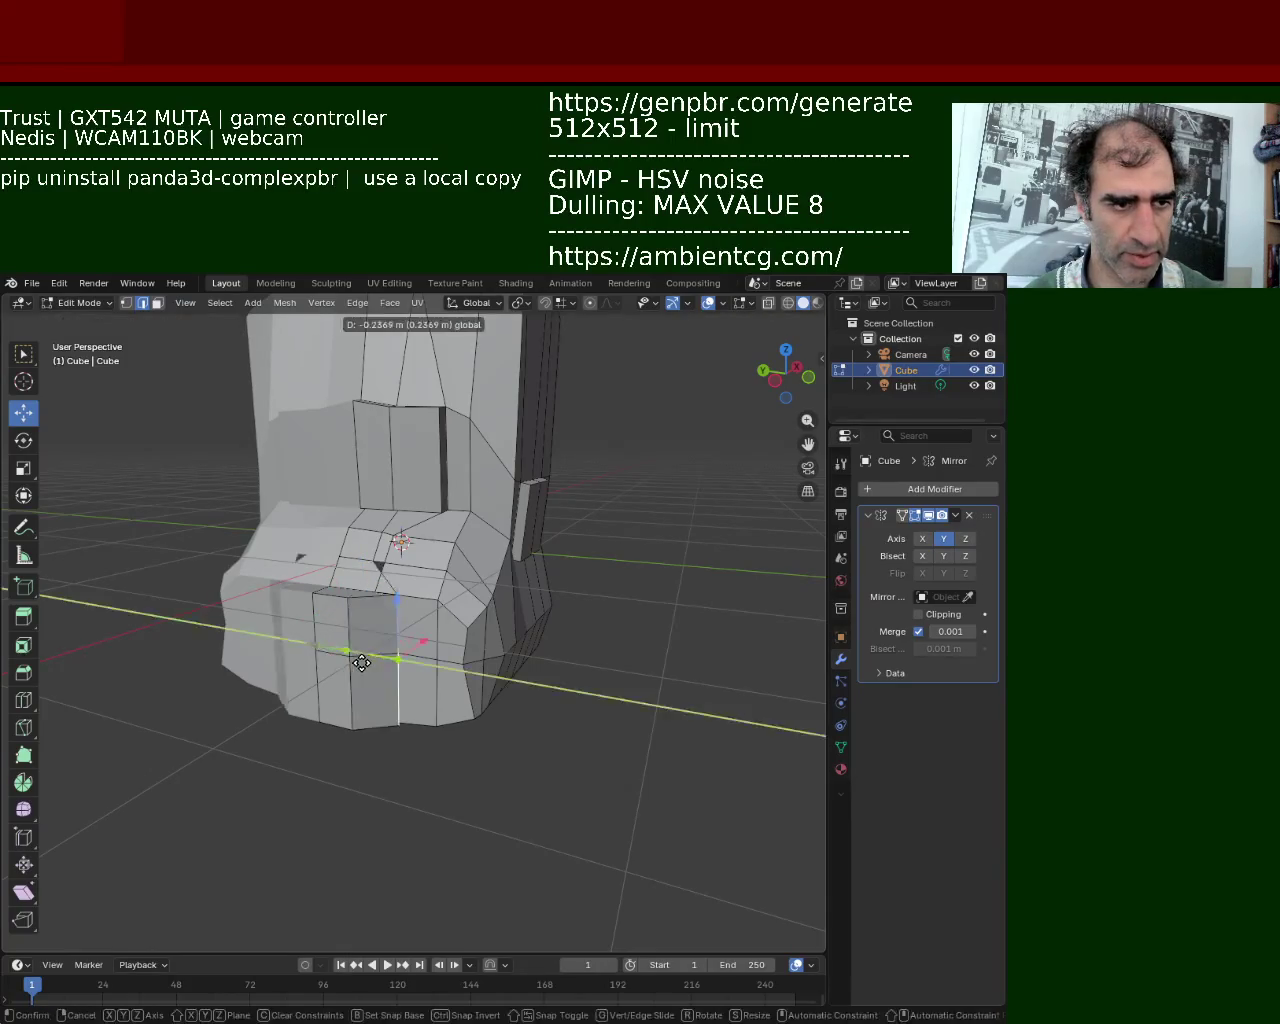
key(Escape)
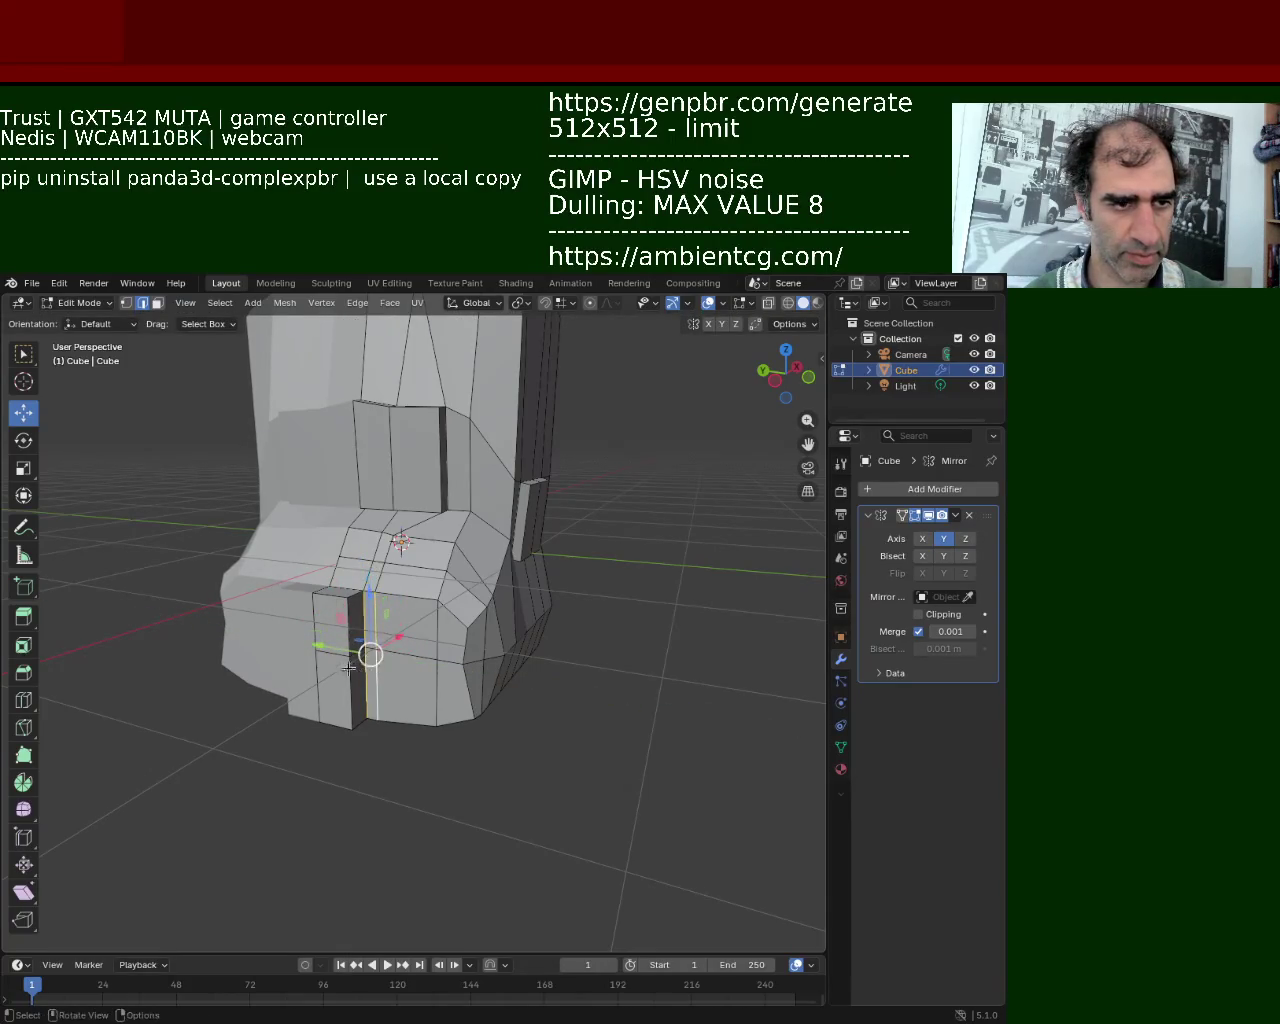
drag(338, 645, 368, 661)
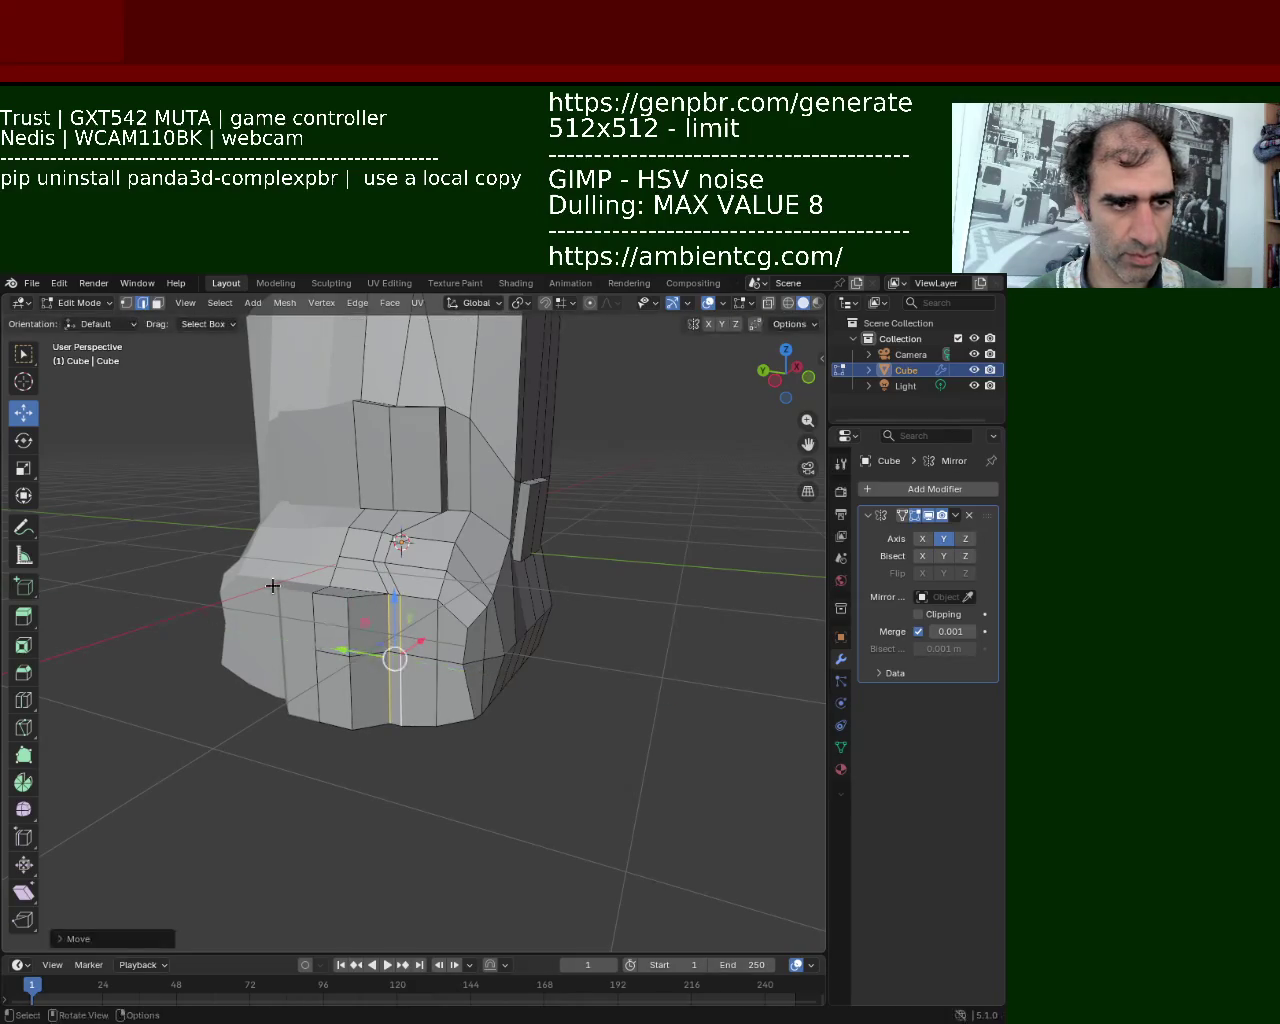
middle_drag(272, 586, 396, 575)
scroll(297, 543, down, 2)
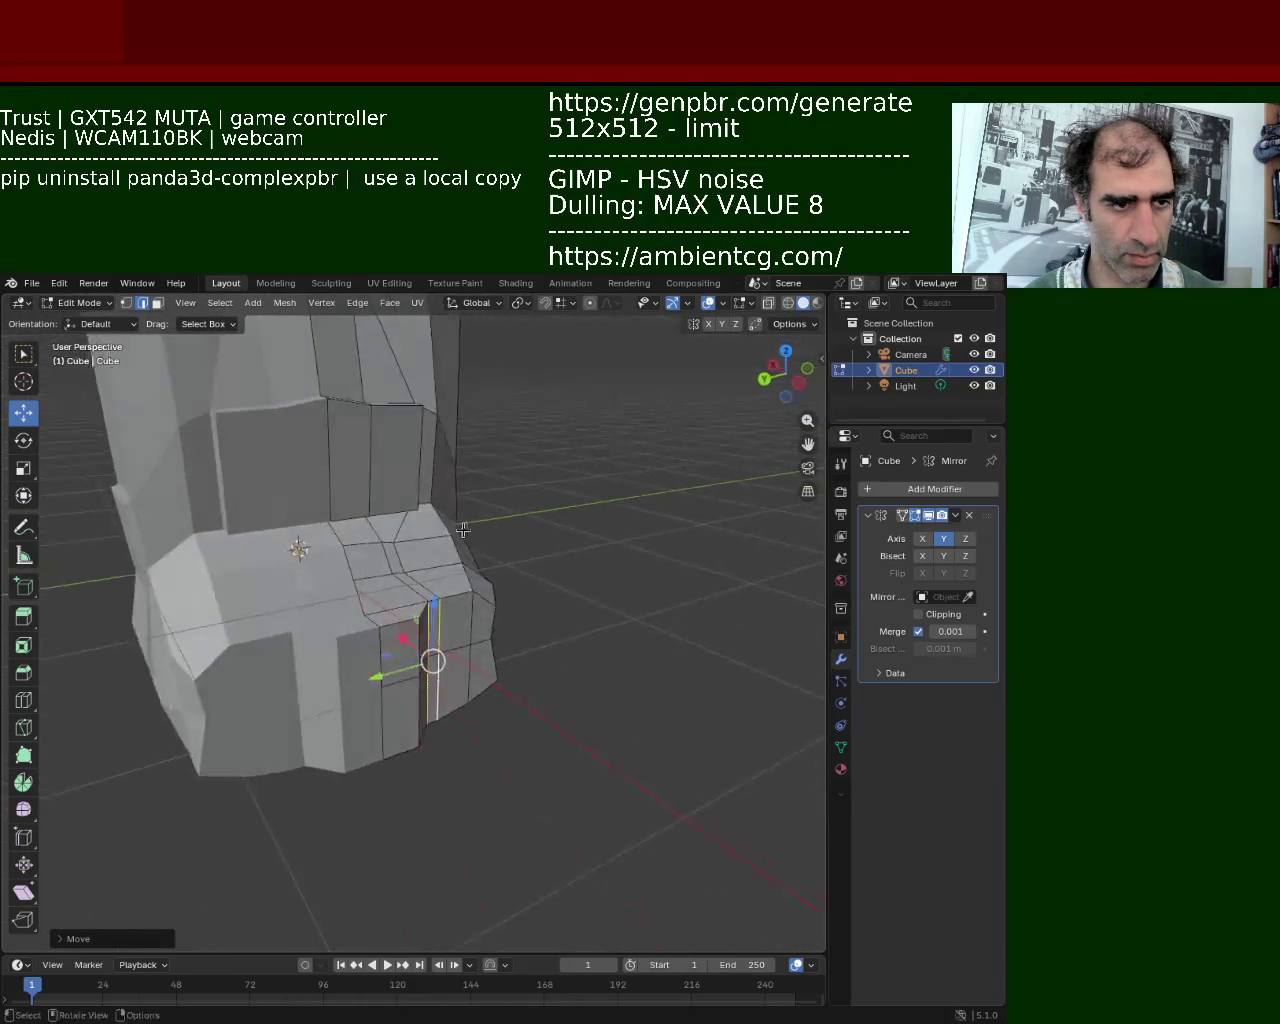
scroll(297, 543, down, 4)
mouse_move(297, 543)
middle_down()
mouse_move(263, 583)
mouse_move(345, 616)
mouse_move(443, 545)
mouse_move(430, 600)
middle_up()
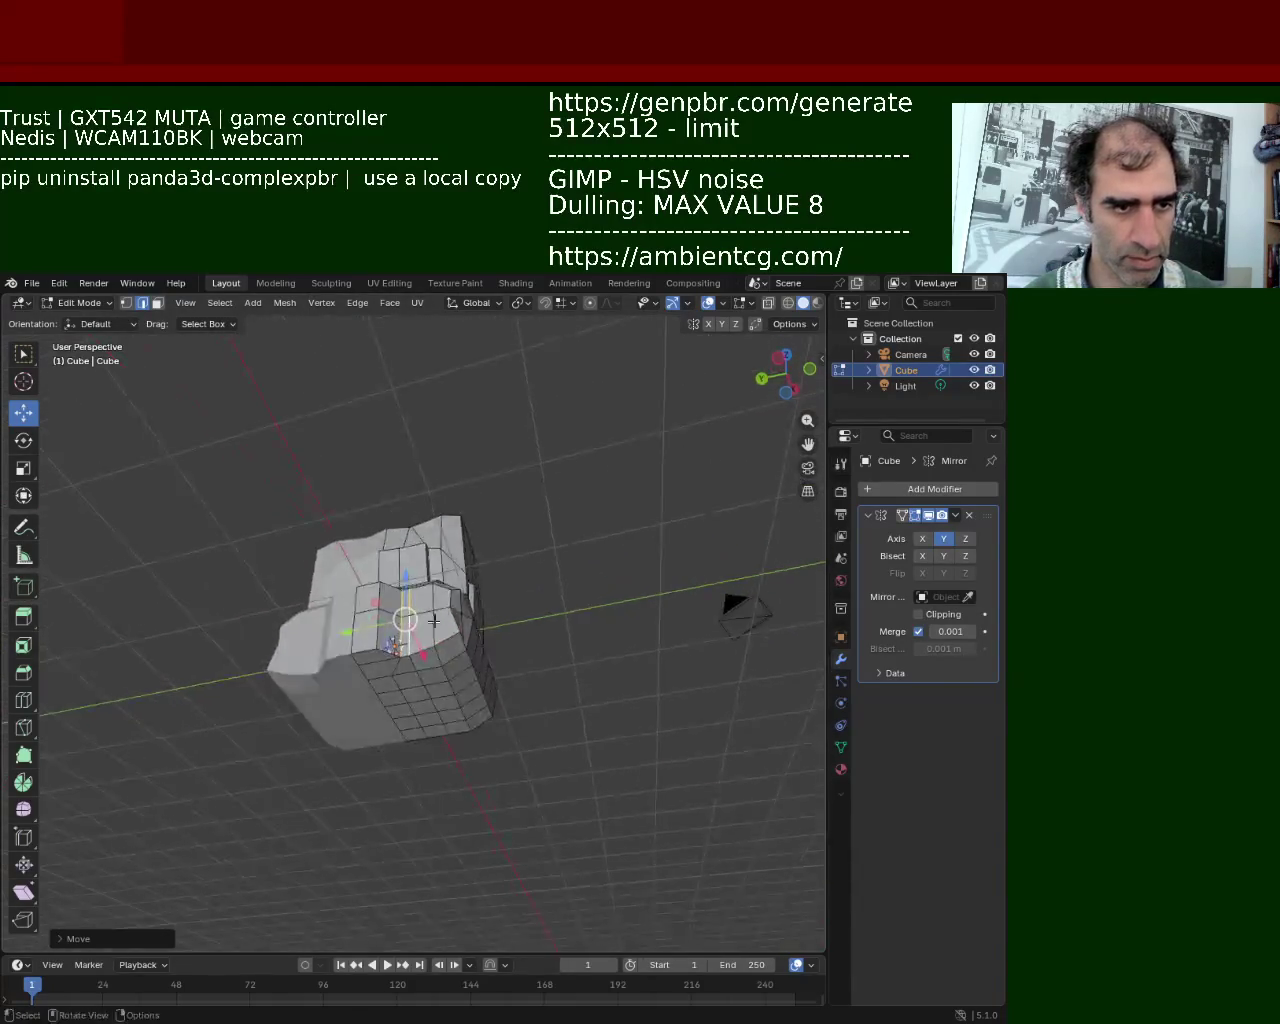
scroll(430, 600, up, 3)
scroll(430, 600, up, 2)
mouse_move(449, 689)
middle_down()
mouse_move(375, 675)
mouse_move(363, 655)
middle_up()
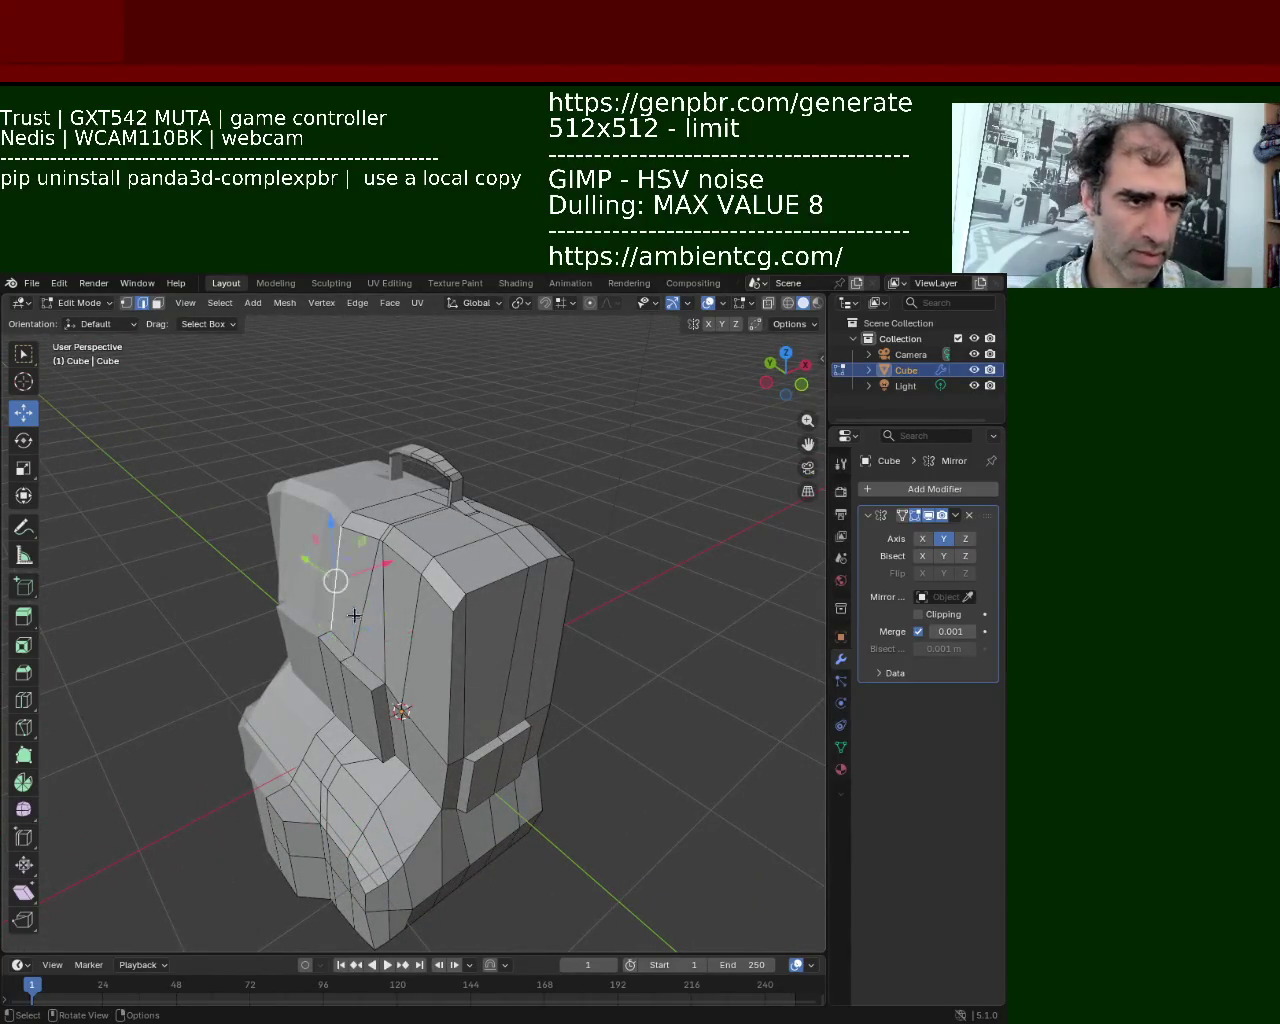
Raise an upper front panel edge along Z, then try a Y move and undo it
drag(354, 607, 356, 594)
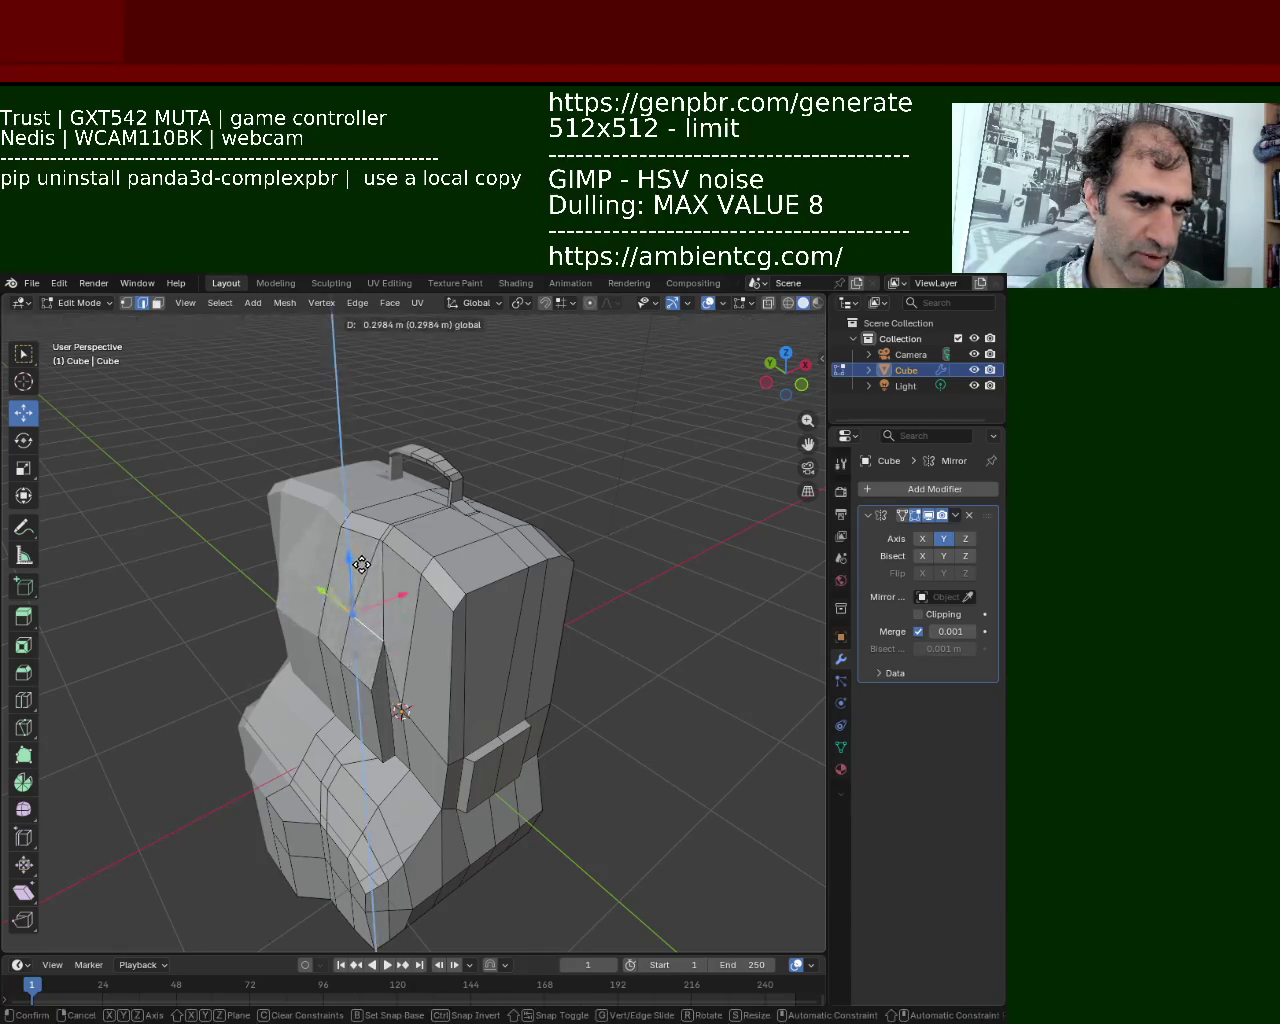
scroll(437, 594, up, 2)
mouse_move(352, 594)
middle_down()
mouse_move(437, 594)
mouse_move(411, 666)
mouse_move(438, 665)
mouse_move(266, 651)
mouse_move(343, 634)
middle_up()
shift+click(352, 635)
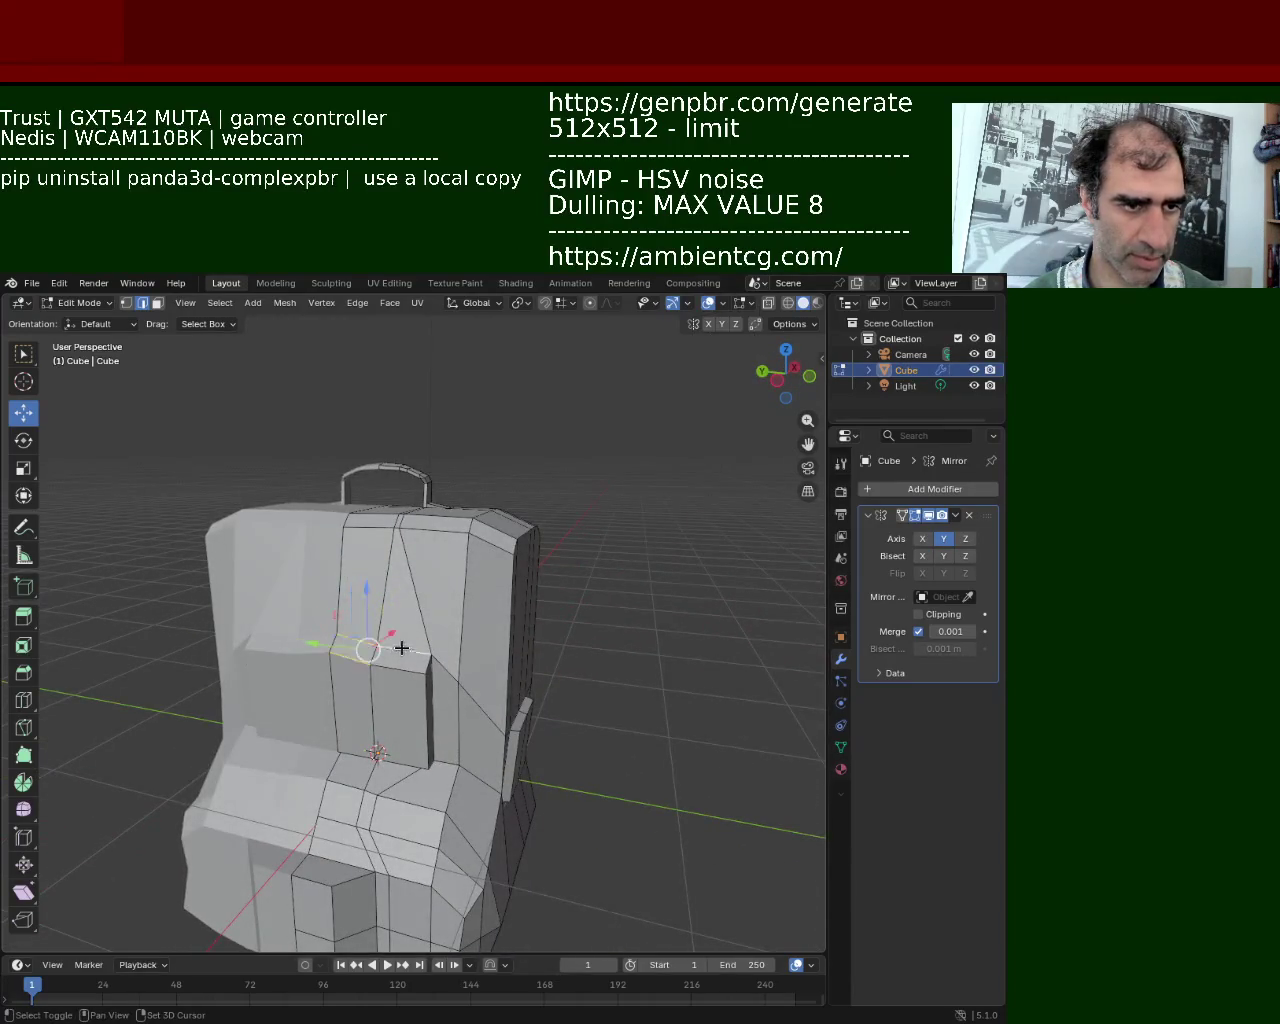
drag(380, 624, 357, 511)
click(355, 533)
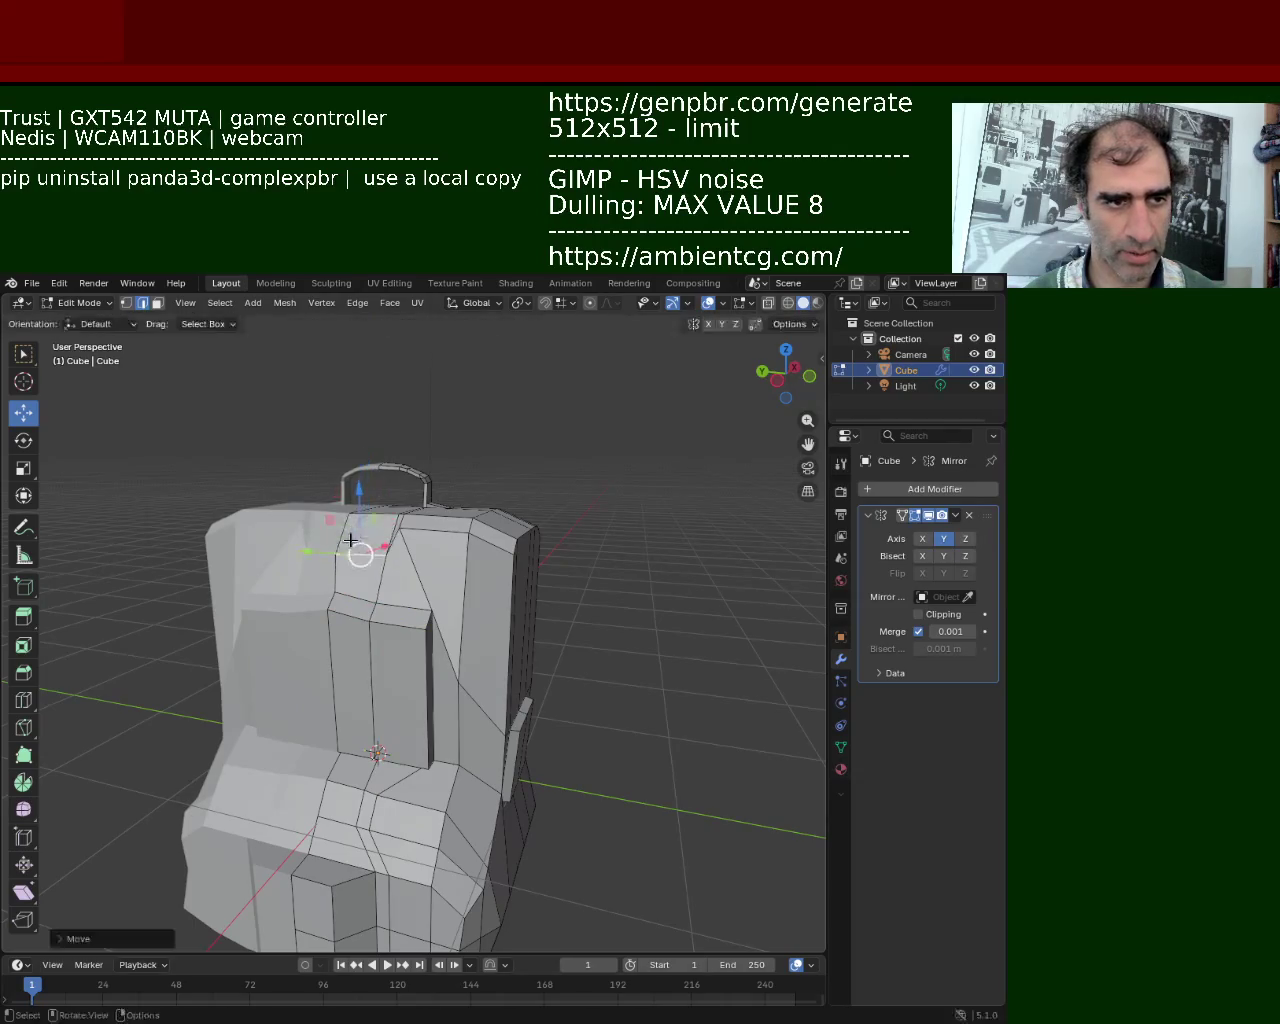
right_click(358, 511)
middle_drag(414, 543, 414, 535)
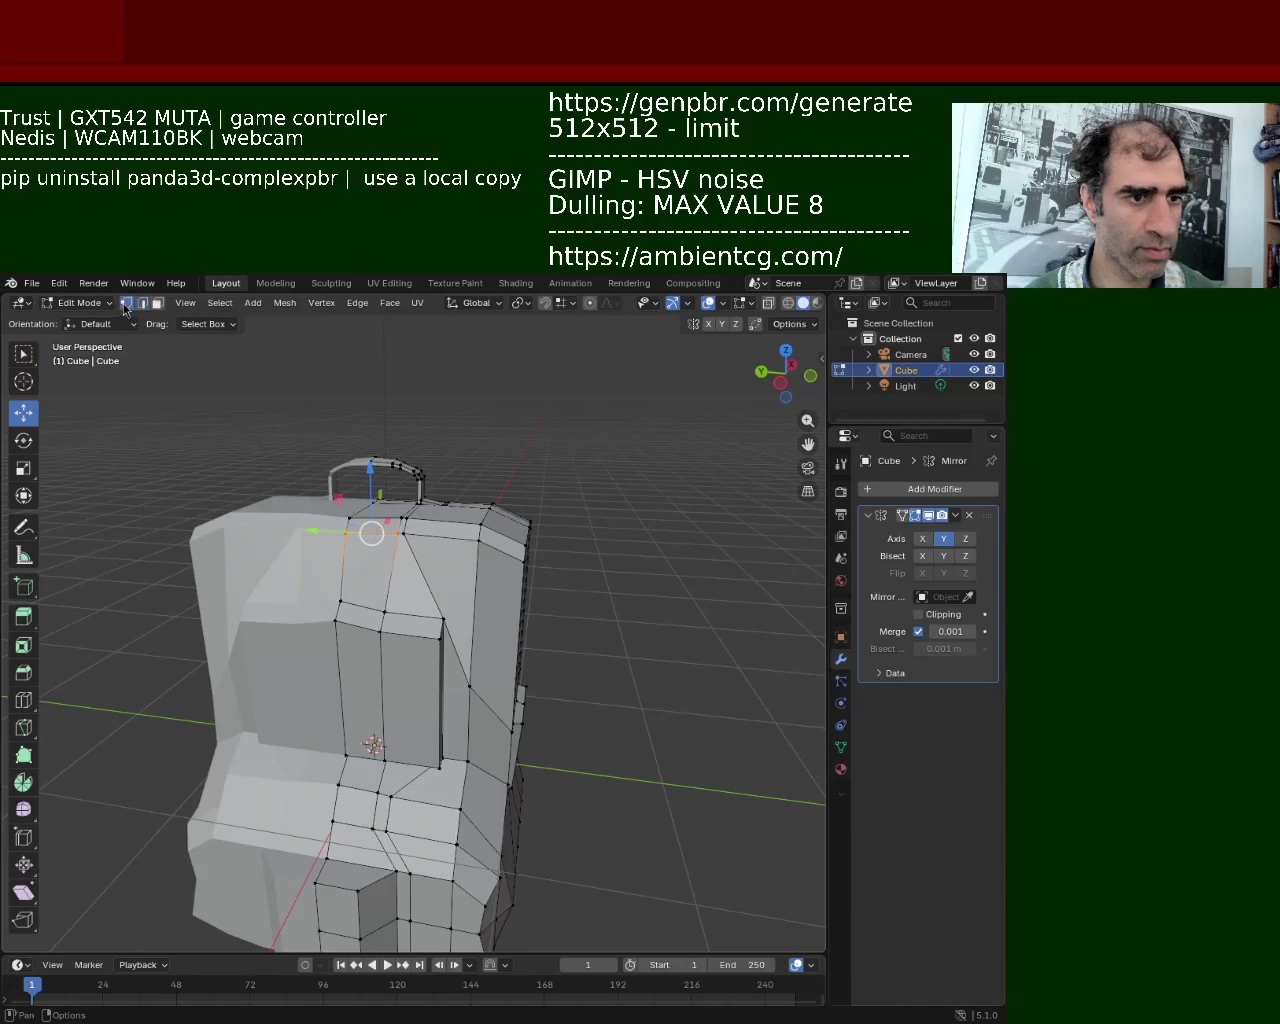
scroll(444, 511, up, 5)
key(g)
key(y)
click(400, 398)
middle_drag(400, 398, 441, 503)
key(ctrl+z)
key(ctrl+z)
Slide another upper front panel edge inward along Y
click(379, 542)
shift+click(226, 562)
key(g)
key(y)
key(Escape)
key(g)
key(y)
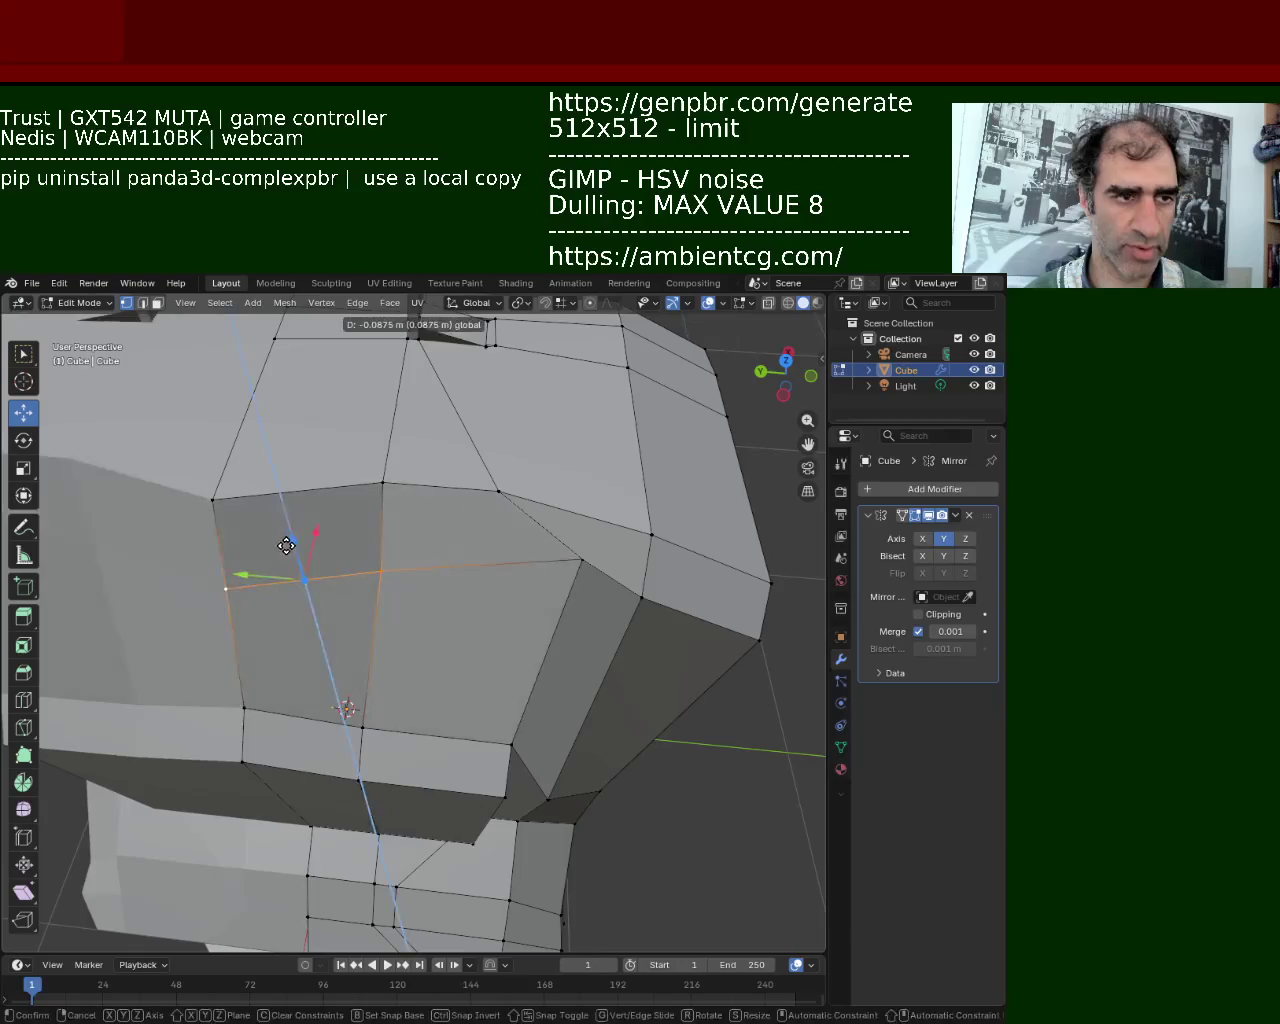
click(372, 538)
scroll(372, 538, down, 5)
mouse_move(351, 595)
middle_down()
mouse_move(277, 608)
mouse_move(420, 508)
middle_up()
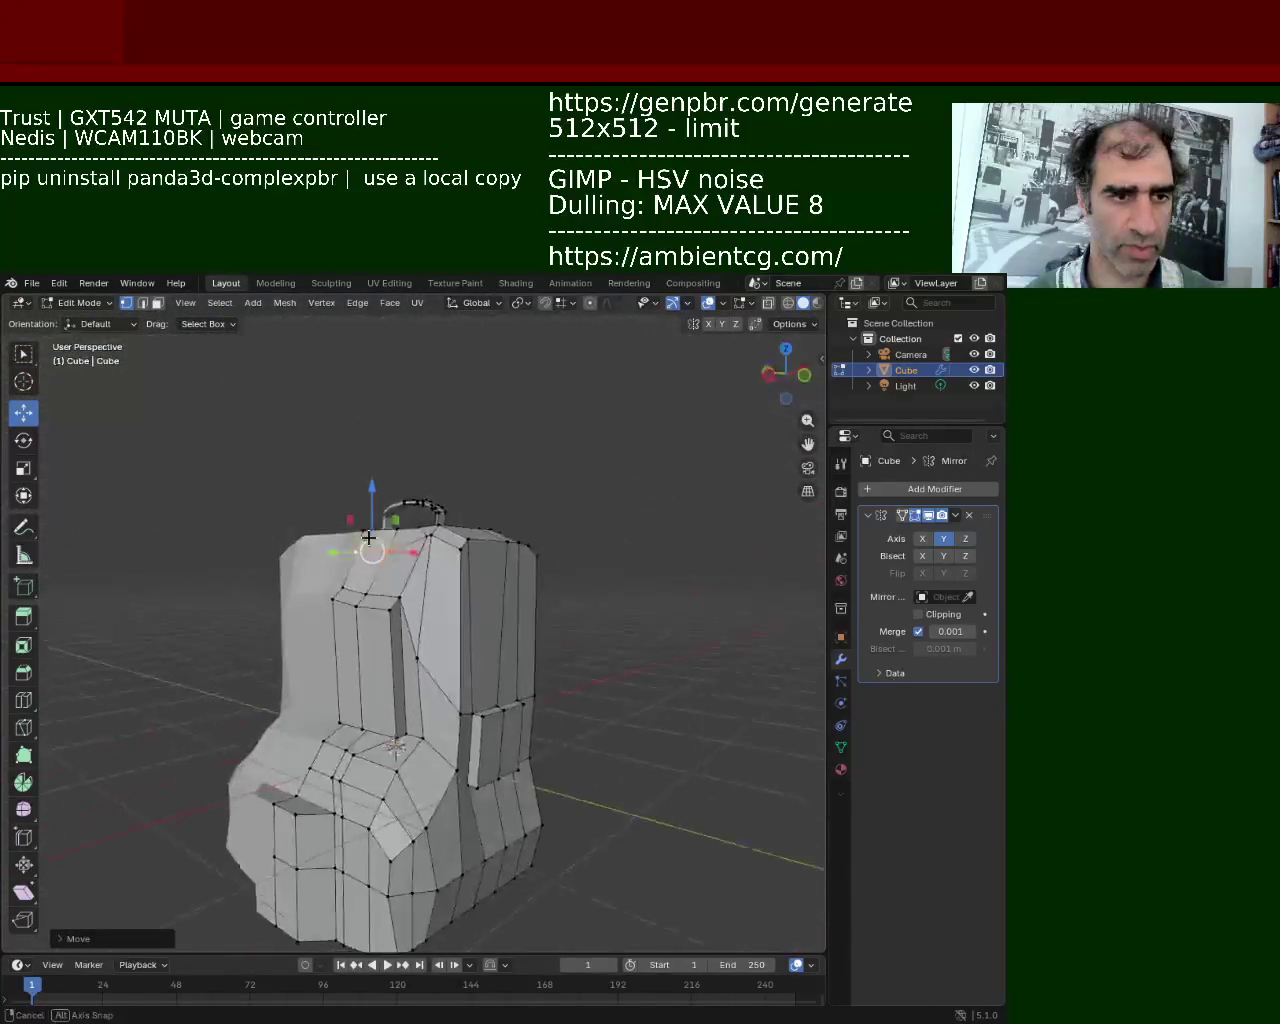
scroll(420, 508, up, 3)
Lower the top edge along Z and nudge it slightly left along X
key(g)
key(z)
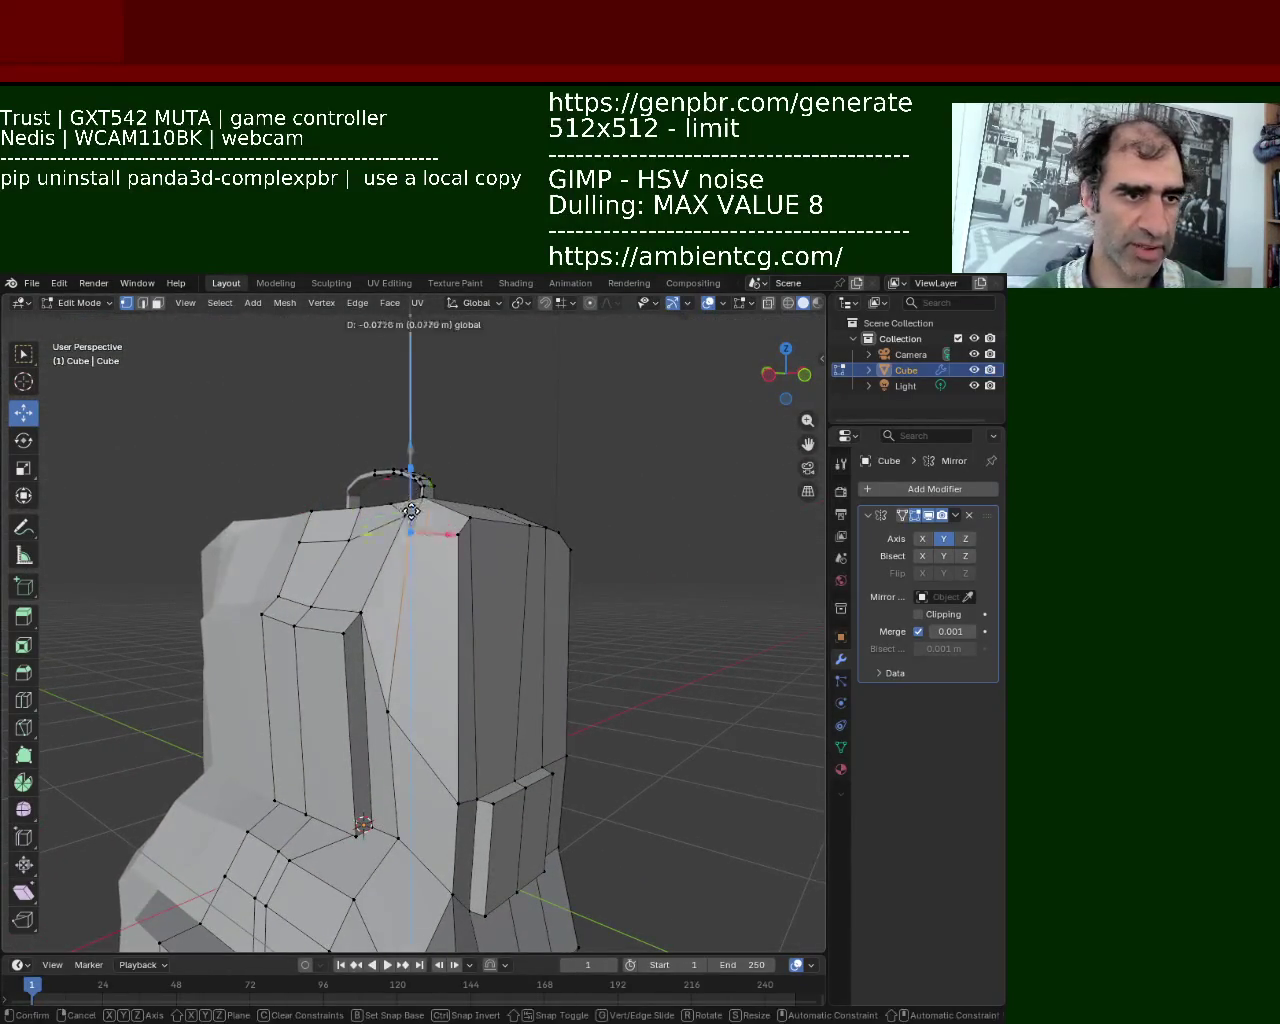
click(410, 510)
key(g)
key(x)
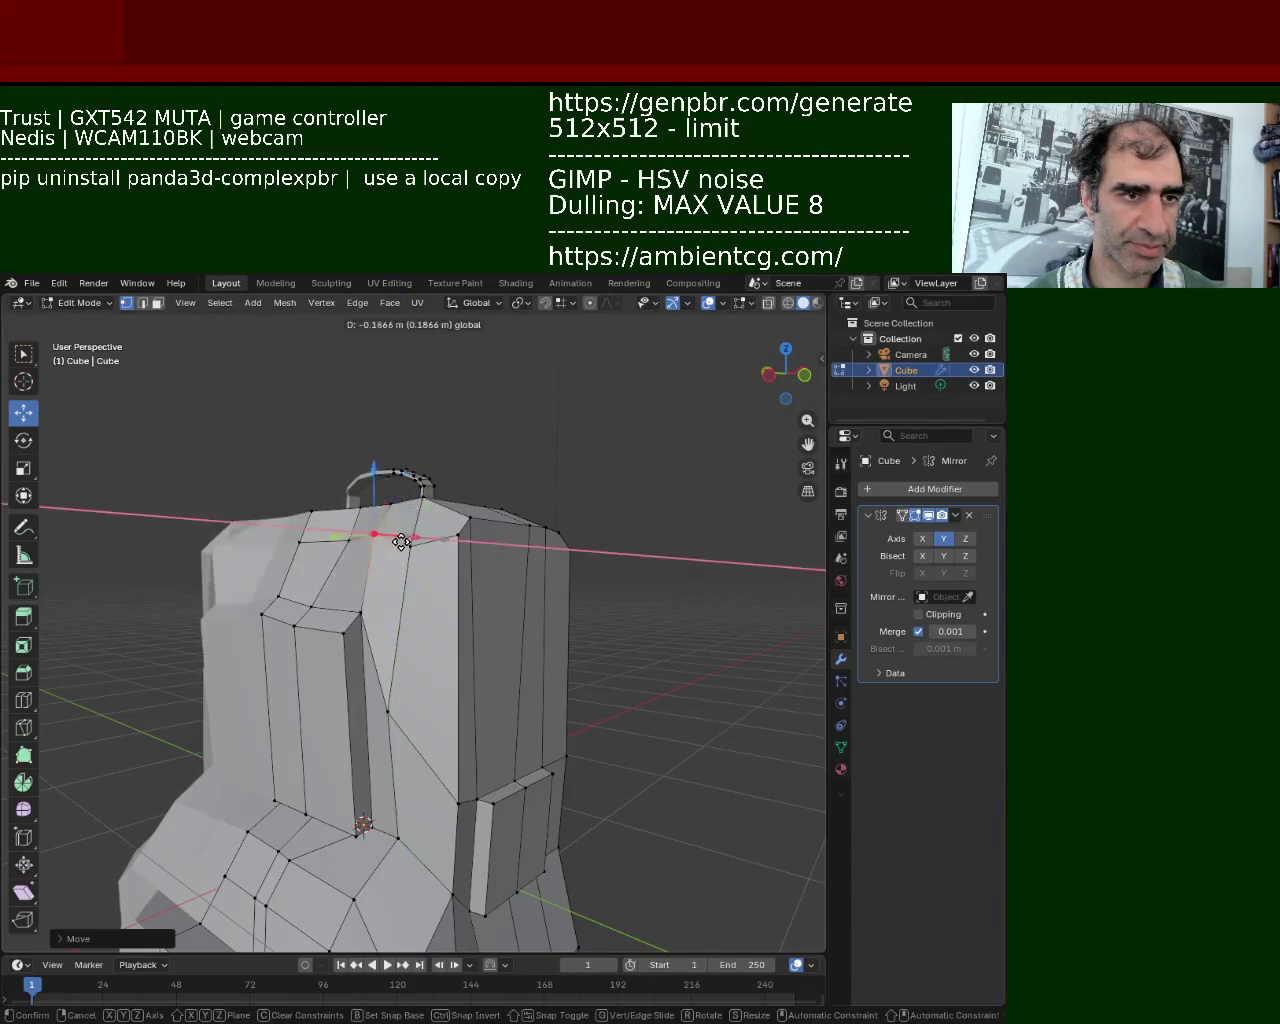
click(380, 534)
mouse_move(380, 534)
middle_down()
mouse_move(388, 661)
mouse_move(387, 596)
middle_up()
Shift the current selection and another front panel edge sideways along X
key(g)
key(x)
click(428, 612)
click(409, 663)
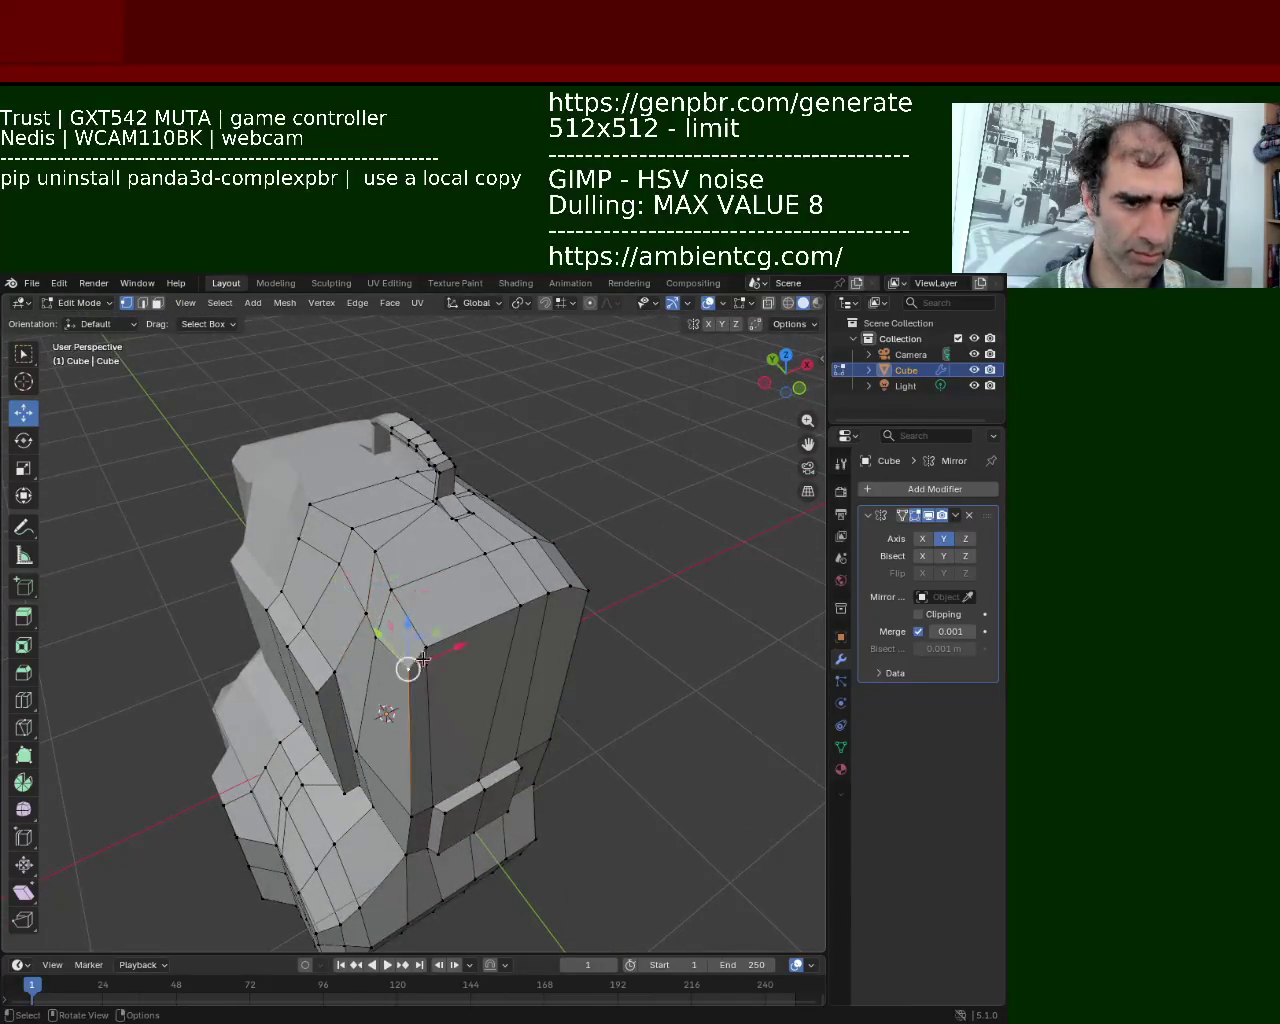
key(g)
key(x)
click(518, 615)
mouse_move(518, 615)
middle_down()
mouse_move(533, 609)
mouse_move(466, 570)
mouse_move(383, 605)
middle_up()
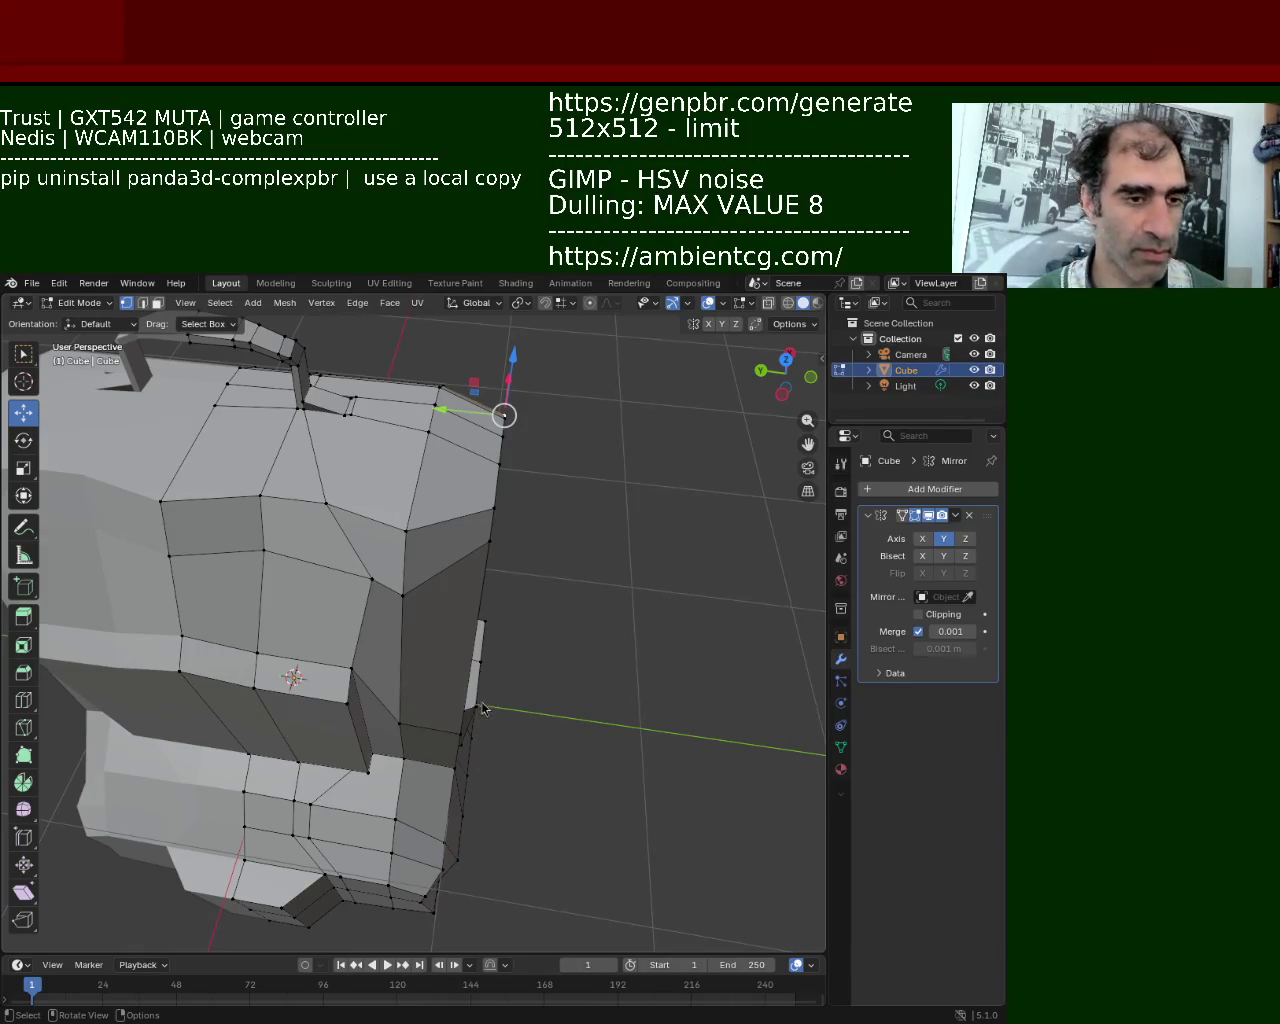
middle_drag(481, 708, 384, 532)
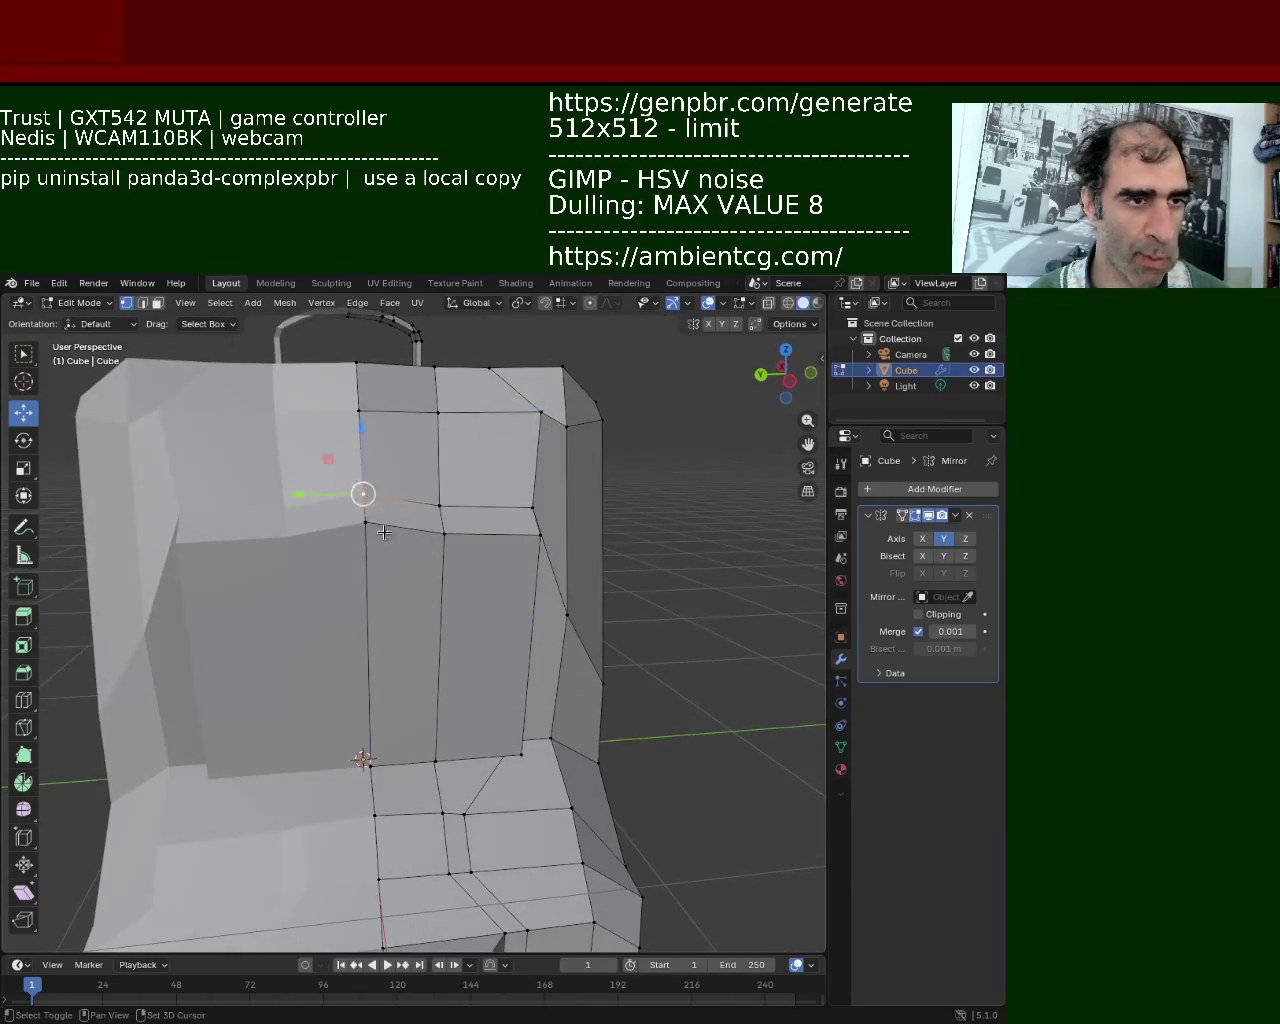
Raise vertices on the front pocket's top edge upward along Z
drag(361, 428, 354, 457)
mouse_move(495, 734)
shift+middle_down()
mouse_move(530, 584)
mouse_move(500, 500)
shift+middle_up()
click(503, 486)
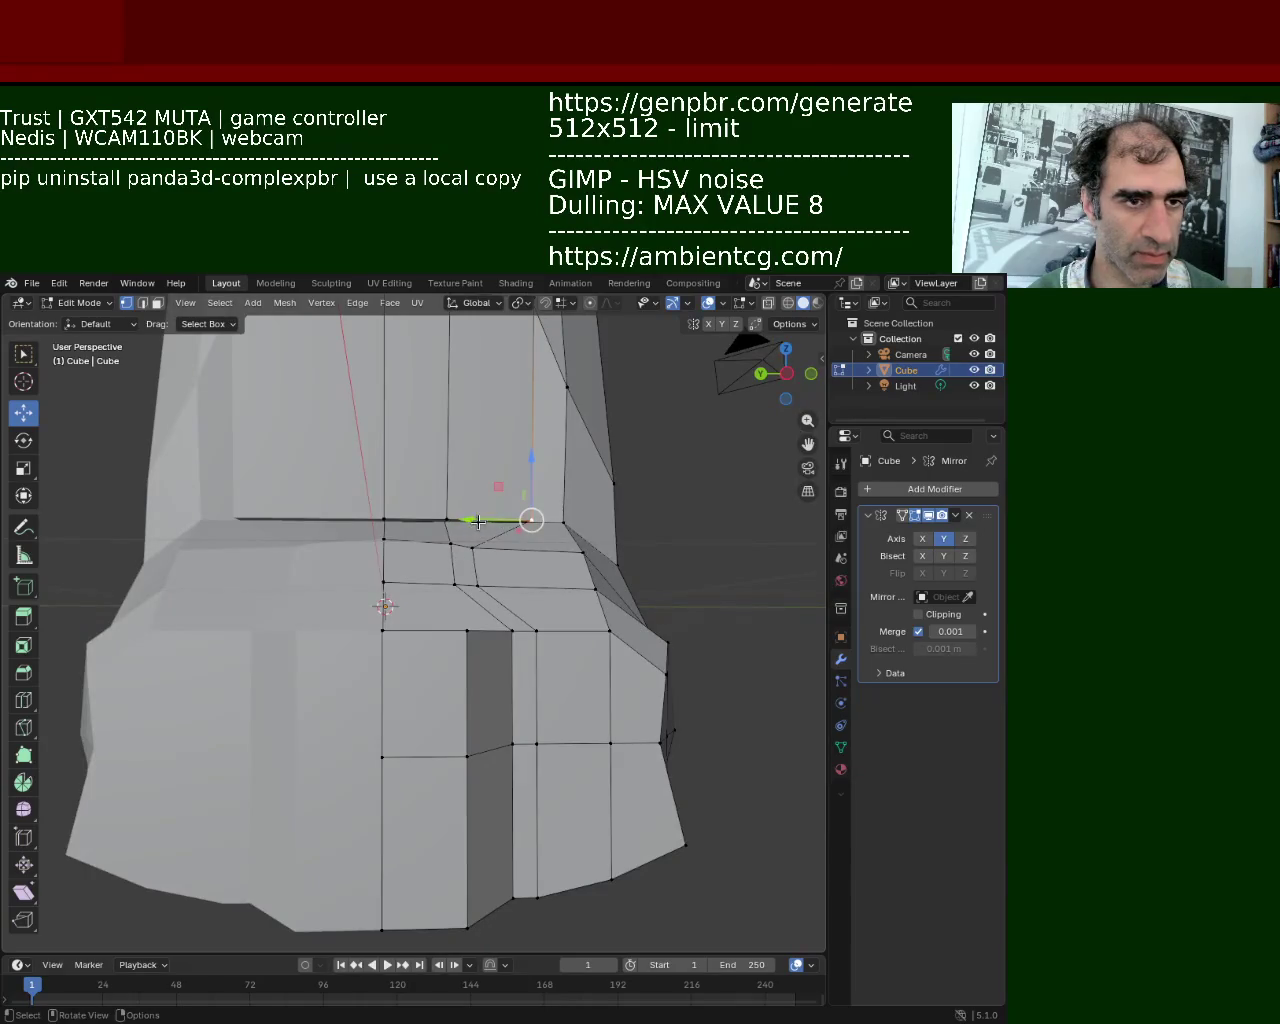
key(g)
key(z)
click(446, 519)
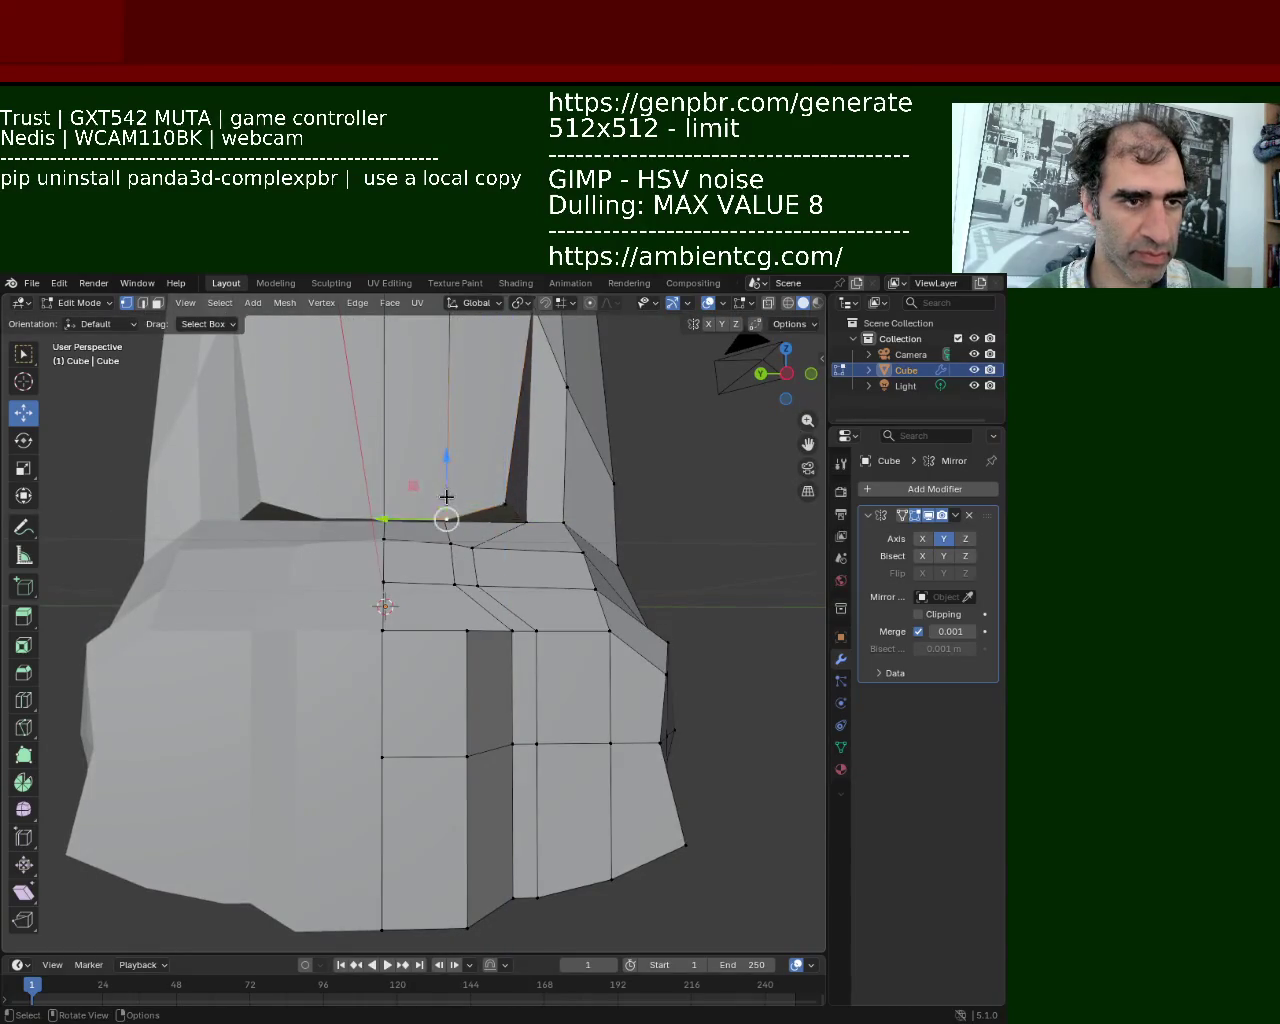
key(g)
key(z)
click(446, 460)
click(384, 519)
key(g)
key(z)
click(391, 436)
Select a group of pocket-top and front-bottom vertices for the next edit
mouse_move(391, 436)
middle_down()
mouse_move(308, 506)
mouse_move(421, 655)
middle_up()
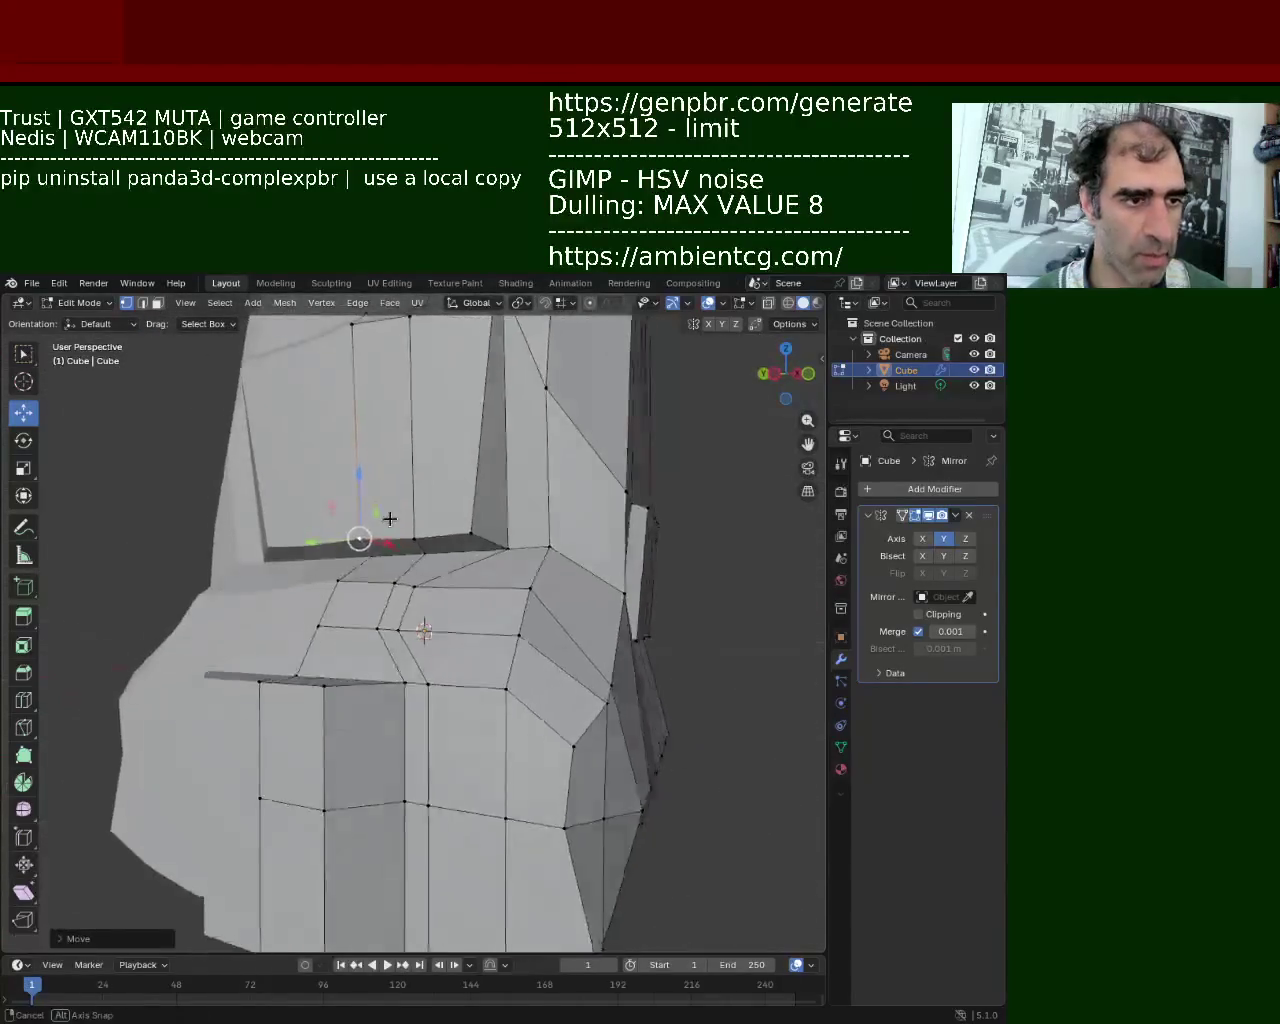
shift+click(421, 655)
key(g)
key(Escape)
shift+click(420, 623)
shift+click(345, 628)
shift+click(347, 598)
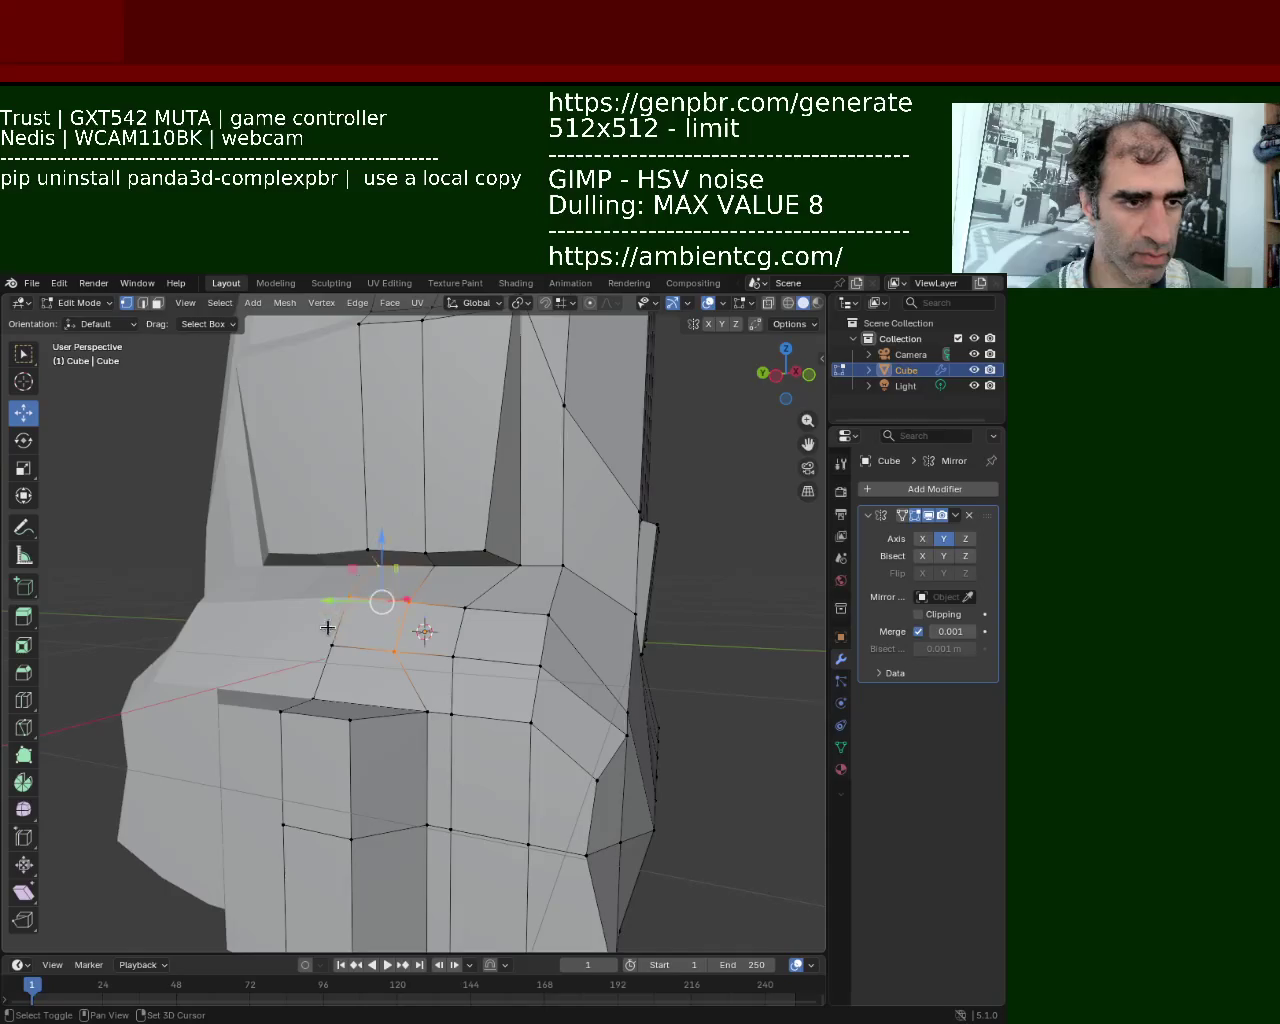
shift+click(409, 610)
mouse_move(409, 623)
middle_down()
mouse_move(275, 650)
mouse_move(423, 626)
middle_up()
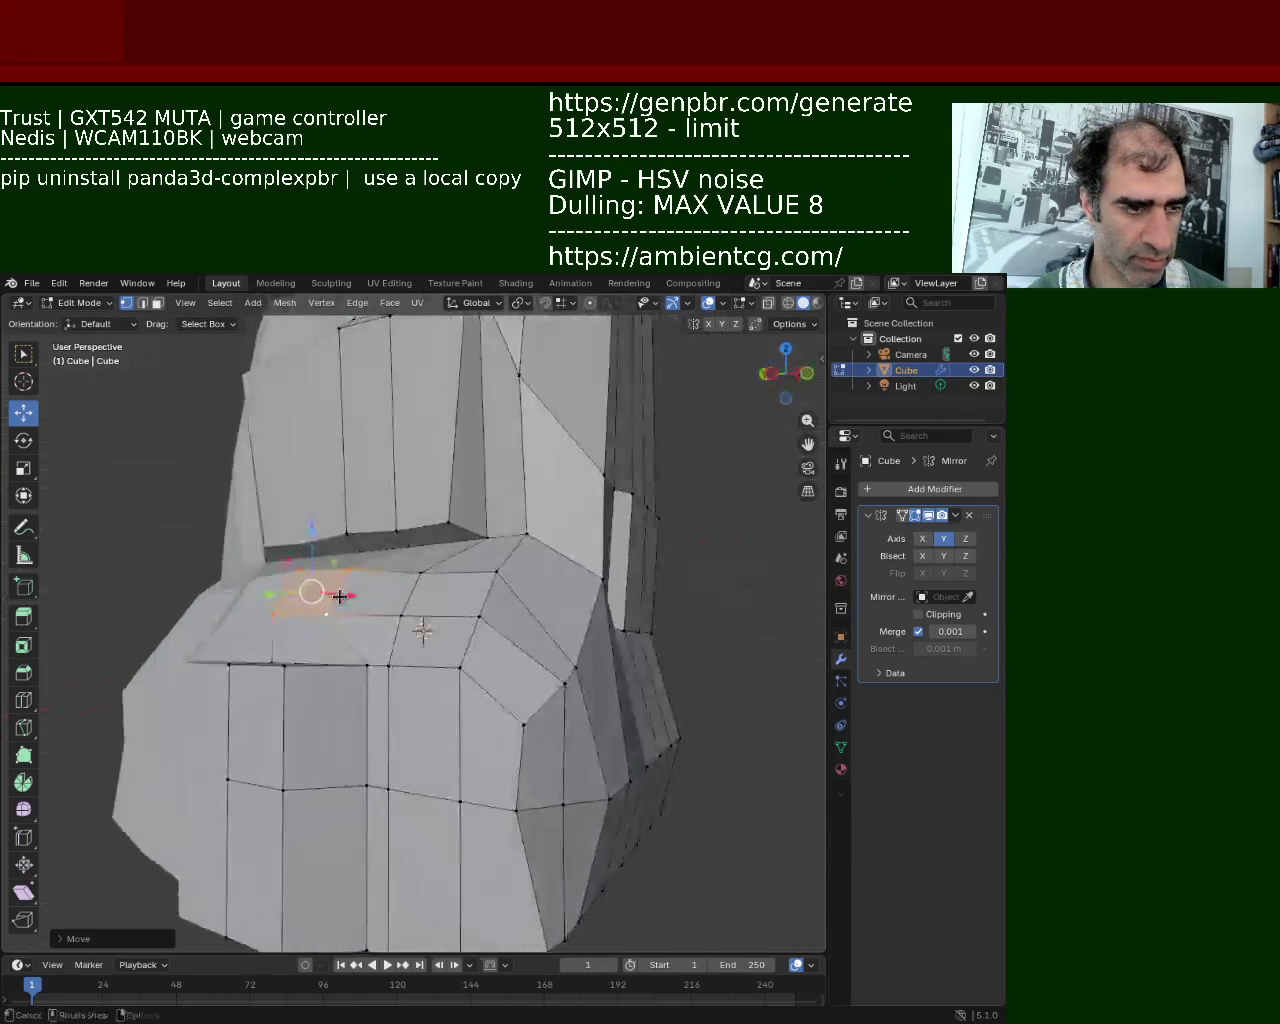
scroll(423, 626, up, 2)
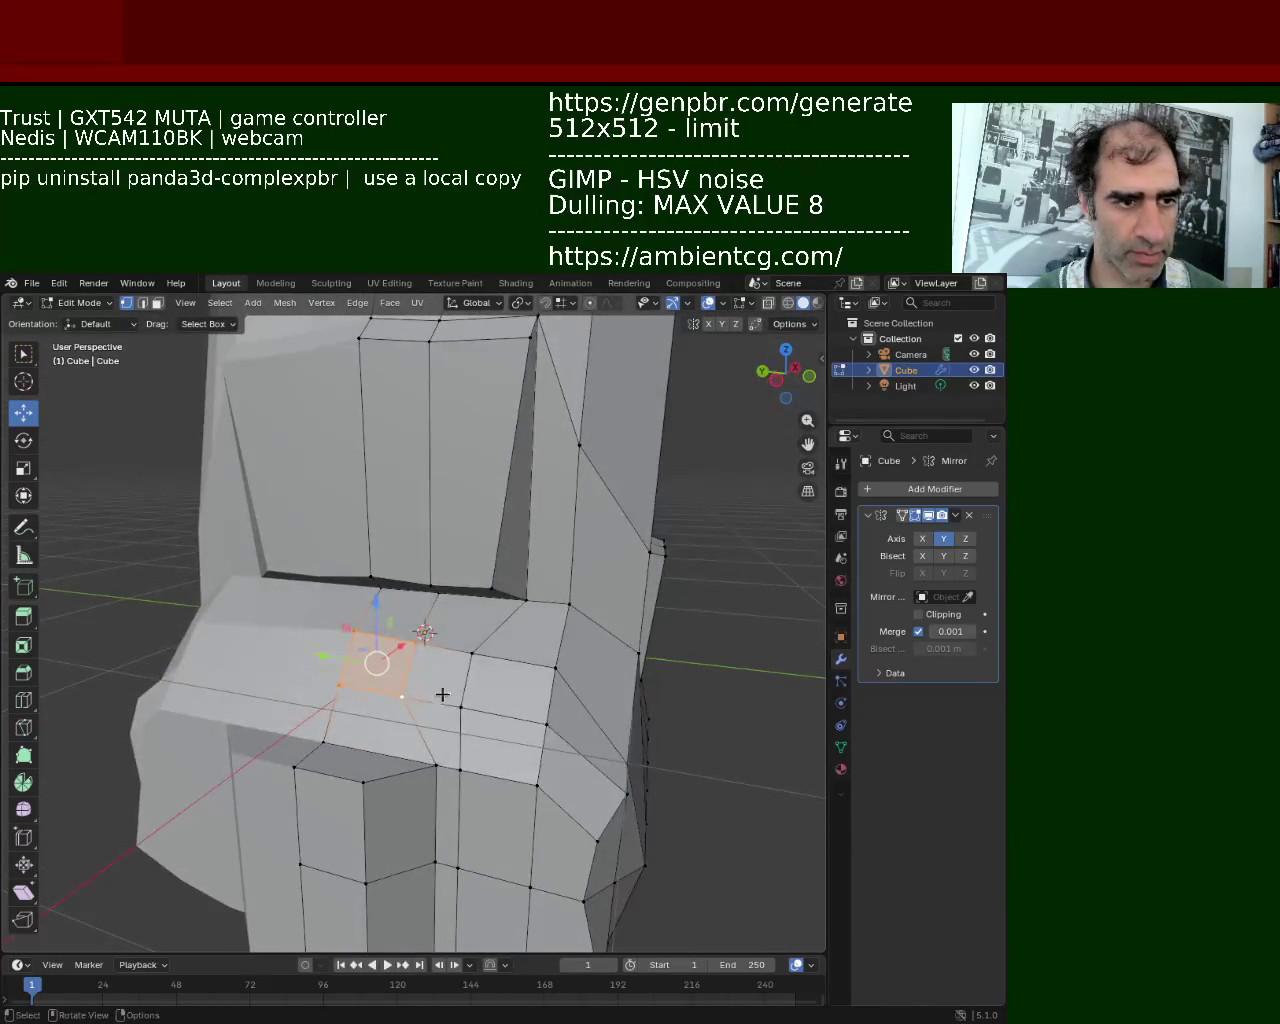
middle_drag(443, 691, 357, 771)
click(352, 778)
shift+click(455, 808)
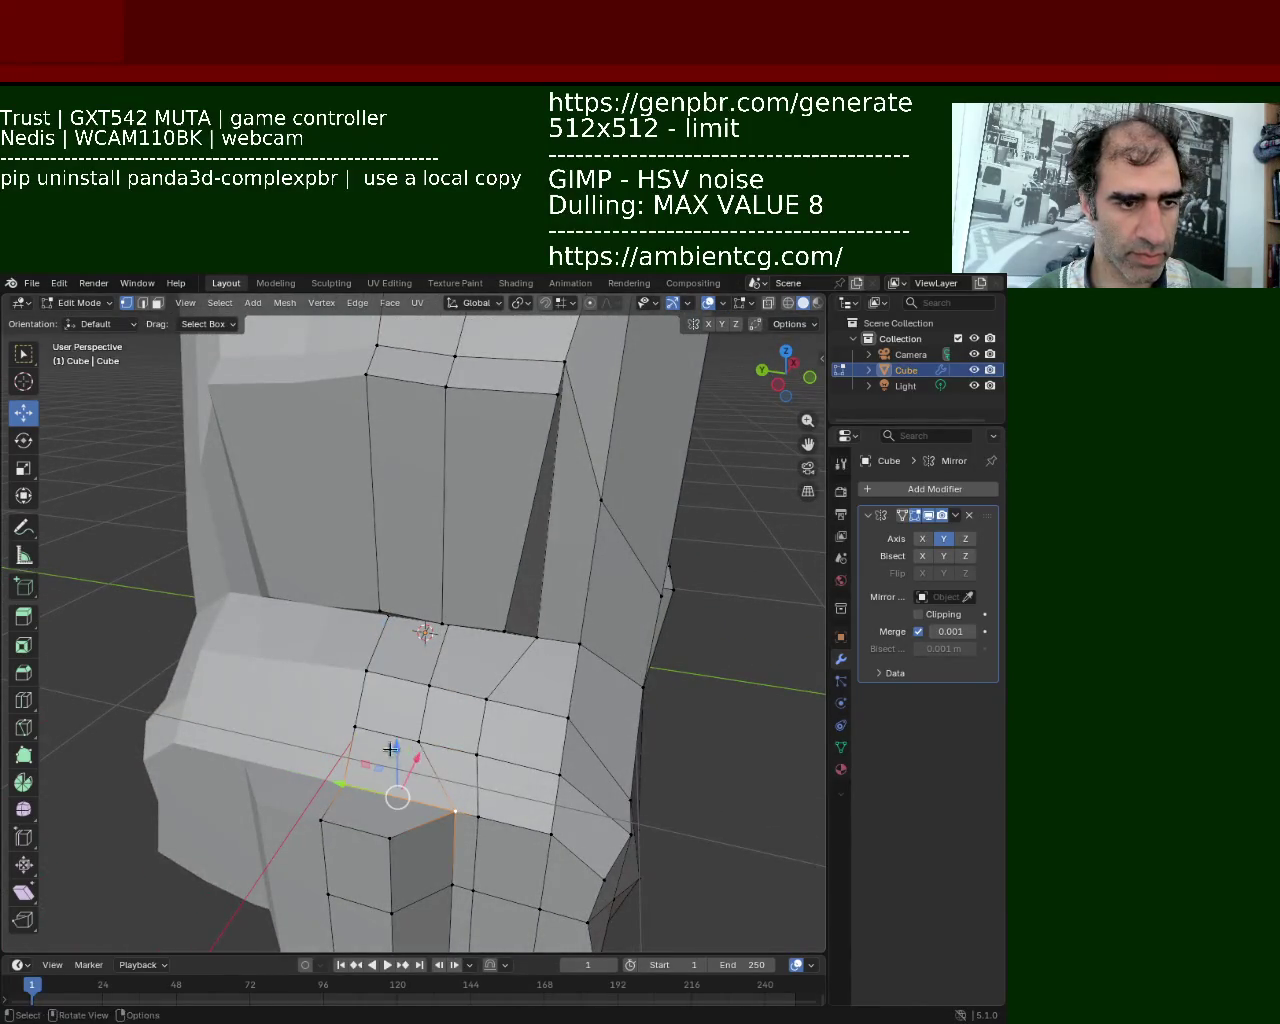
mouse_move(441, 778)
middle_down()
mouse_move(423, 686)
mouse_move(329, 766)
mouse_move(271, 719)
mouse_move(360, 754)
mouse_move(397, 719)
mouse_move(366, 723)
middle_up()
Reposition the selected lower pocket vertices
drag(292, 687, 263, 603)
mouse_move(337, 703)
mouse_down()
mouse_move(294, 731)
mouse_move(238, 714)
mouse_up()
mouse_move(238, 714)
middle_down()
mouse_move(348, 704)
mouse_move(490, 654)
mouse_move(543, 606)
mouse_move(366, 640)
mouse_move(294, 614)
mouse_move(330, 623)
middle_up()
scroll(348, 704, down, 5)
scroll(330, 623, up, 4)
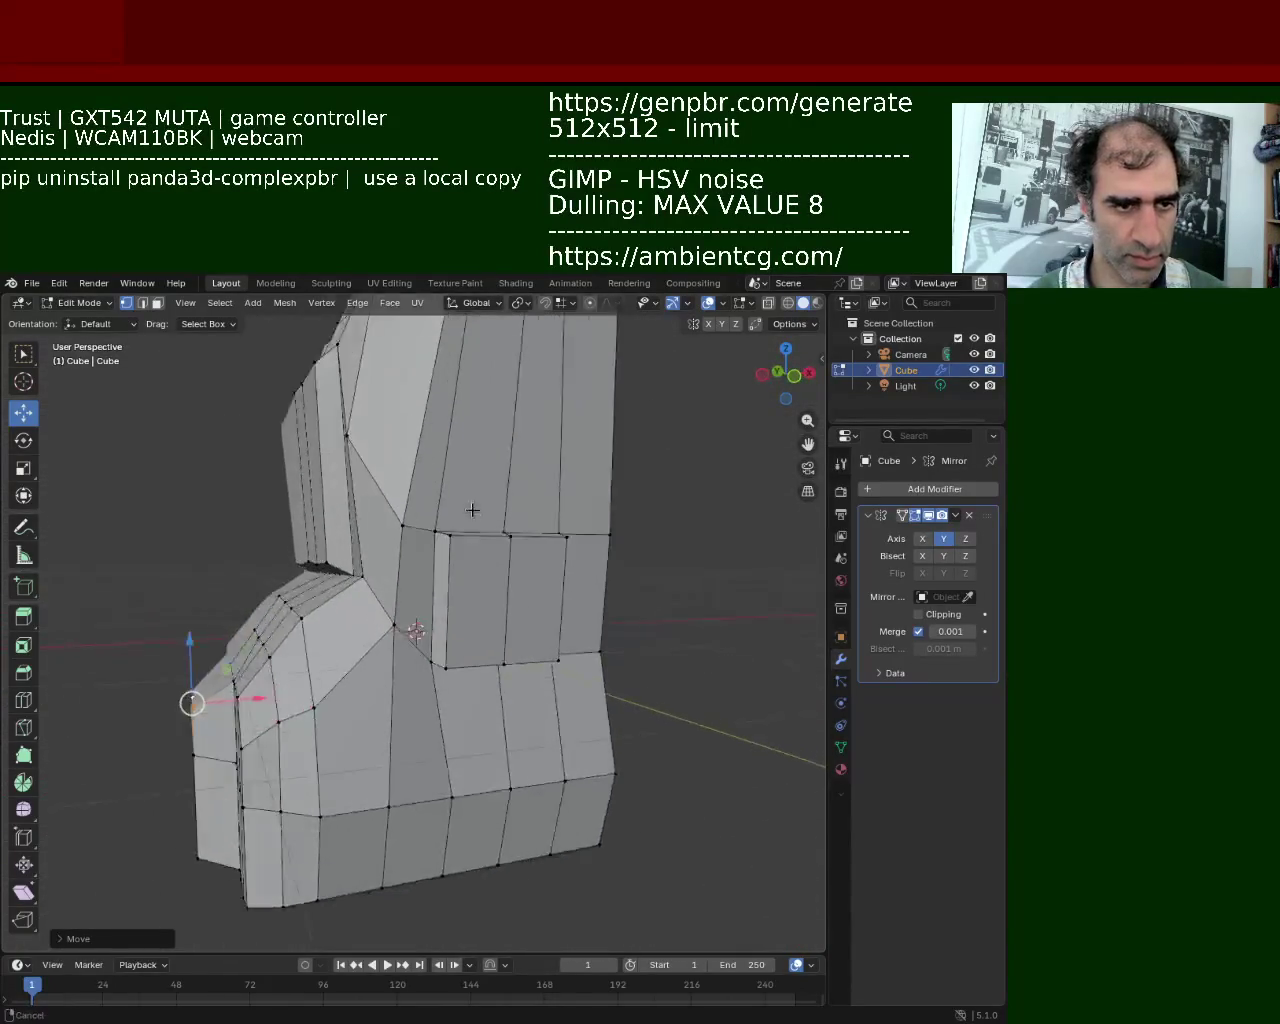
scroll(330, 623, up, 1)
Shift the vertical edge loop beside the pocket along X
click(454, 517)
click(433, 668)
alt+click(437, 560)
key(g)
key(x)
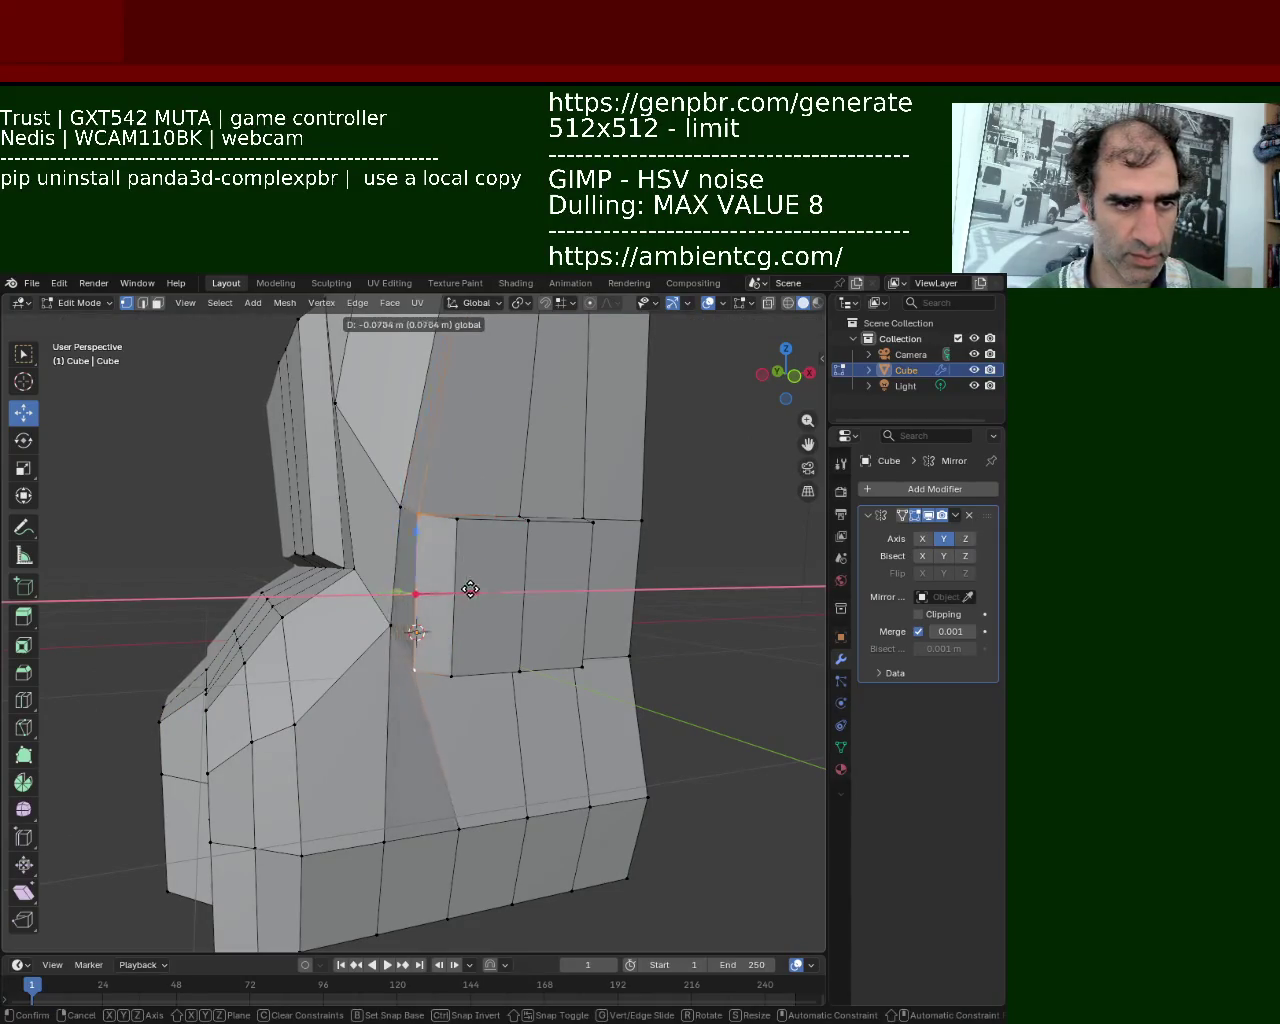
click(471, 589)
middle_drag(471, 585, 490, 629)
Raise two top vertices of the pocket box along Z
click(524, 690)
click(455, 705)
click(524, 690)
key(g)
key(z)
click(527, 588)
click(423, 694)
key(g)
key(z)
click(423, 600)
mouse_move(423, 600)
middle_down()
mouse_move(557, 641)
mouse_move(466, 559)
middle_up()
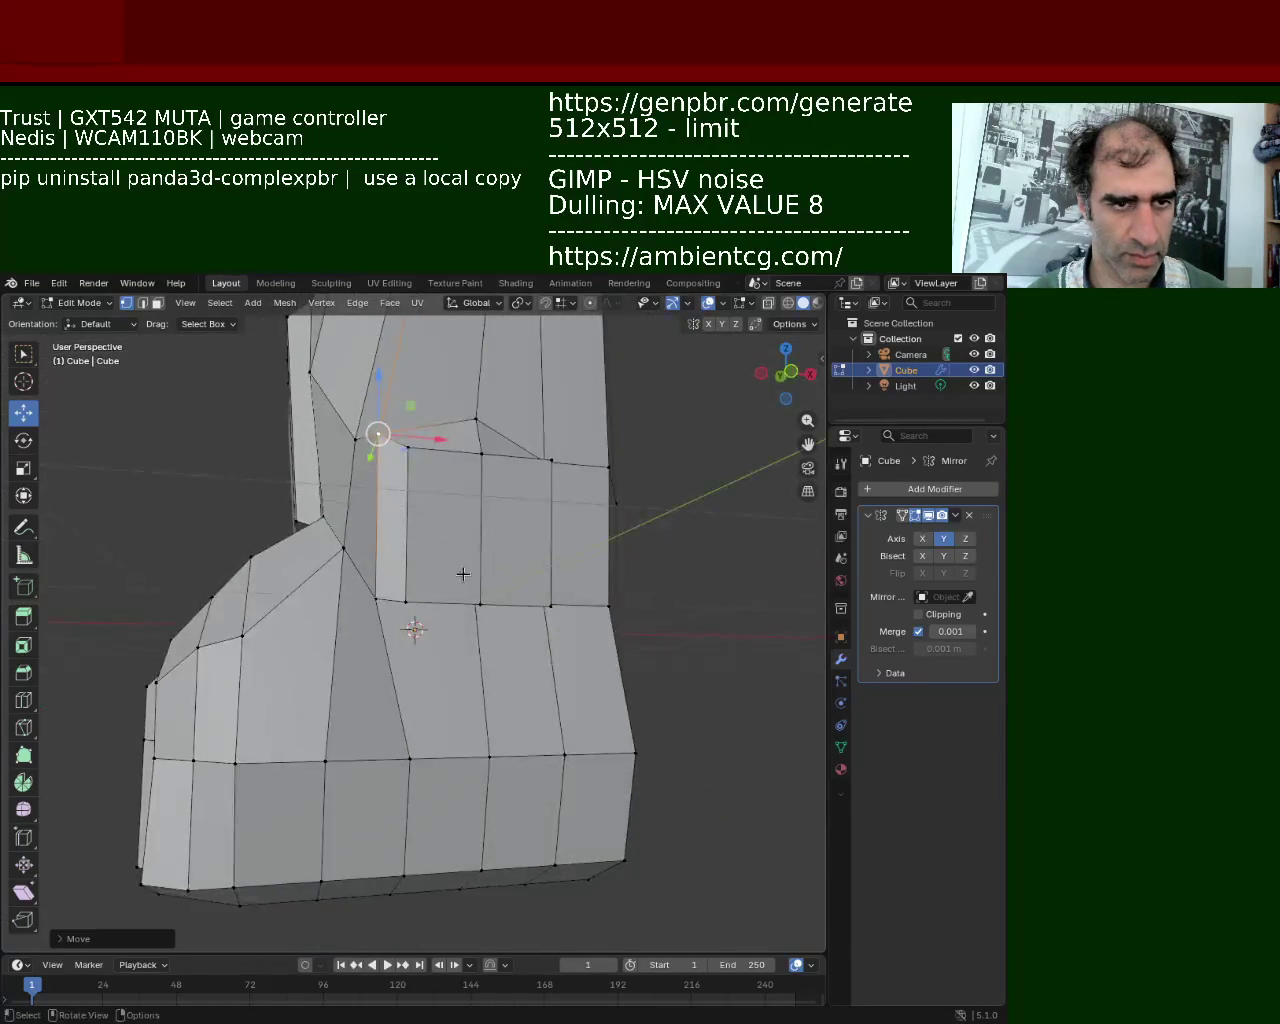
scroll(386, 606, up, 2)
Move the box's top-middle to bottom edge sideways along X
click(413, 540)
shift+click(419, 697)
key(g)
key(x)
click(445, 623)
mouse_move(443, 623)
middle_down()
mouse_move(439, 583)
mouse_move(486, 646)
middle_up()
scroll(439, 583, down, 4)
Shift the bottom-right pocket vertex along X and save as backpack_1.blend
click(541, 777)
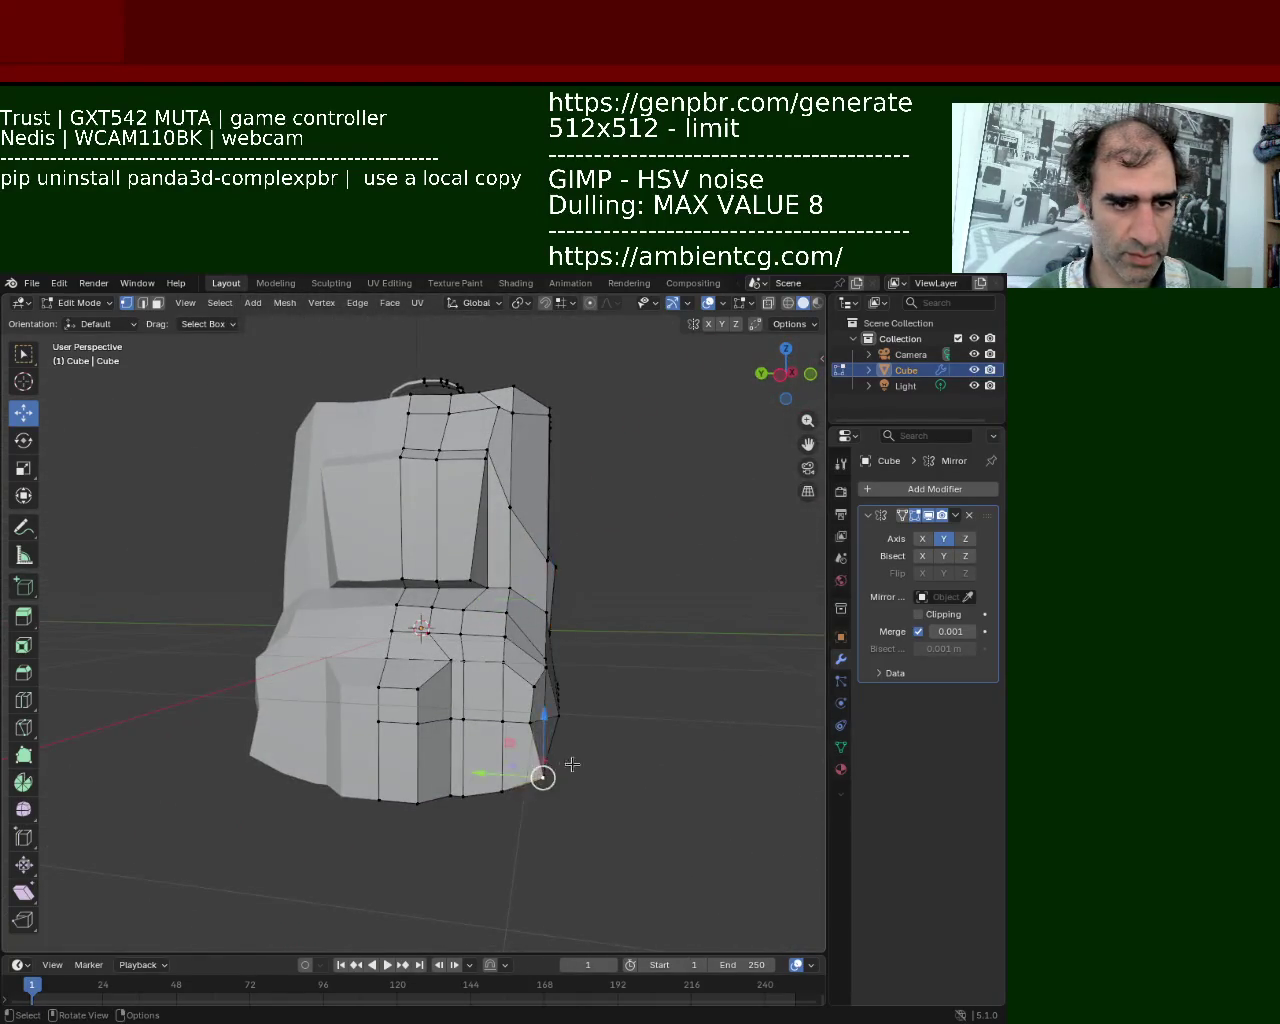
key(g)
key(x)
click(463, 788)
middle_drag(463, 788, 487, 671)
key(ctrl+s)
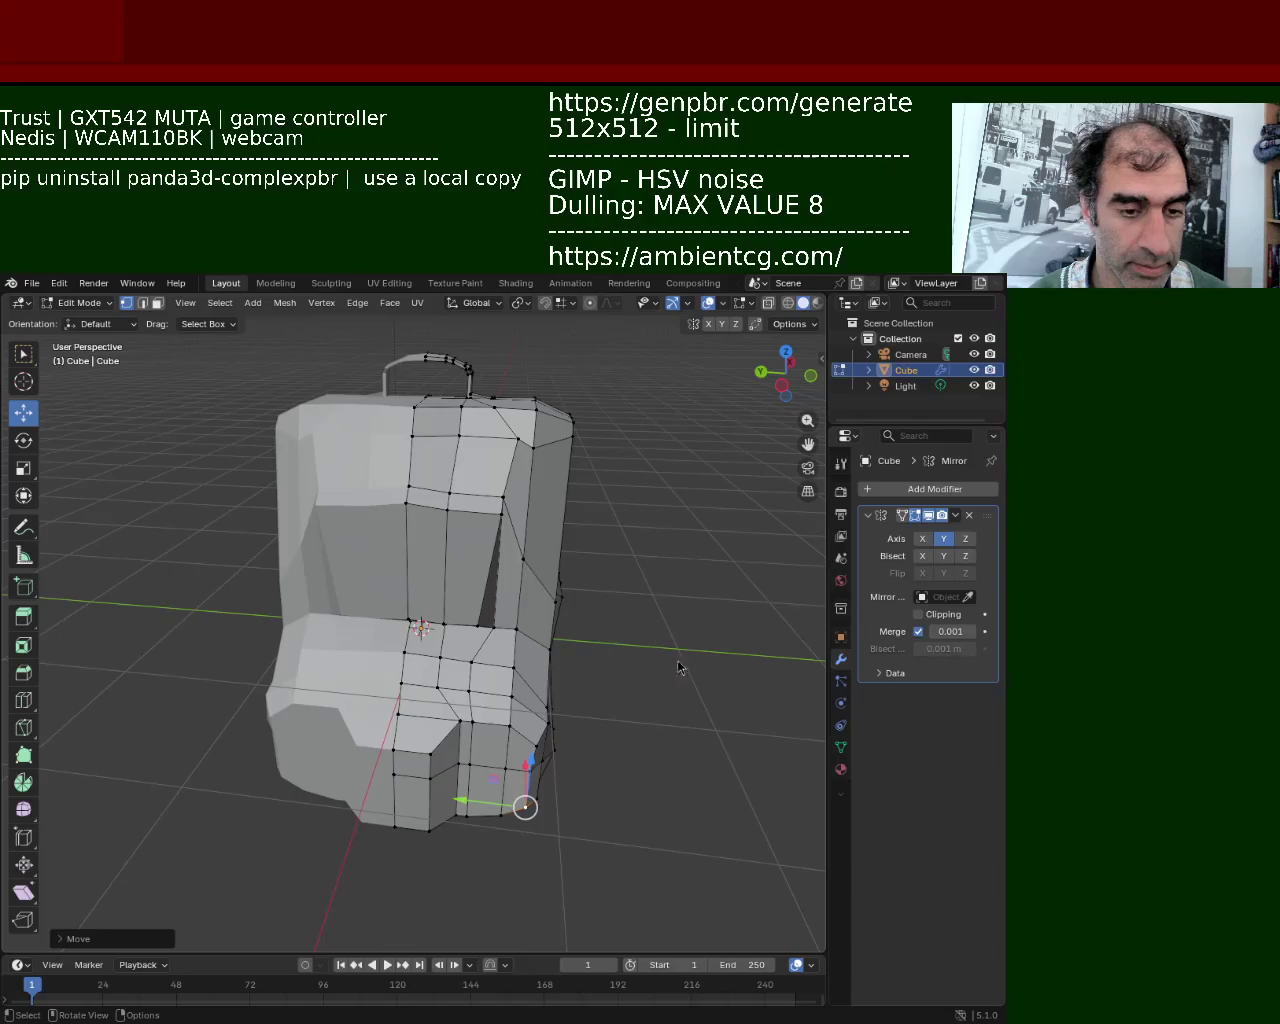
mouse_move(518, 704)
middle_down()
mouse_move(440, 560)
mouse_move(442, 435)
middle_up()
Try lowering the upper front pocket's top edge, then undo the unwanted edge moves
scroll(435, 530, up, 3)
scroll(430, 511, up, 2)
click(430, 511)
drag(452, 360, 450, 342)
key(z)
key(z)
scroll(458, 400, down, 2)
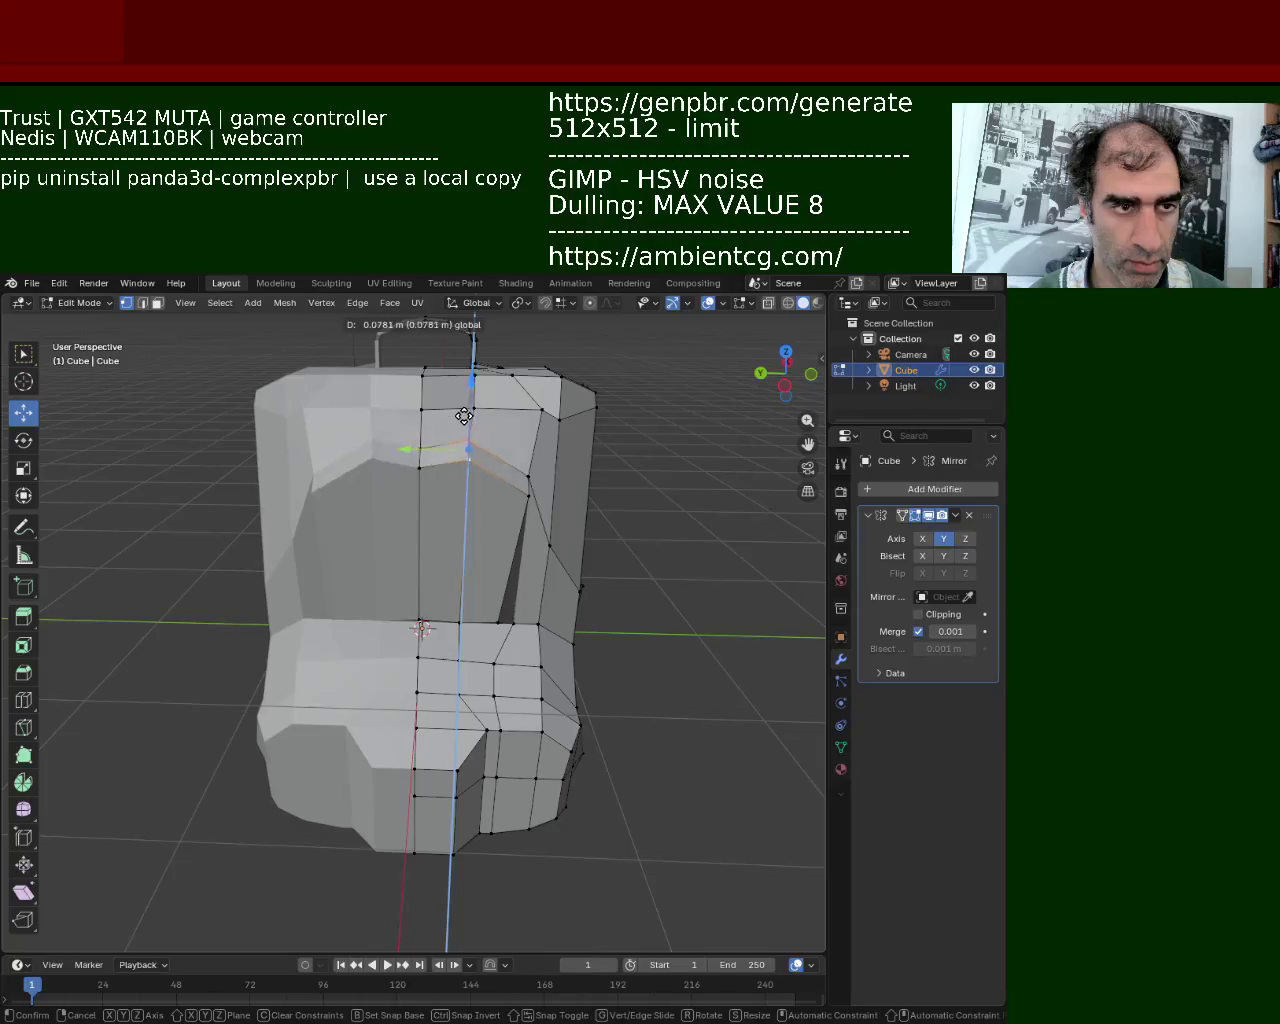
click(481, 431)
drag(481, 431, 465, 493)
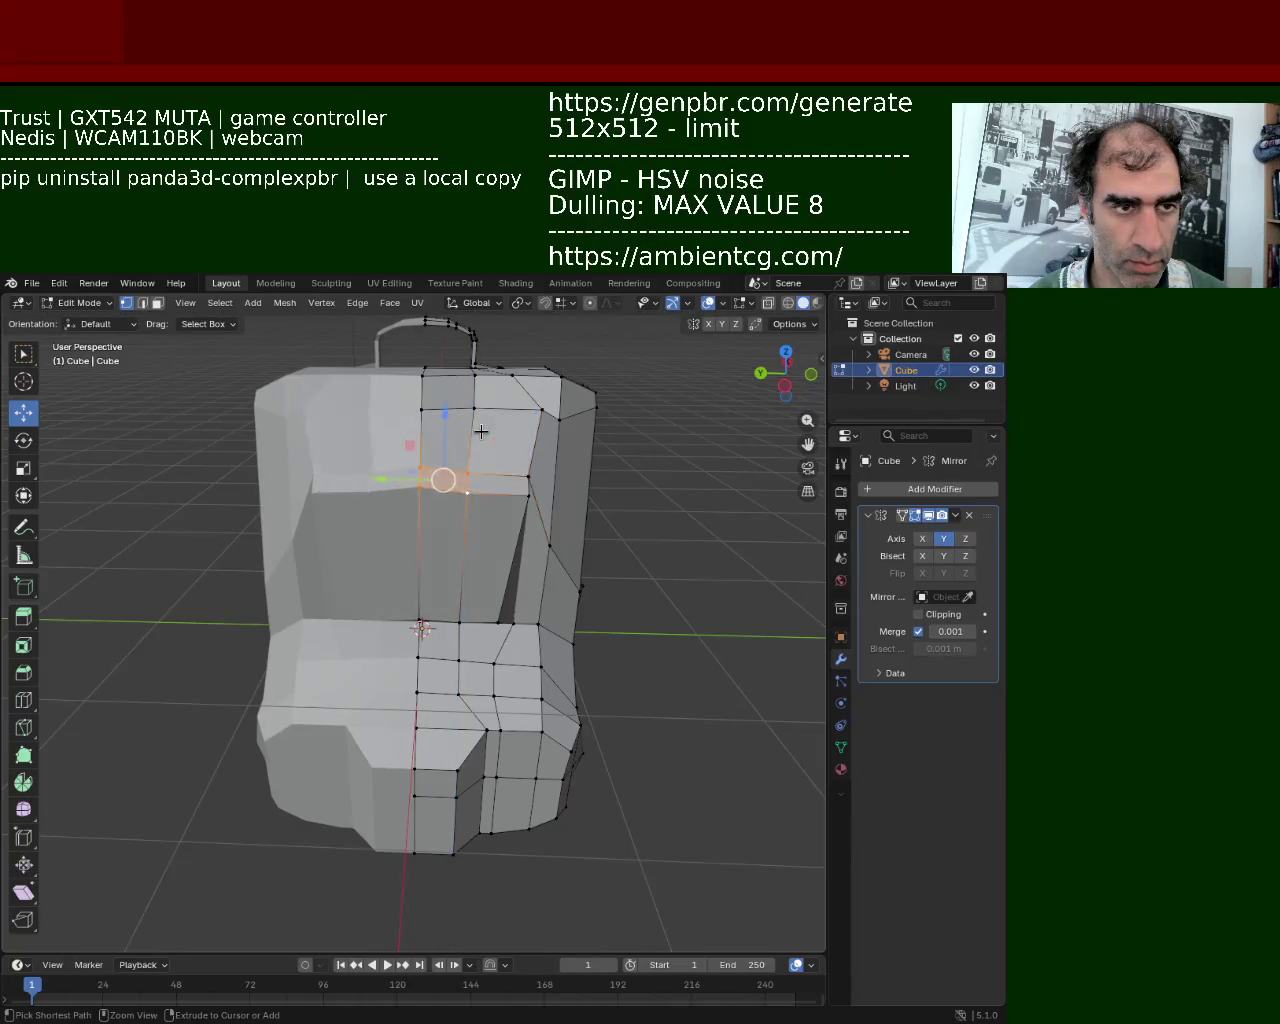
key(ctrl+z)
key(ctrl+z)
key(ctrl+z)
key(ctrl+z)
key(ctrl+z)
key(ctrl+z)
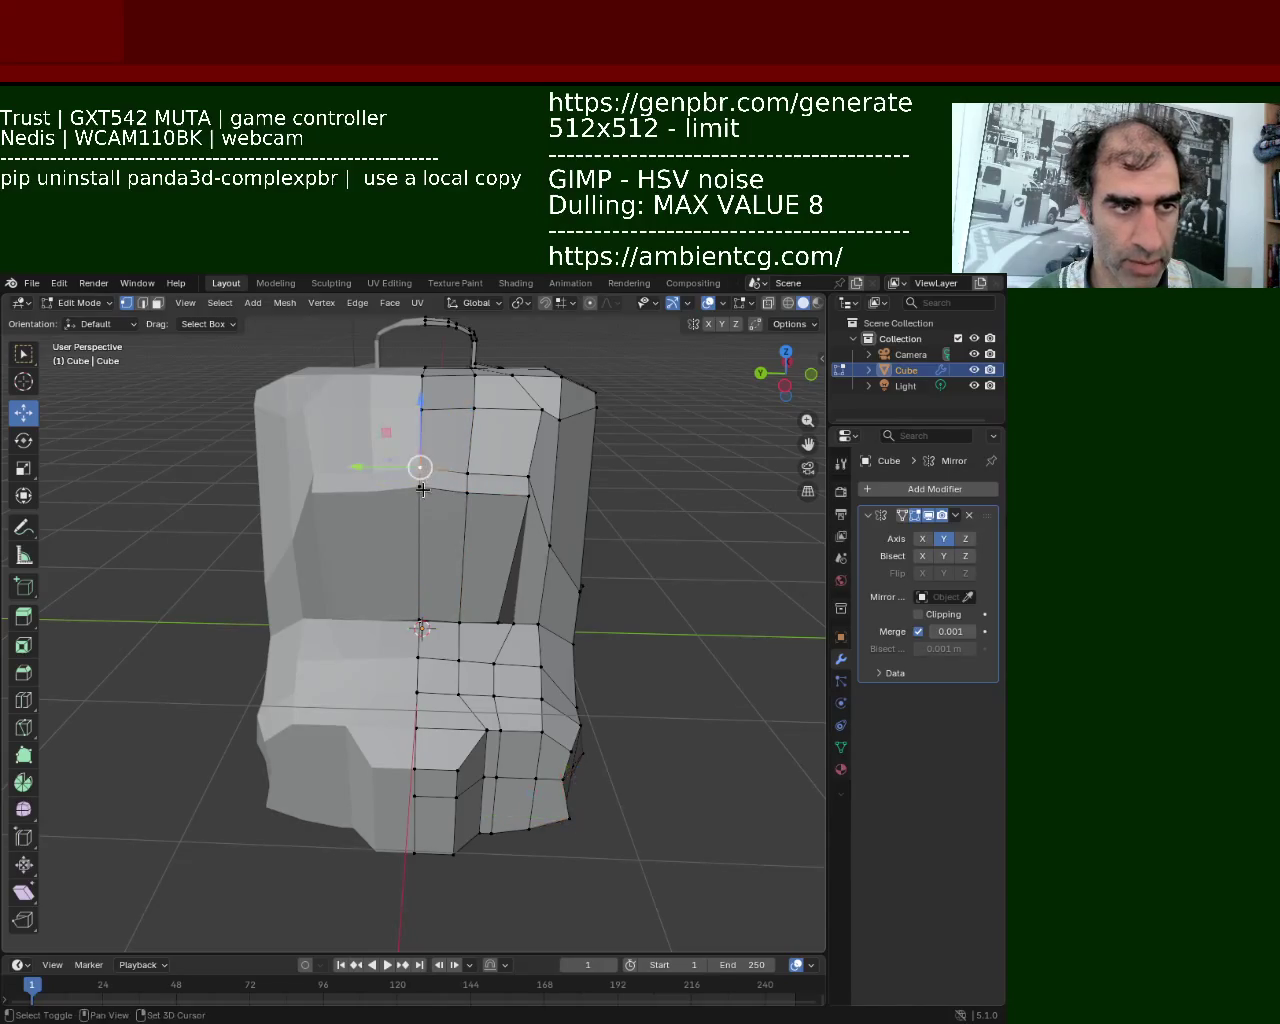
Move an upper pocket vertex down and shift it along the Y axis
click(425, 432)
drag(425, 432, 437, 489)
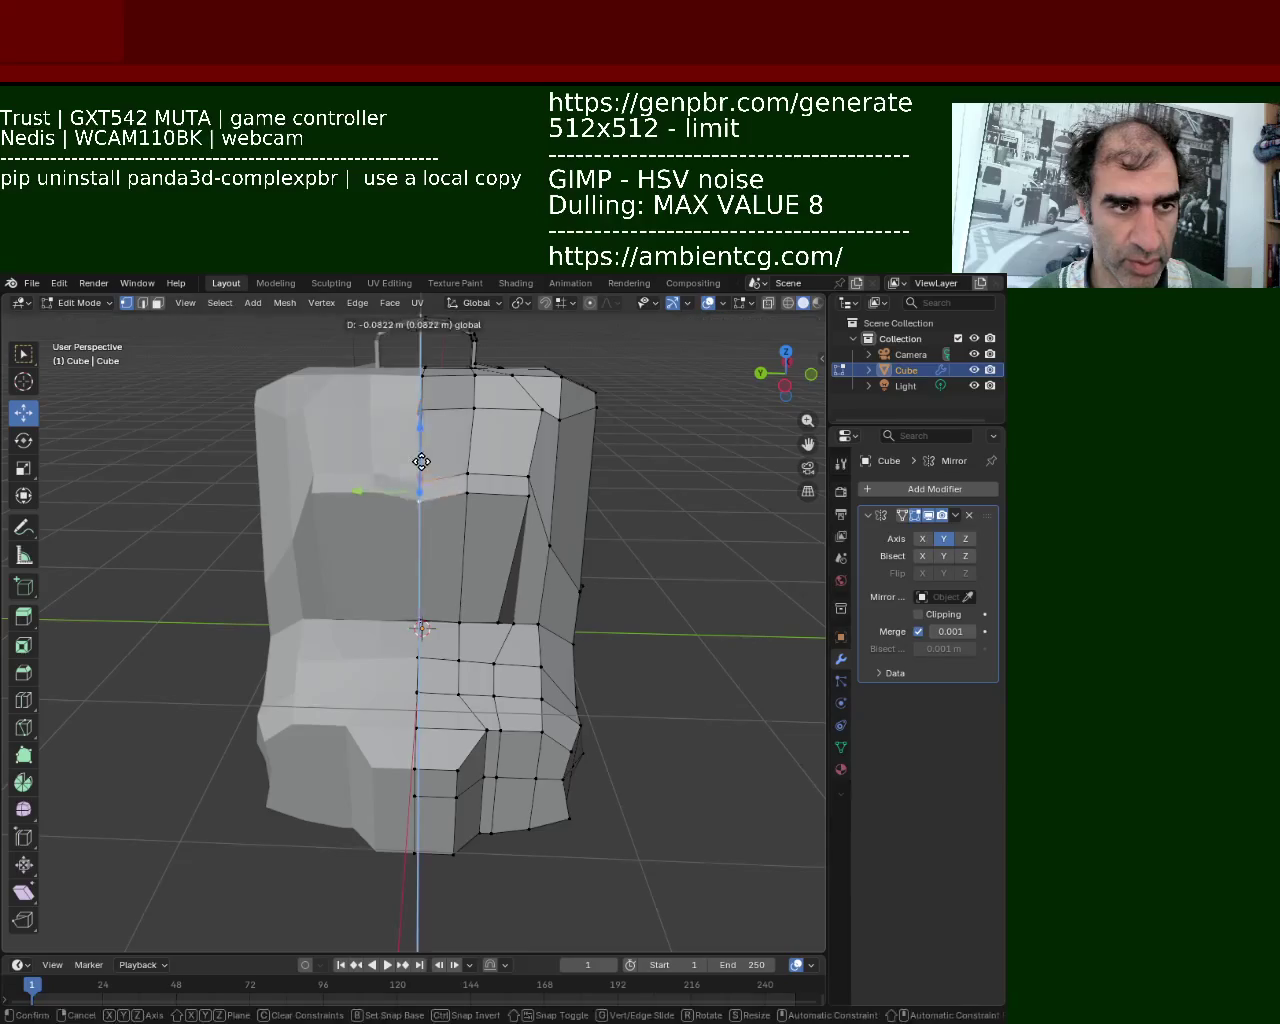
middle_drag(437, 489, 453, 461)
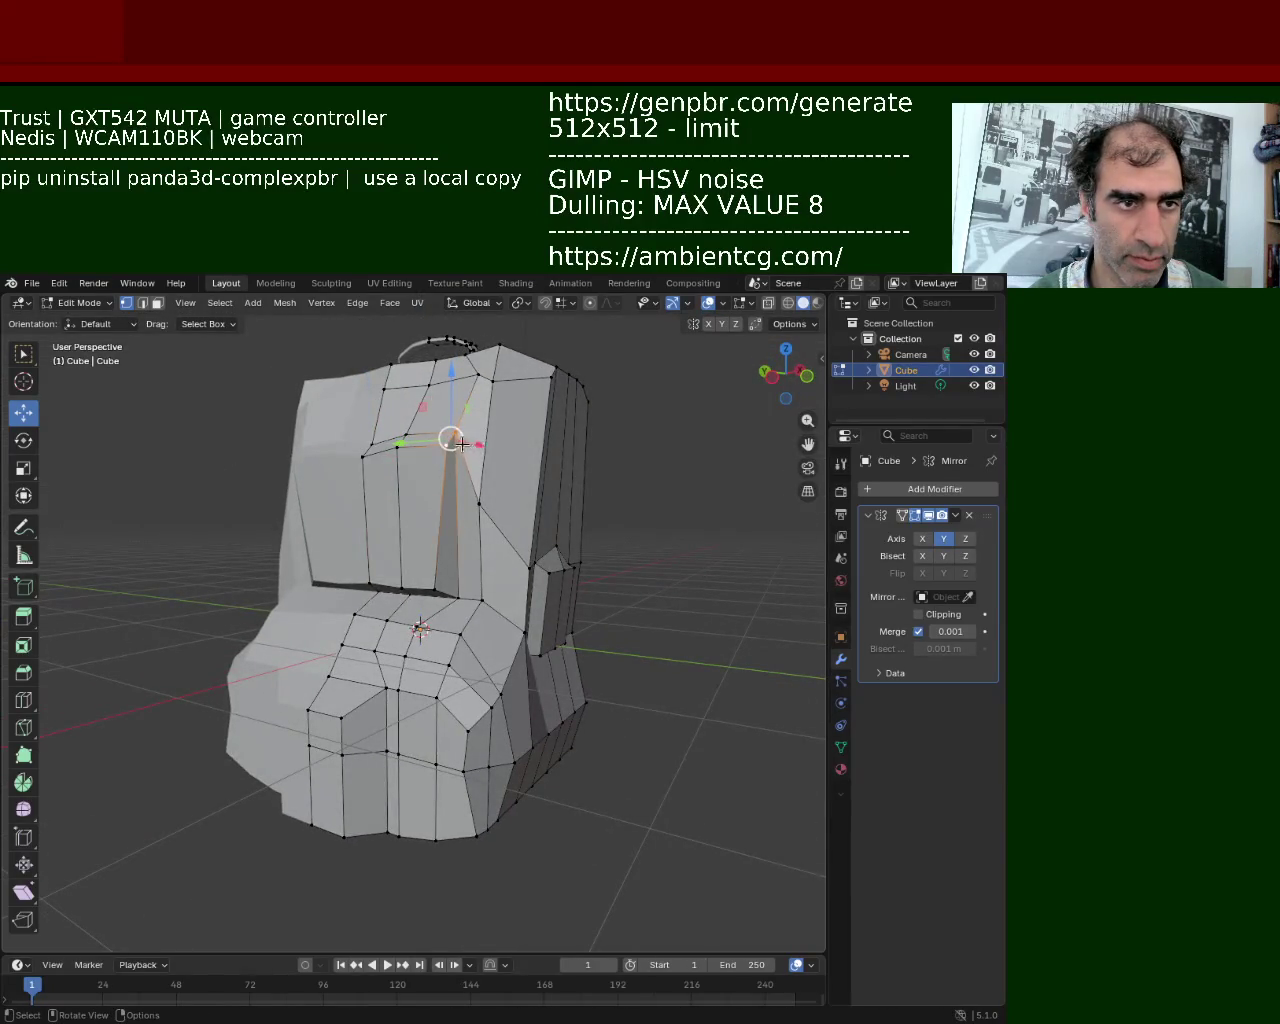
drag(417, 443, 408, 458)
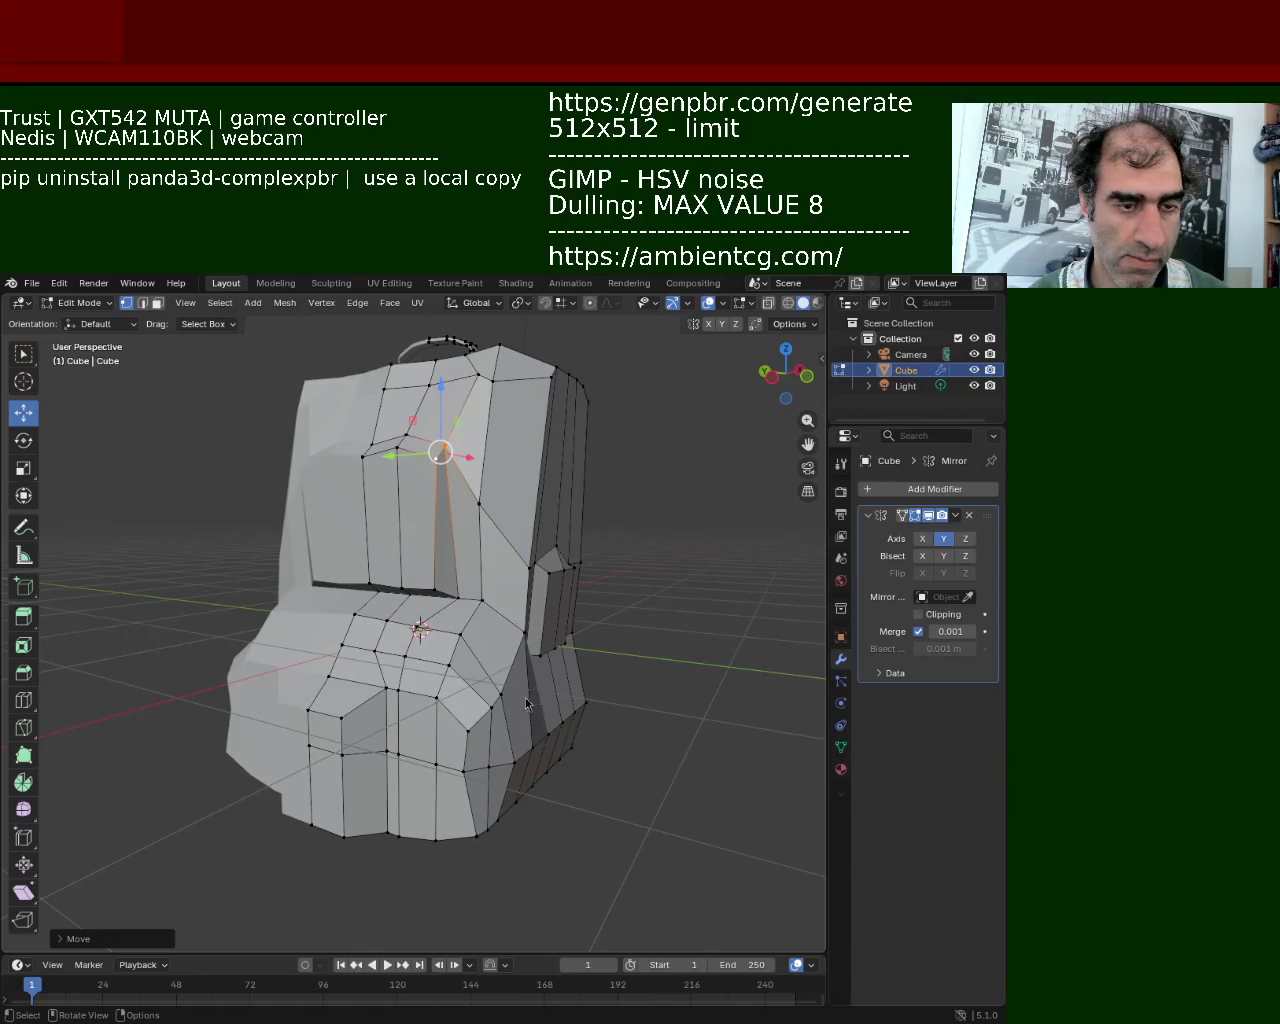
middle_drag(535, 703, 470, 600)
Slide another upper pocket vertex along Y, then lower the selection along Z
click(480, 584)
drag(458, 581, 441, 583)
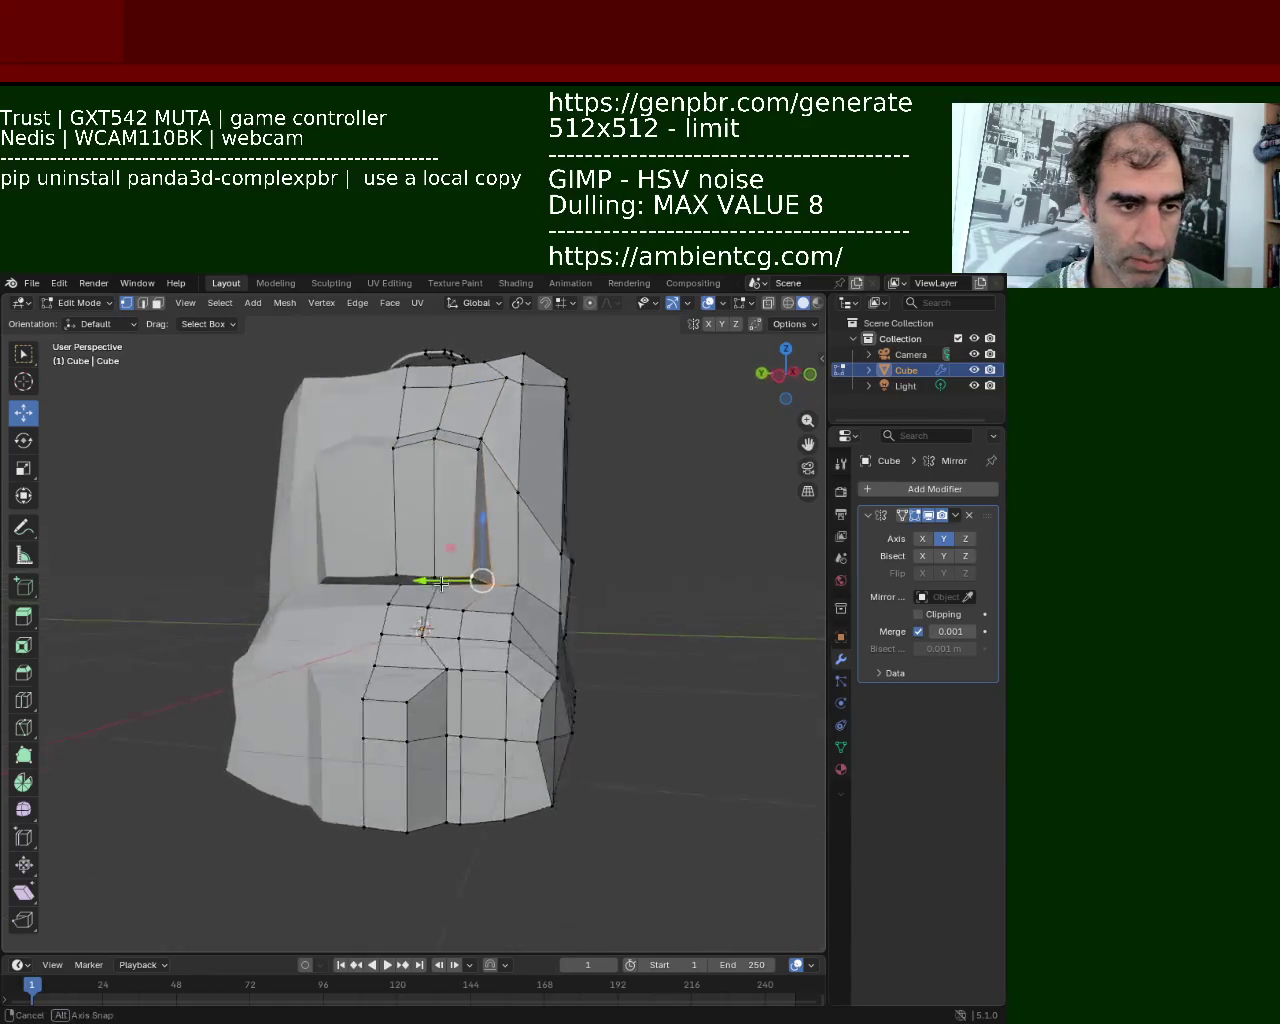
middle_drag(441, 583, 451, 586)
key(g)
key(z)
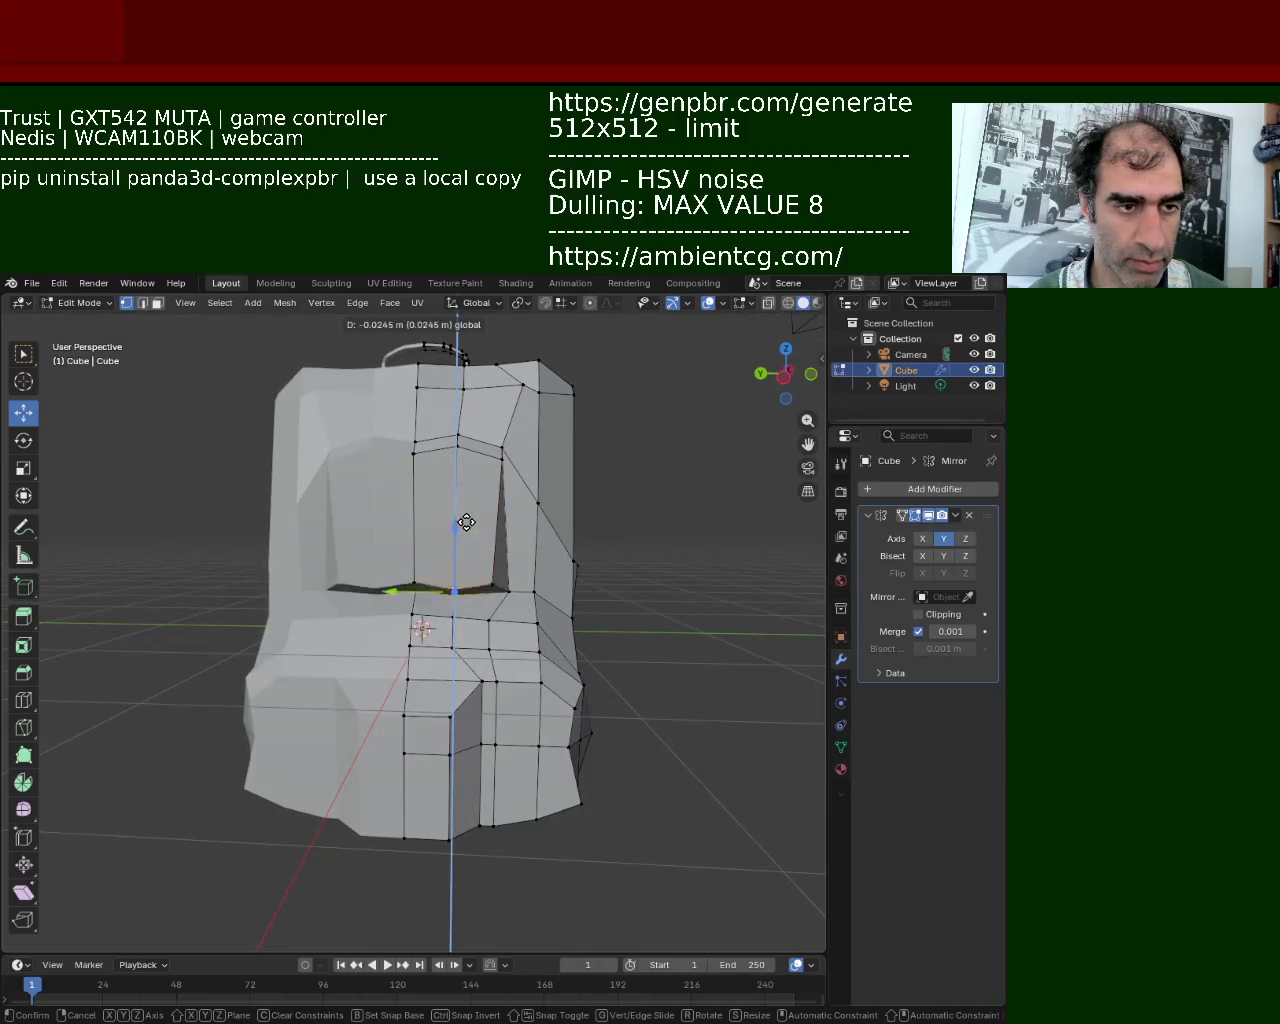
click(466, 521)
mouse_move(466, 521)
middle_down()
mouse_move(509, 600)
mouse_move(437, 634)
mouse_move(380, 543)
mouse_move(551, 597)
mouse_move(521, 575)
mouse_move(534, 662)
middle_up()
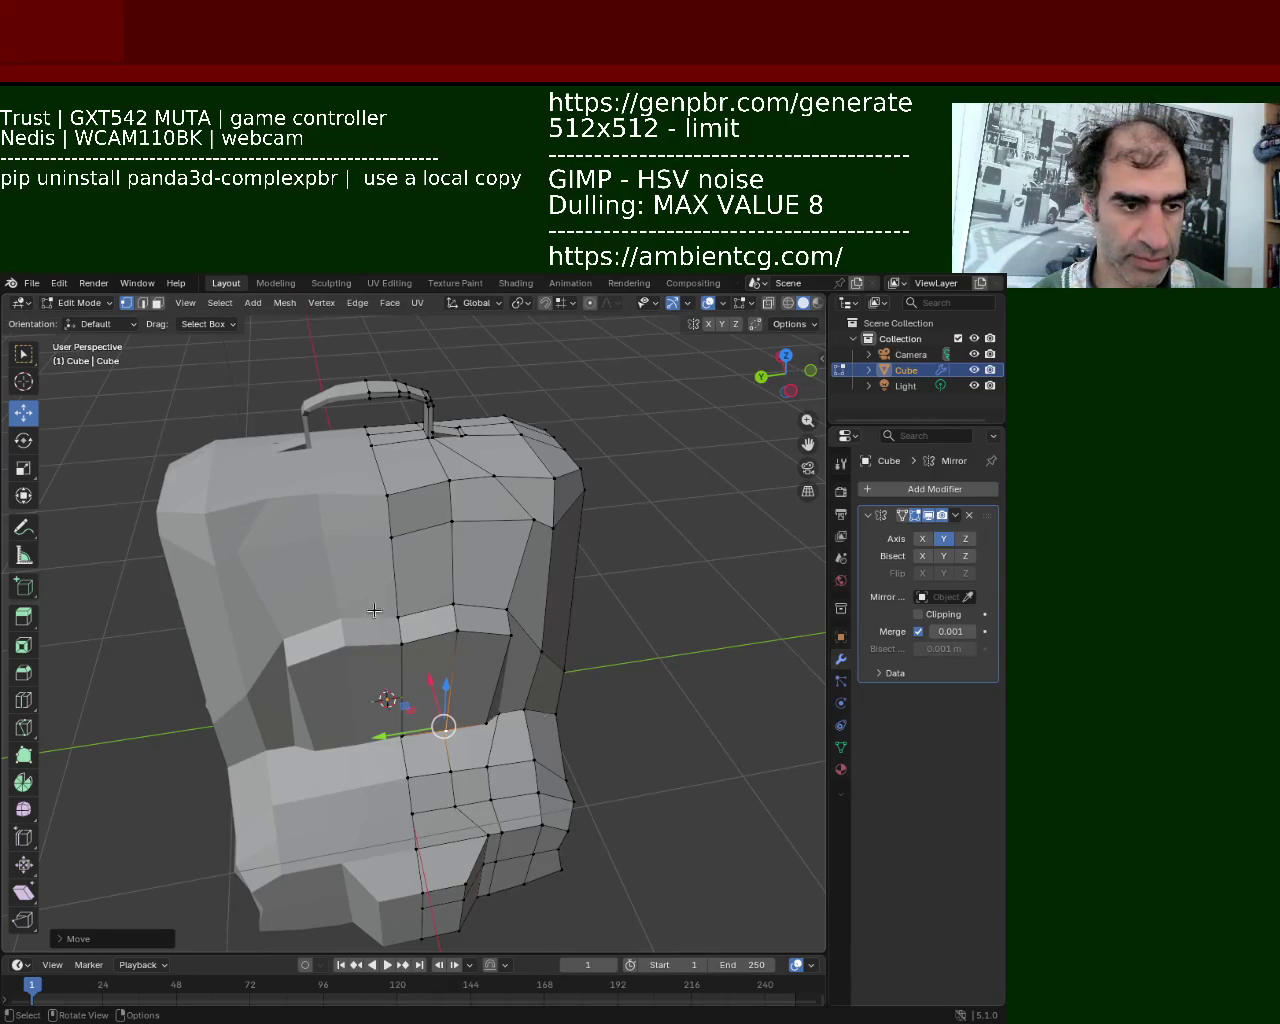
scroll(393, 618, up, 5)
Select the lower pocket's front faces and push them outward along X
mouse_move(400, 514)
middle_down()
mouse_move(379, 503)
mouse_move(386, 615)
middle_up()
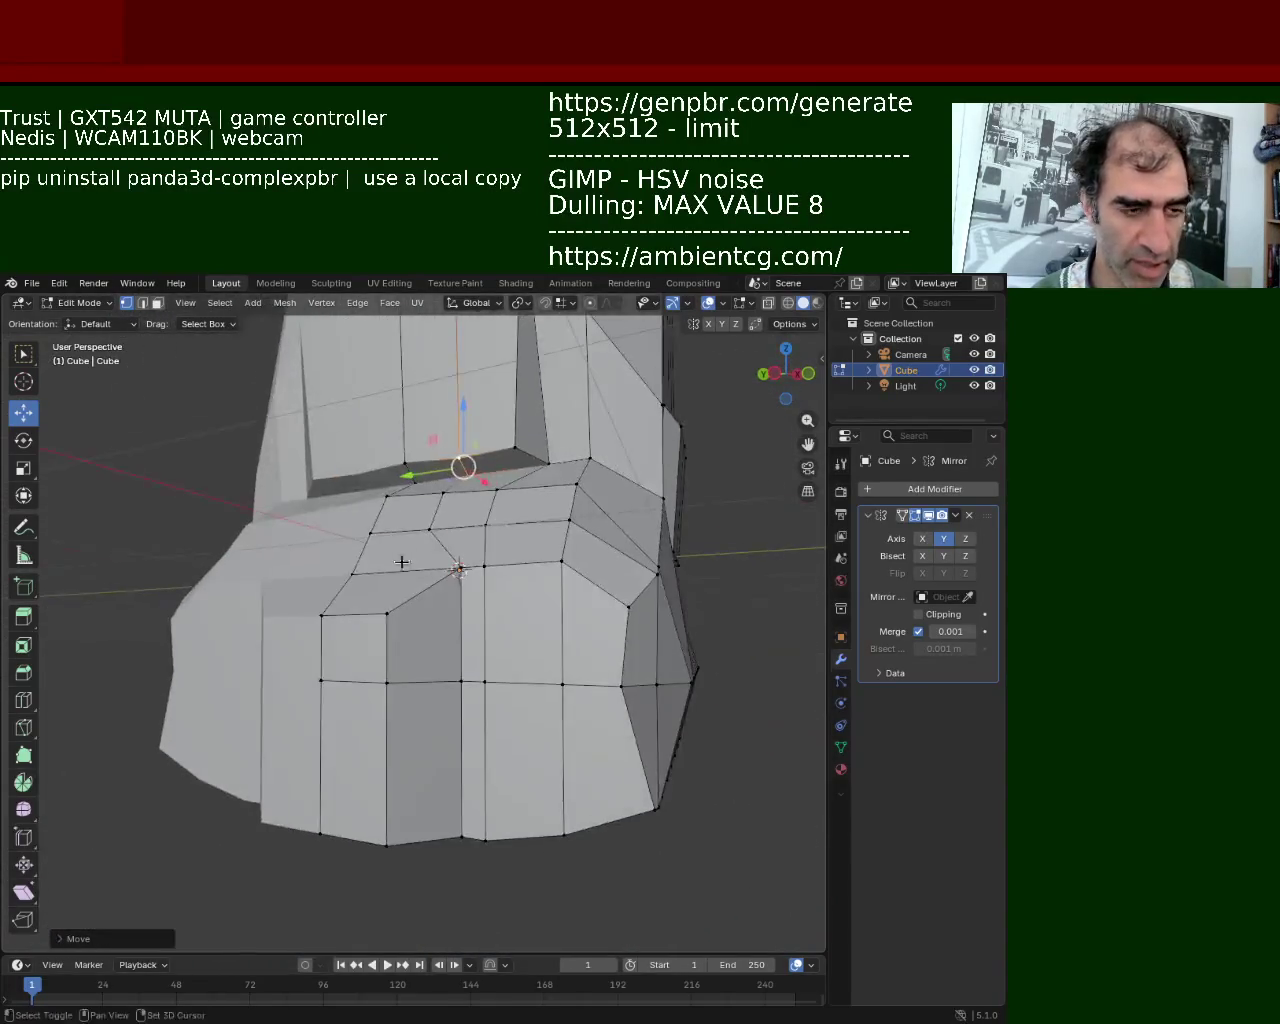
click(386, 615)
shift+click(338, 688)
shift+click(380, 688)
shift+click(323, 632)
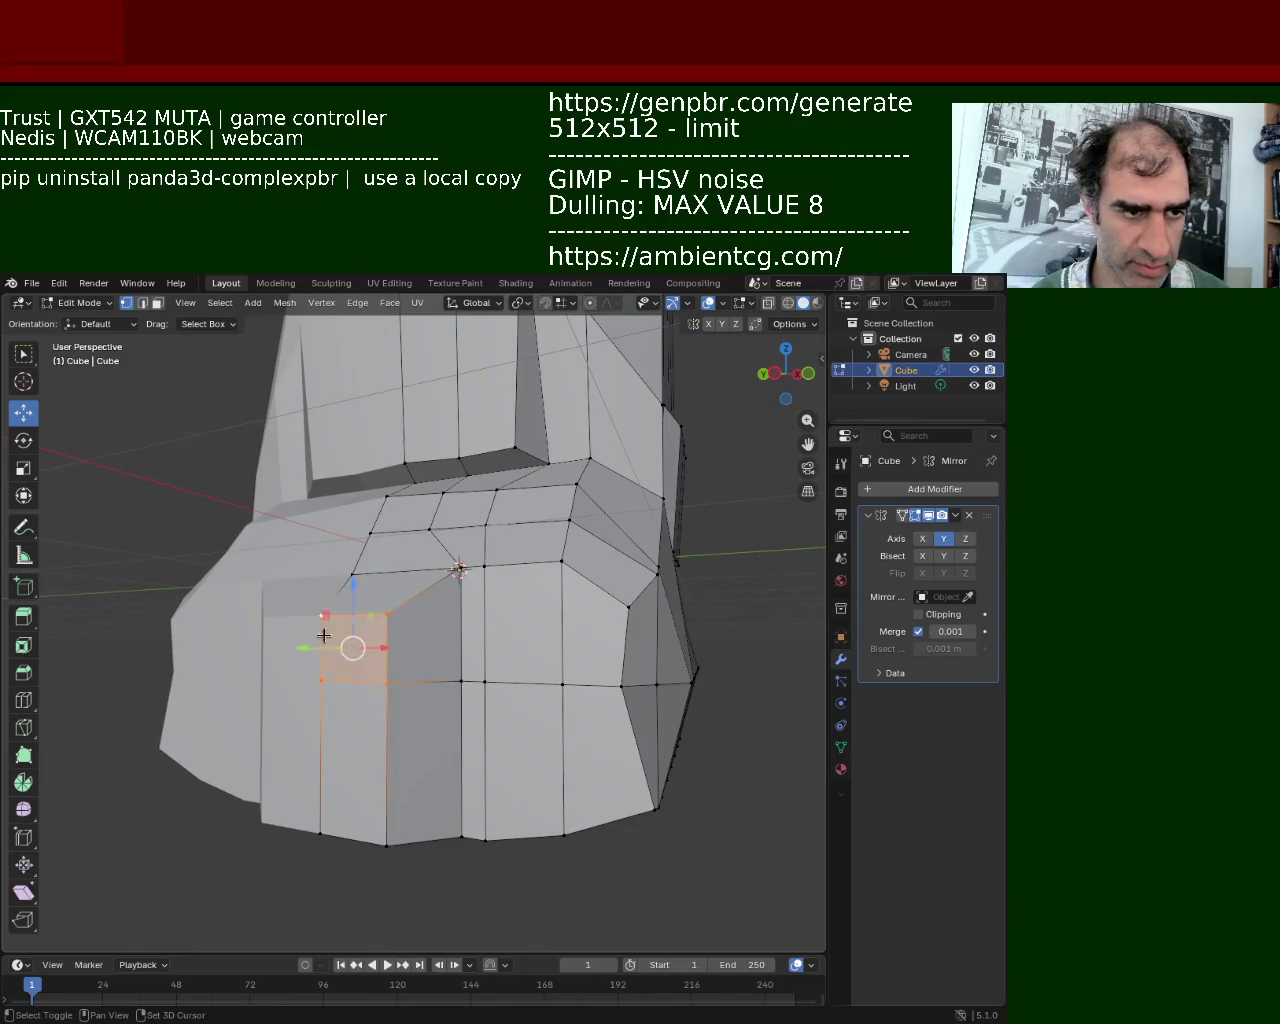
shift+click(386, 845)
shift+click(320, 833)
middle_drag(318, 835, 304, 812)
drag(304, 812, 330, 798)
Lower and reposition the side pocket's recess faces
mouse_move(380, 791)
middle_down()
mouse_move(381, 598)
mouse_move(372, 632)
middle_up()
click(378, 637)
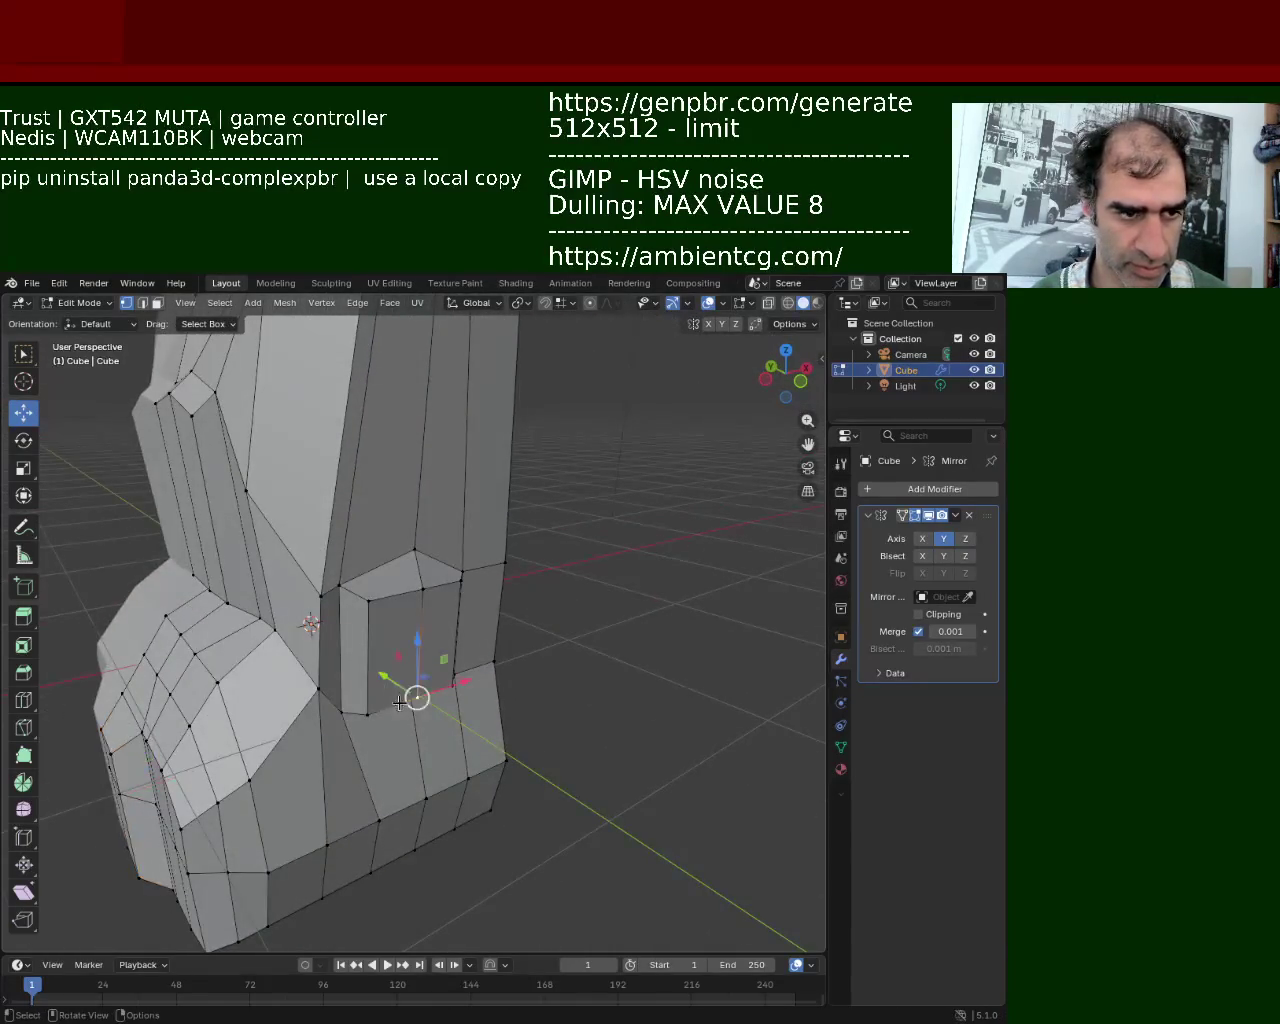
mouse_move(389, 645)
mouse_down()
mouse_move(390, 690)
mouse_move(451, 663)
mouse_up()
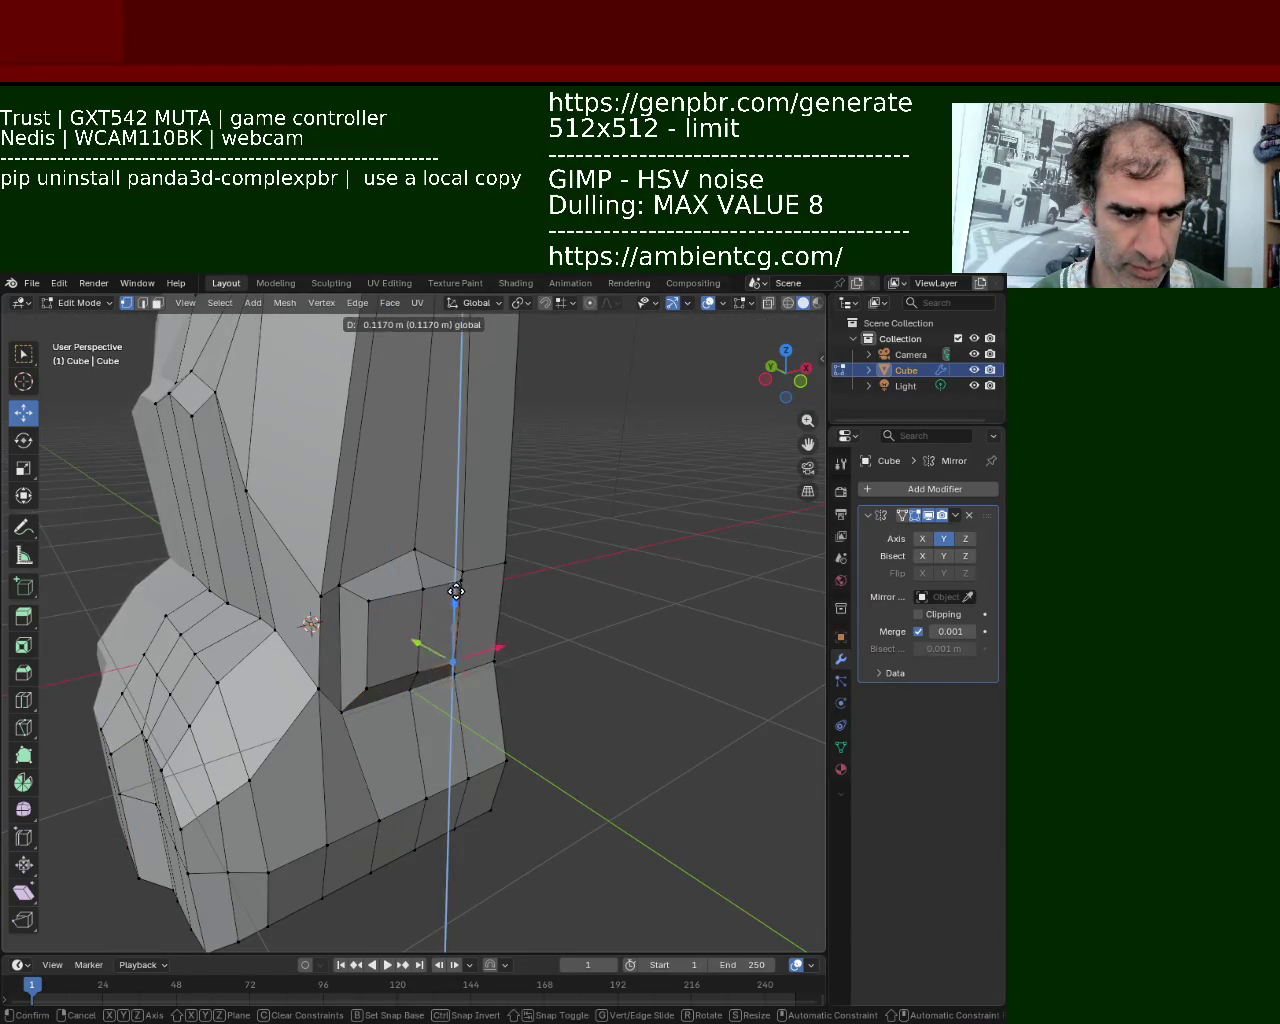
middle_drag(451, 663, 268, 560)
click(268, 560)
drag(271, 545, 243, 484)
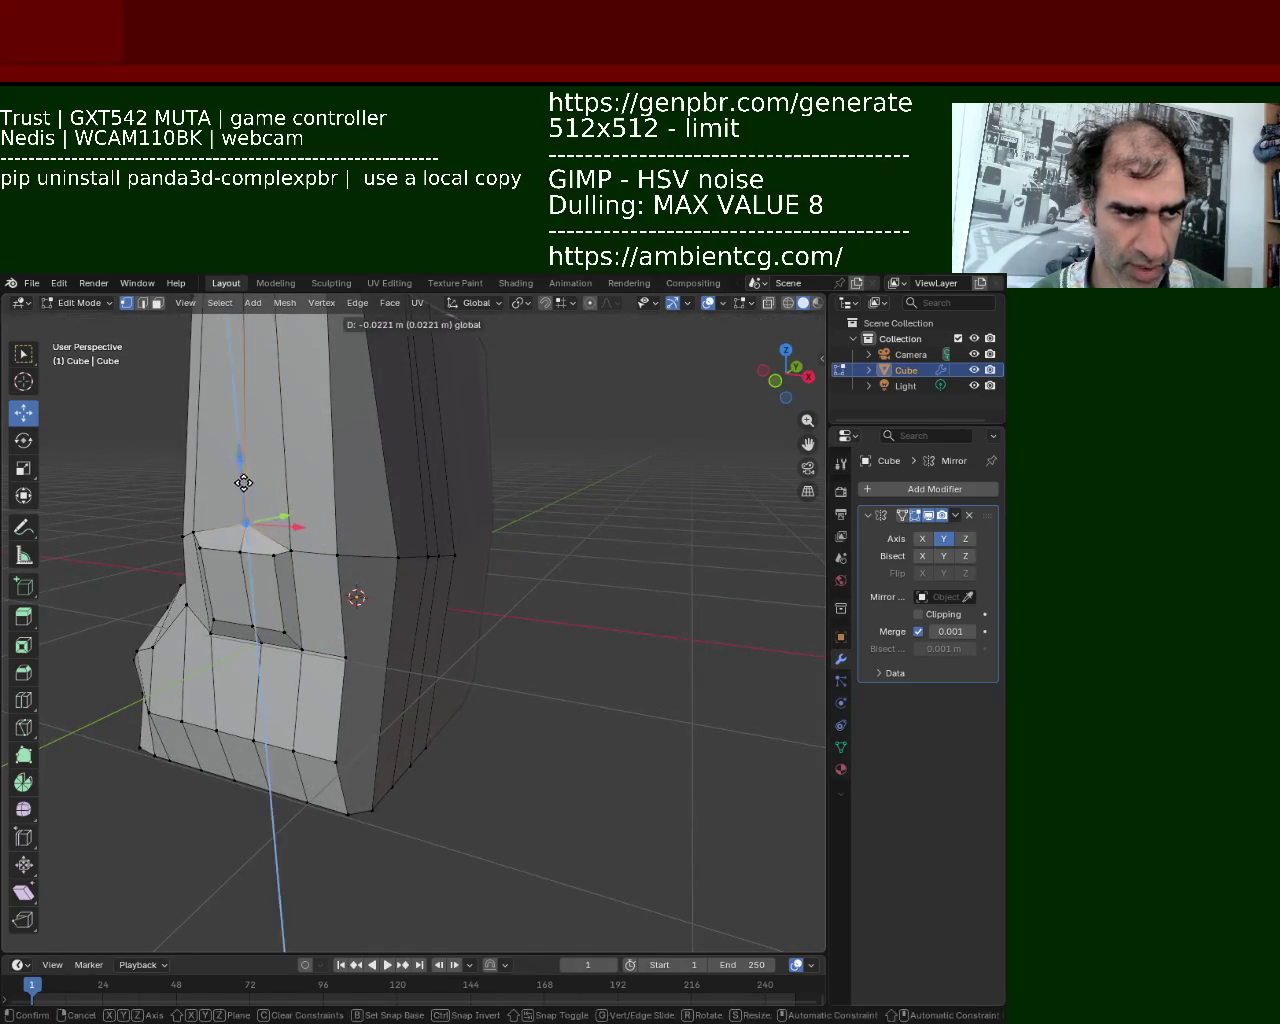
mouse_move(265, 535)
middle_down()
mouse_move(376, 540)
mouse_move(647, 590)
mouse_move(634, 503)
mouse_move(505, 540)
mouse_move(514, 570)
mouse_move(417, 583)
mouse_move(440, 583)
mouse_move(318, 641)
middle_up()
Inspect the reshaped pockets from the side and switch to see-through wireframe shading
scroll(384, 604, up, 1)
scroll(384, 604, up, 5)
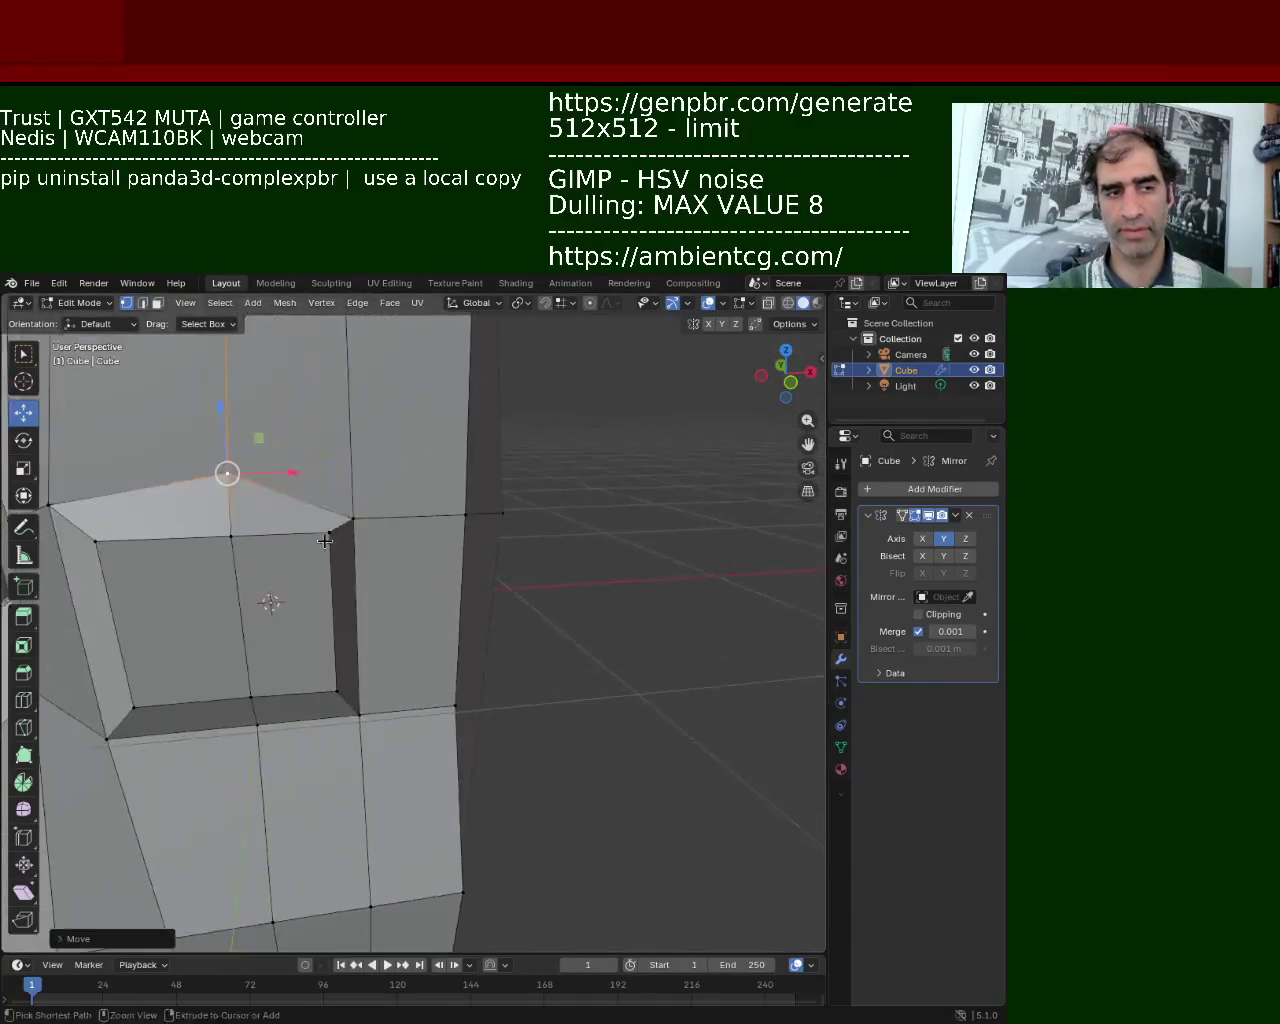
shift+middle_drag(196, 597, 417, 563)
scroll(491, 586, down, 1)
scroll(491, 586, down, 4)
mouse_move(491, 586)
middle_down()
mouse_move(471, 557)
mouse_move(546, 557)
mouse_move(566, 686)
mouse_move(583, 583)
mouse_move(465, 580)
mouse_move(283, 606)
mouse_move(303, 595)
mouse_move(341, 624)
middle_up()
scroll(546, 557, up, 2)
scroll(546, 557, down, 3)
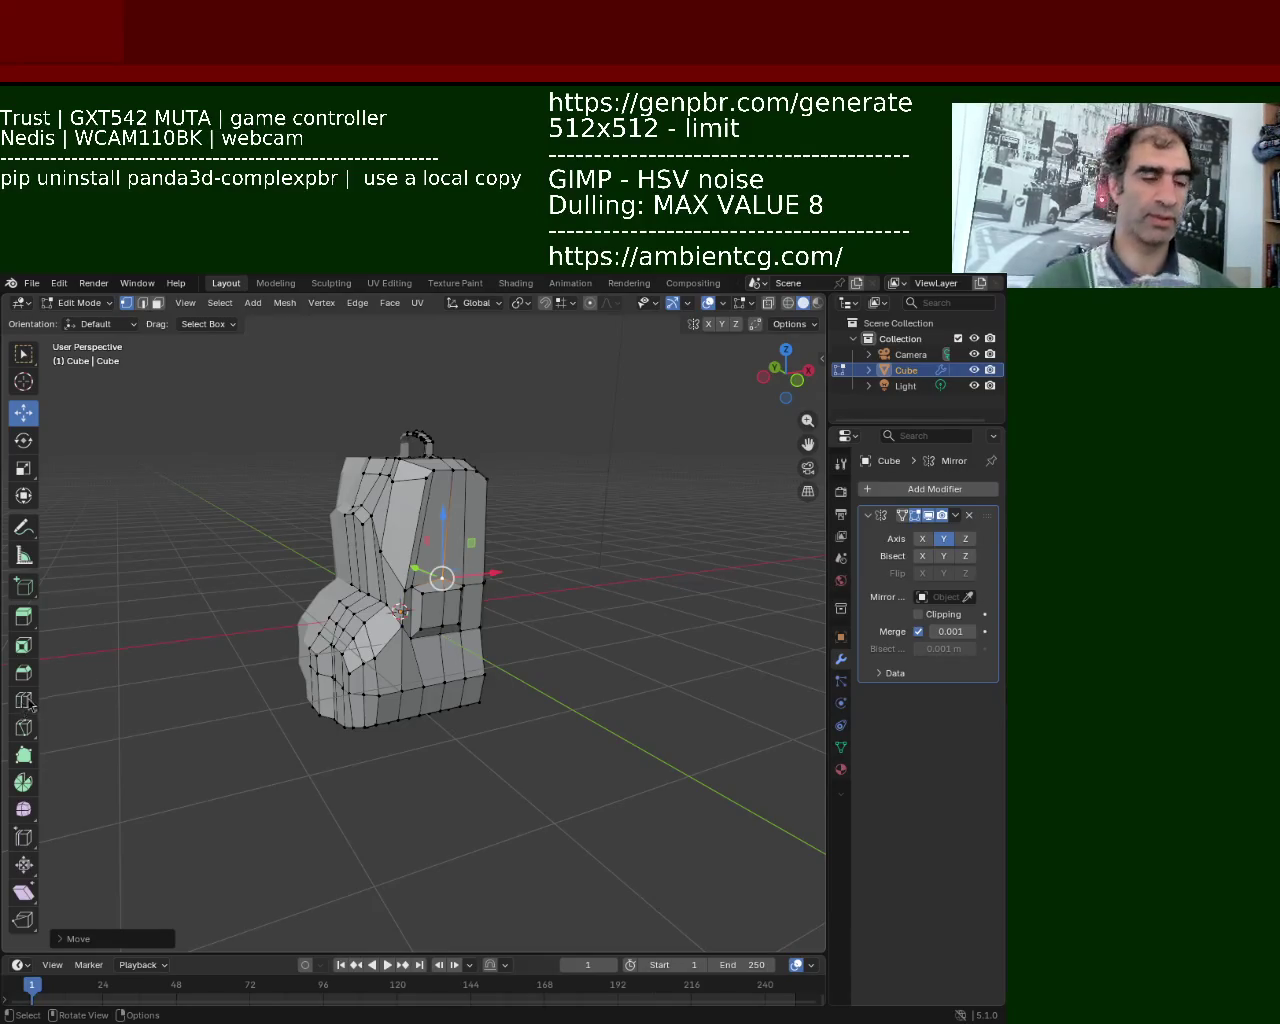
mouse_move(534, 709)
middle_down()
mouse_move(311, 551)
mouse_move(309, 529)
mouse_move(360, 543)
mouse_move(338, 533)
mouse_move(209, 600)
middle_up()
click(788, 302)
Box-select the left vertex columns and nudge them along X, about 0.0342 m
drag(228, 568, 334, 861)
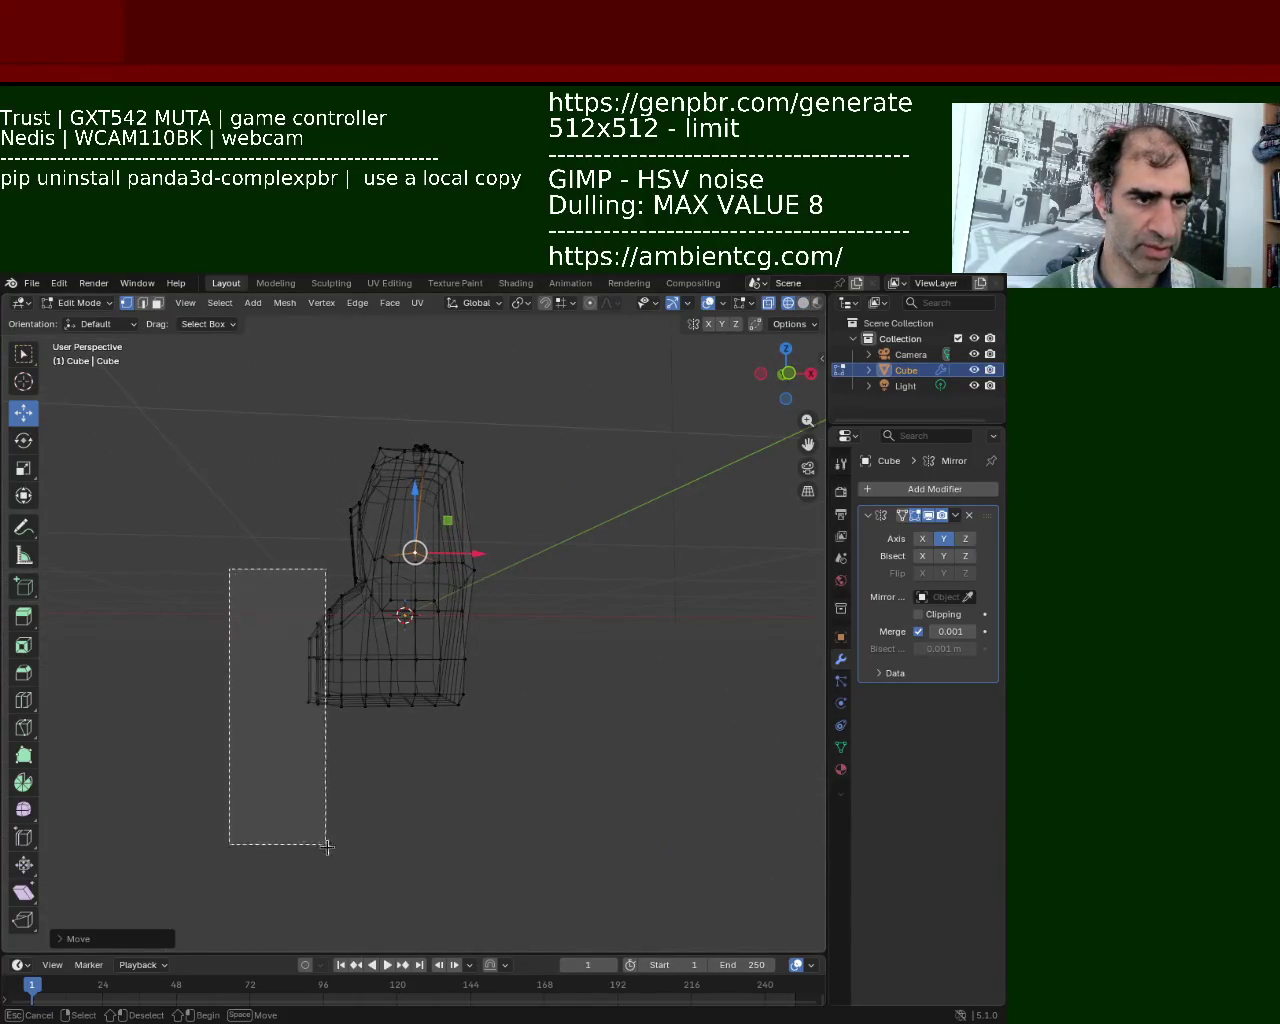
drag(246, 543, 353, 816)
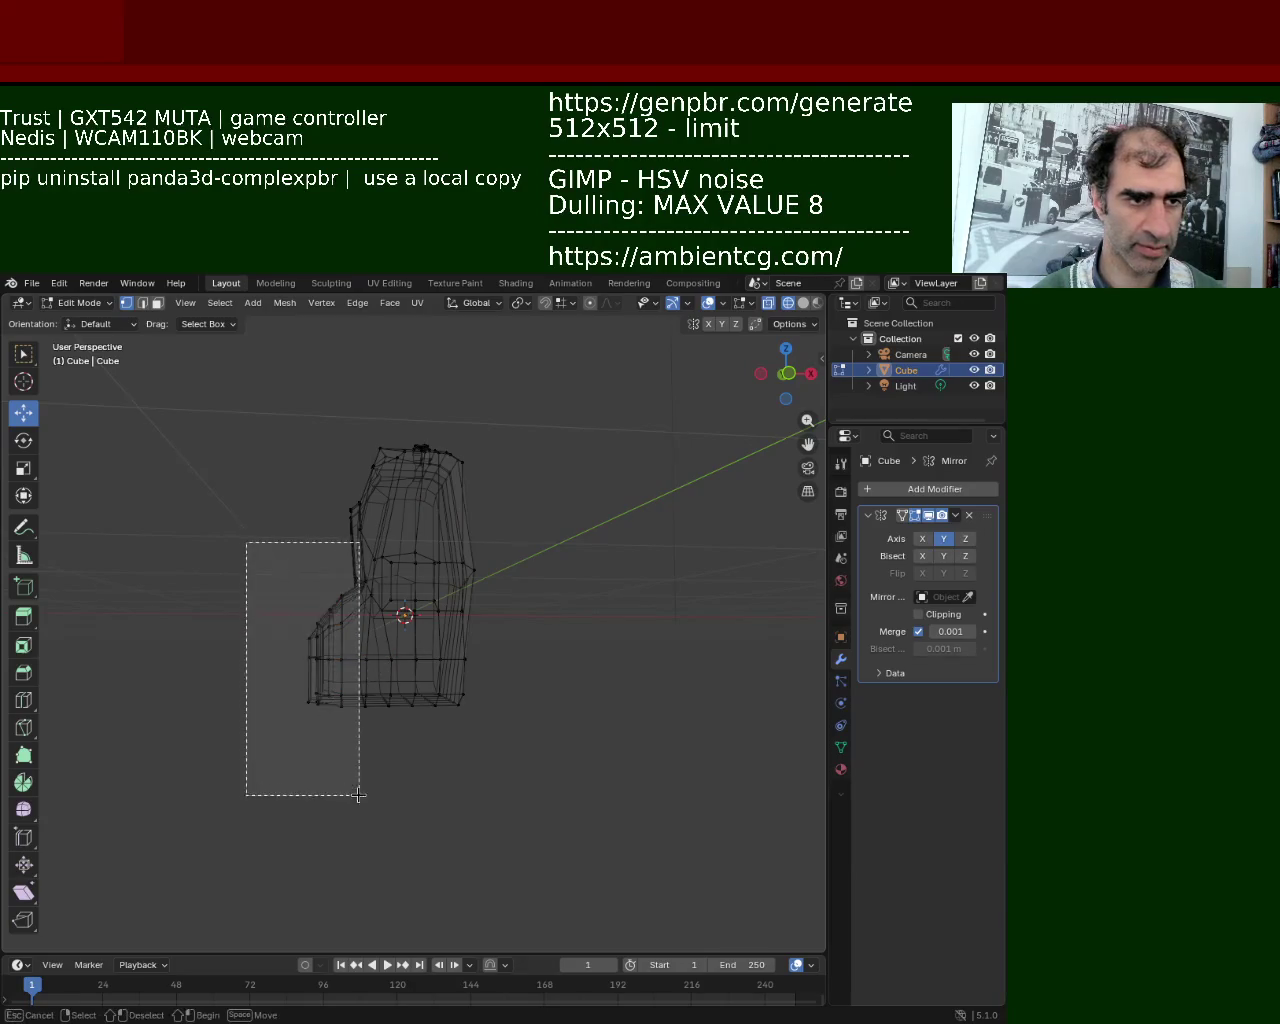
drag(387, 650, 400, 652)
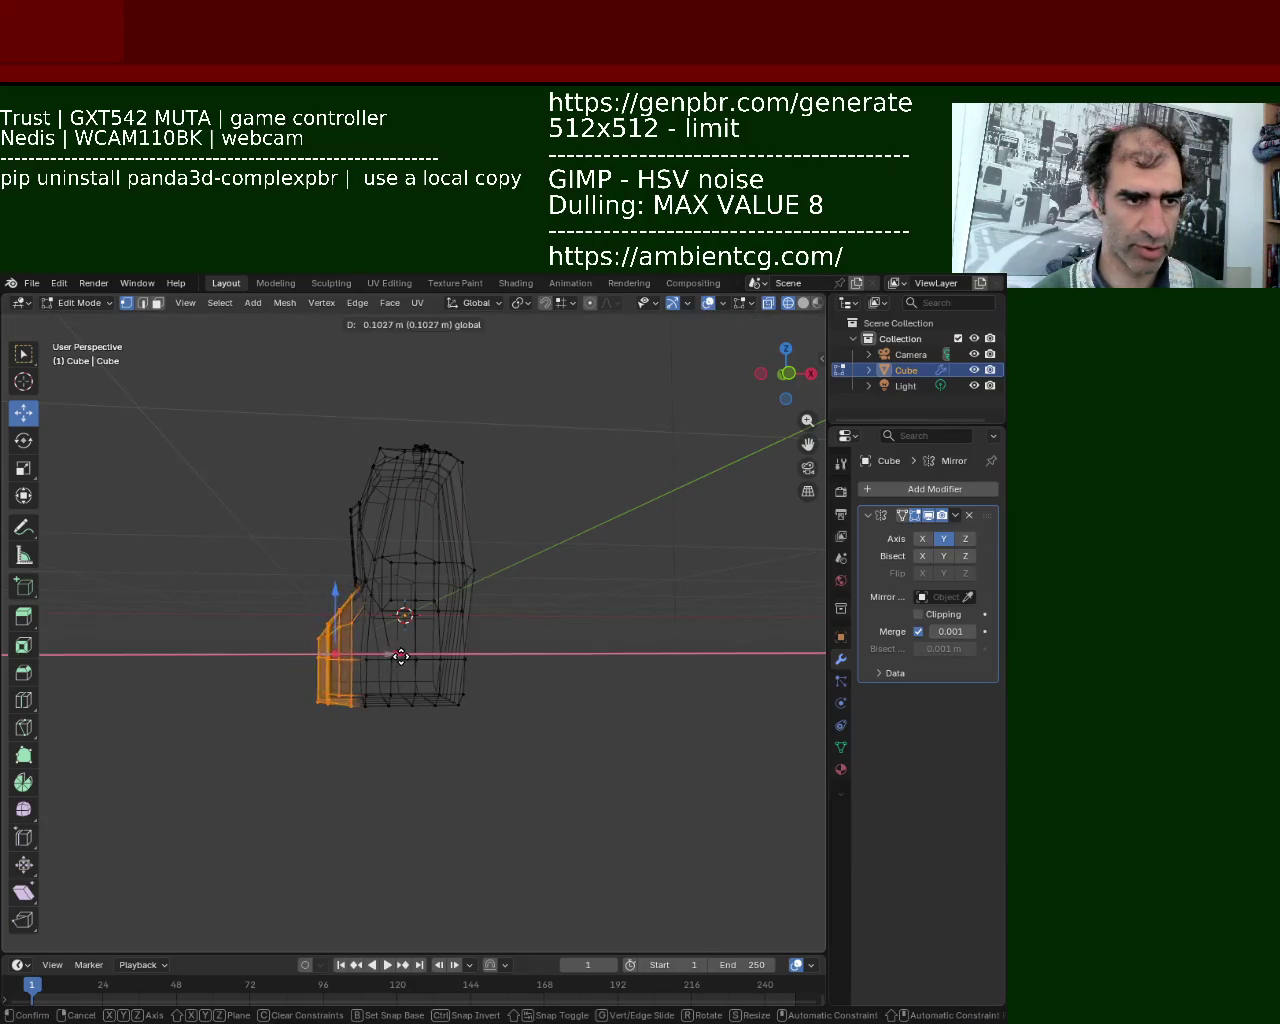
drag(257, 540, 343, 795)
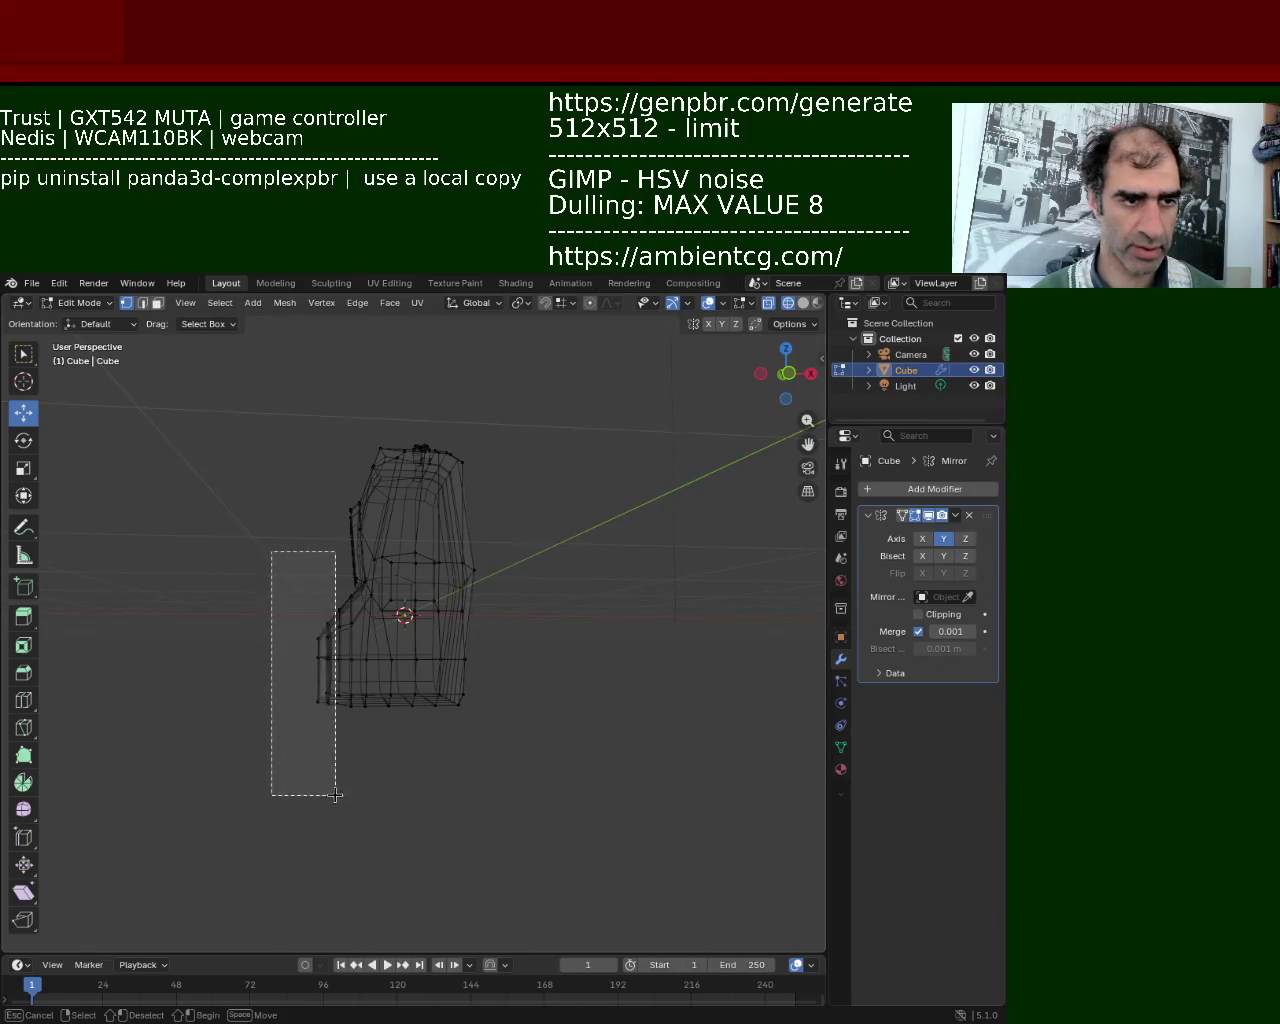
drag(330, 662, 378, 666)
drag(244, 512, 343, 780)
drag(331, 657, 395, 660)
Return the viewport to Solid shading and look over the backpack
middle_drag(269, 543, 480, 545)
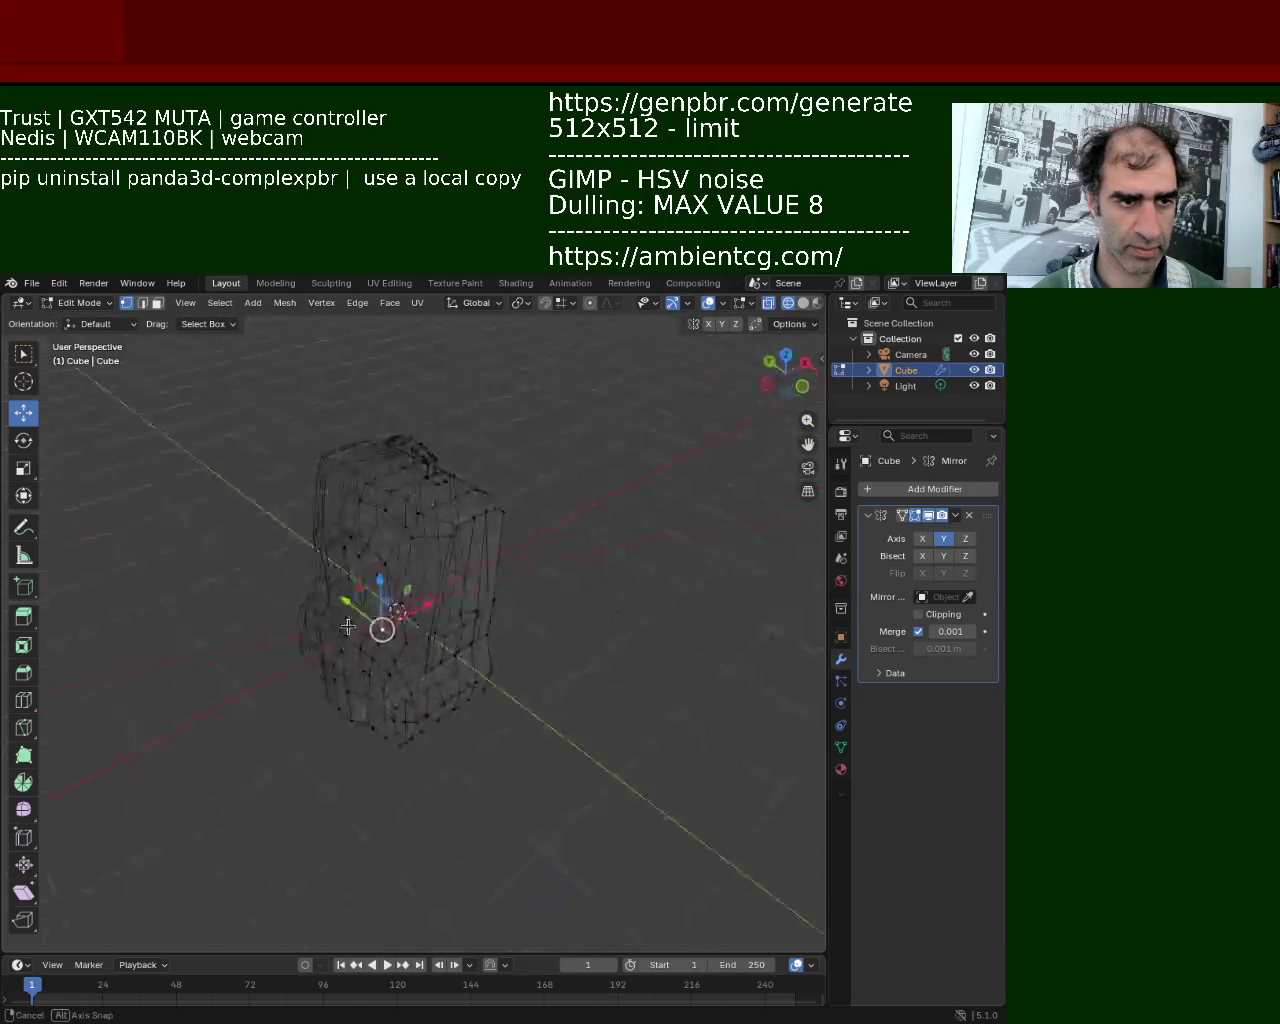
click(803, 302)
mouse_move(420, 600)
middle_down()
mouse_move(325, 630)
mouse_move(396, 714)
middle_up()
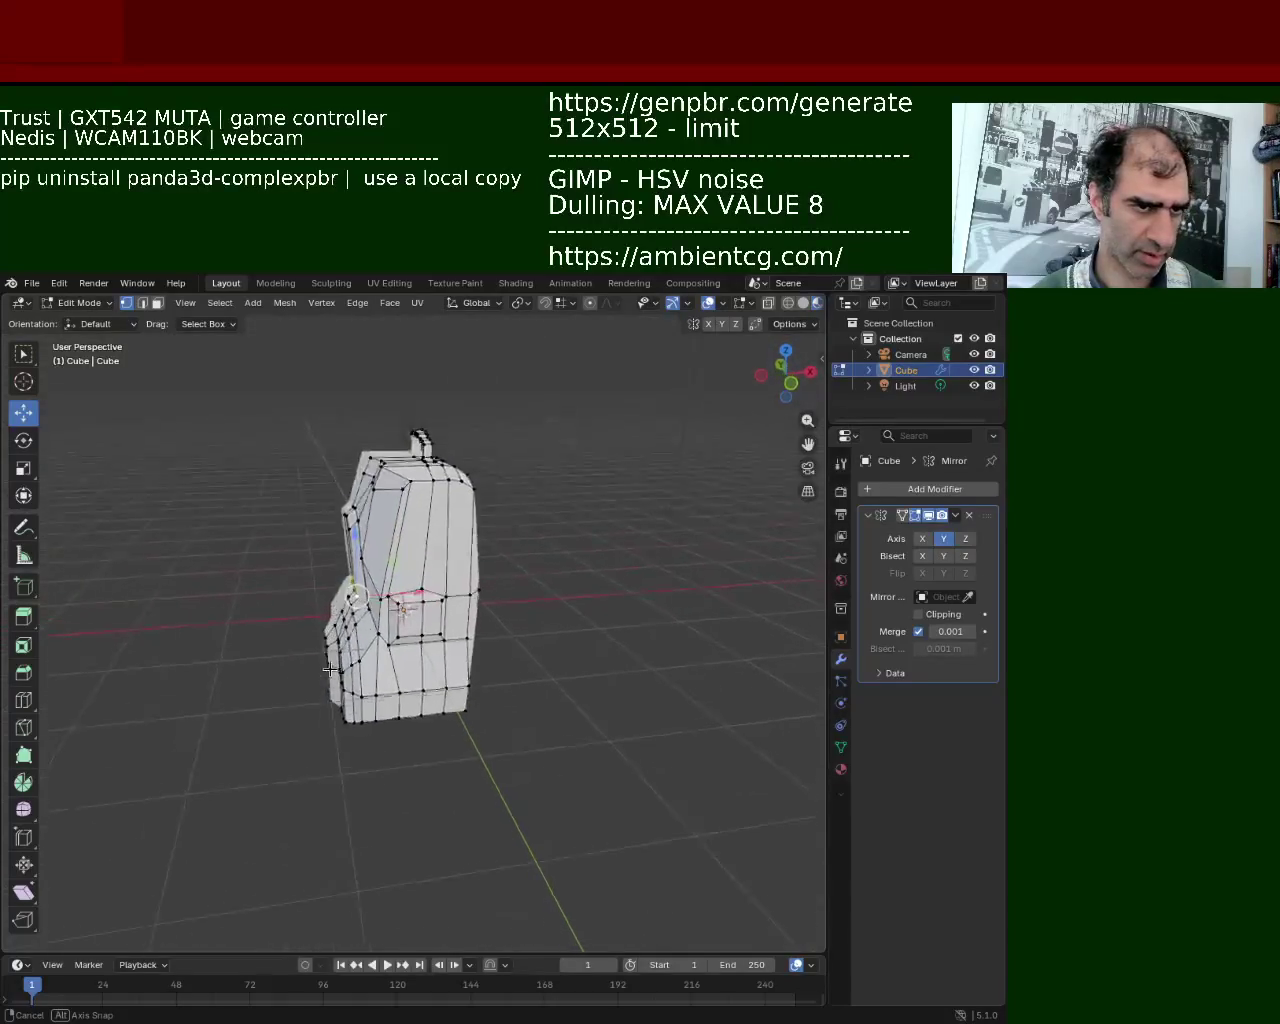
mouse_move(396, 714)
middle_down()
mouse_move(394, 543)
mouse_move(341, 616)
mouse_move(291, 481)
middle_up()
scroll(341, 616, up, 2)
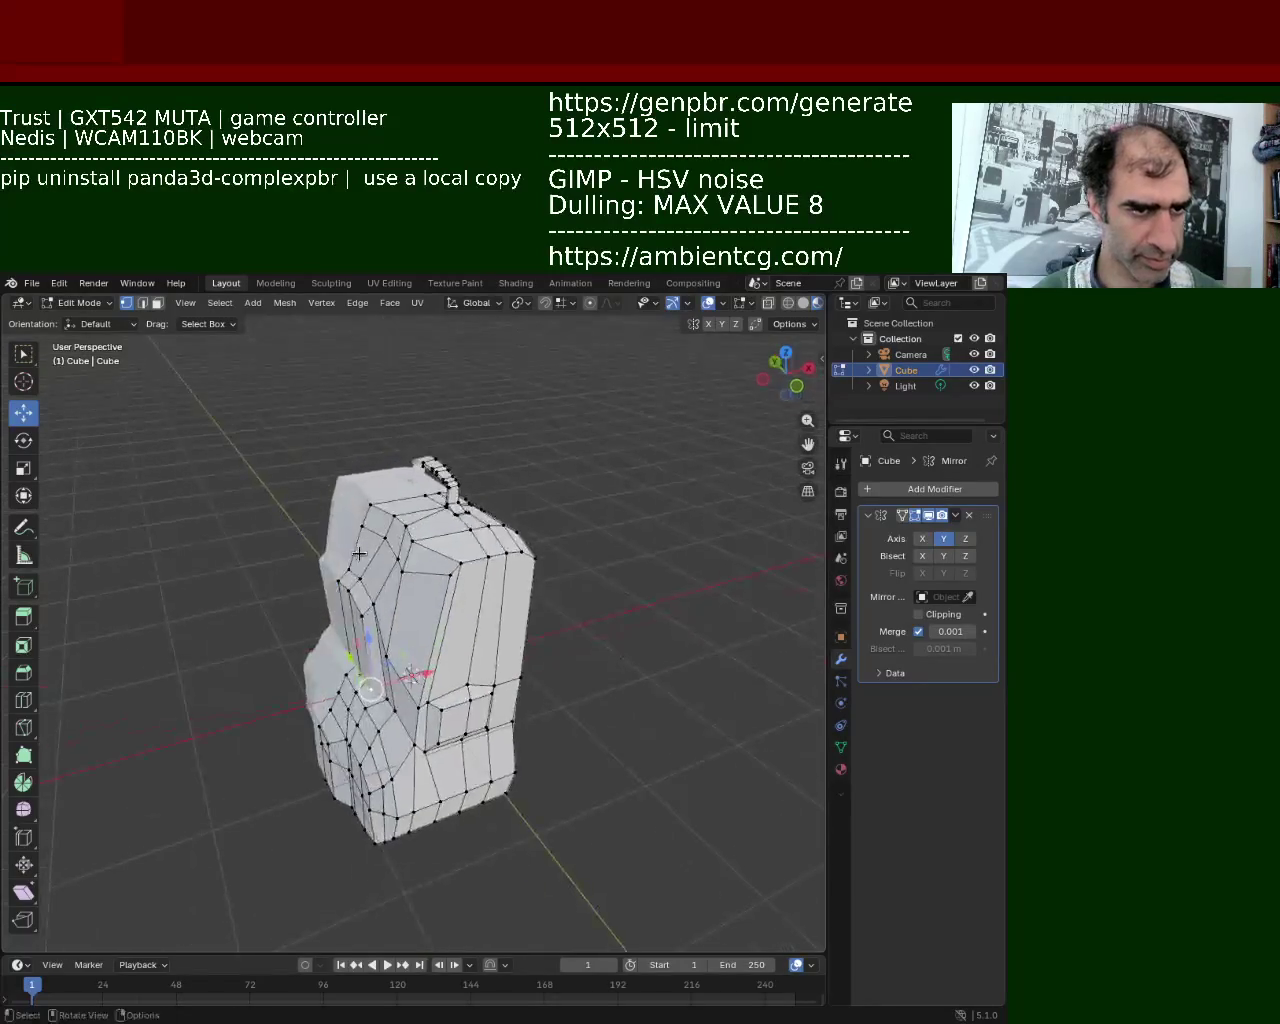
scroll(291, 481, up, 3)
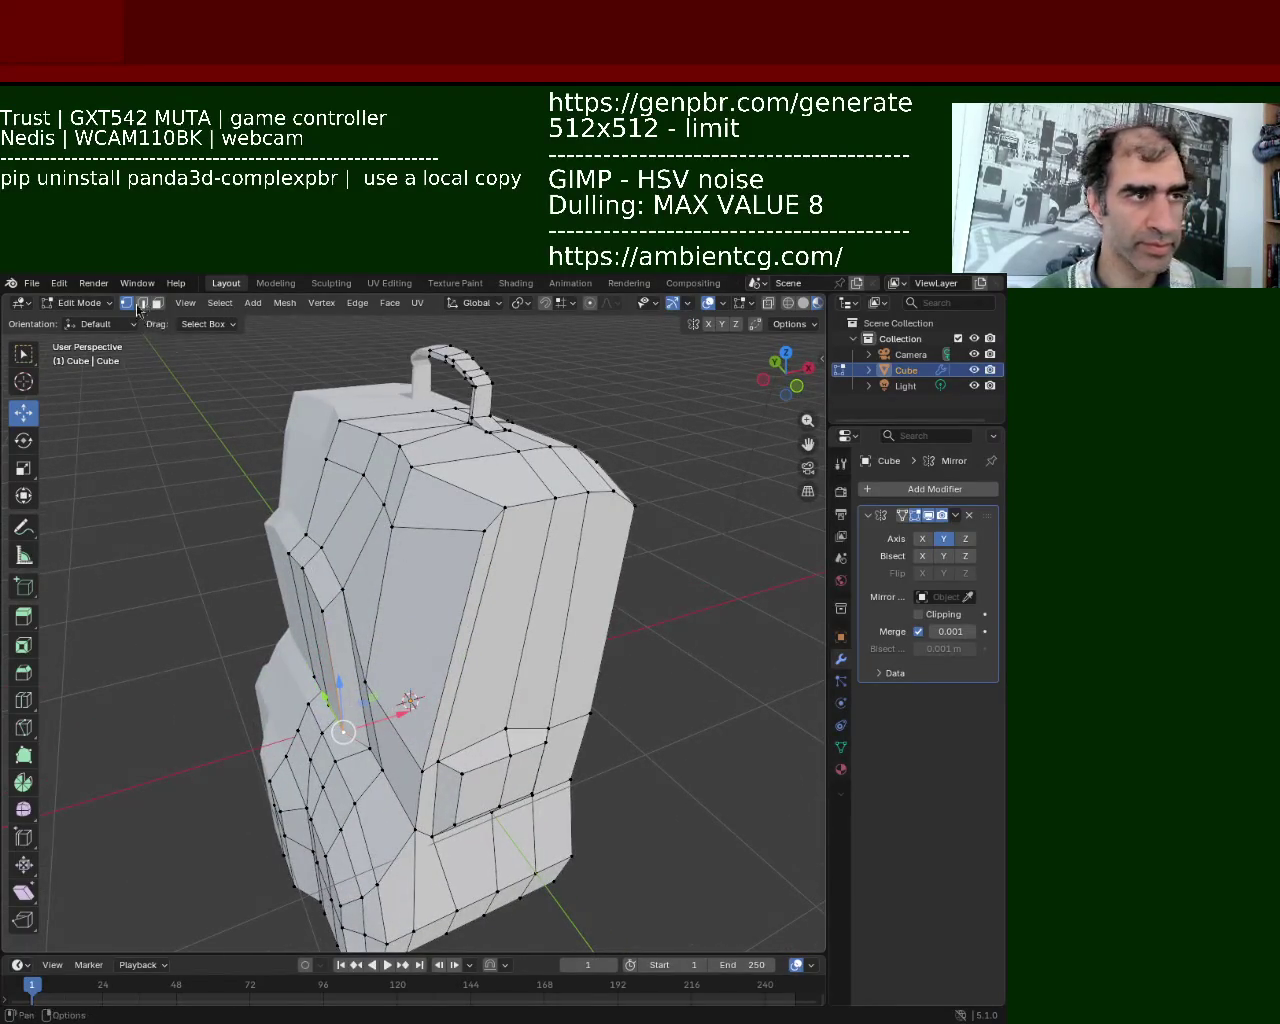
Pull three upper front vertices inward along the X axis
click(467, 535)
key(g)
key(x)
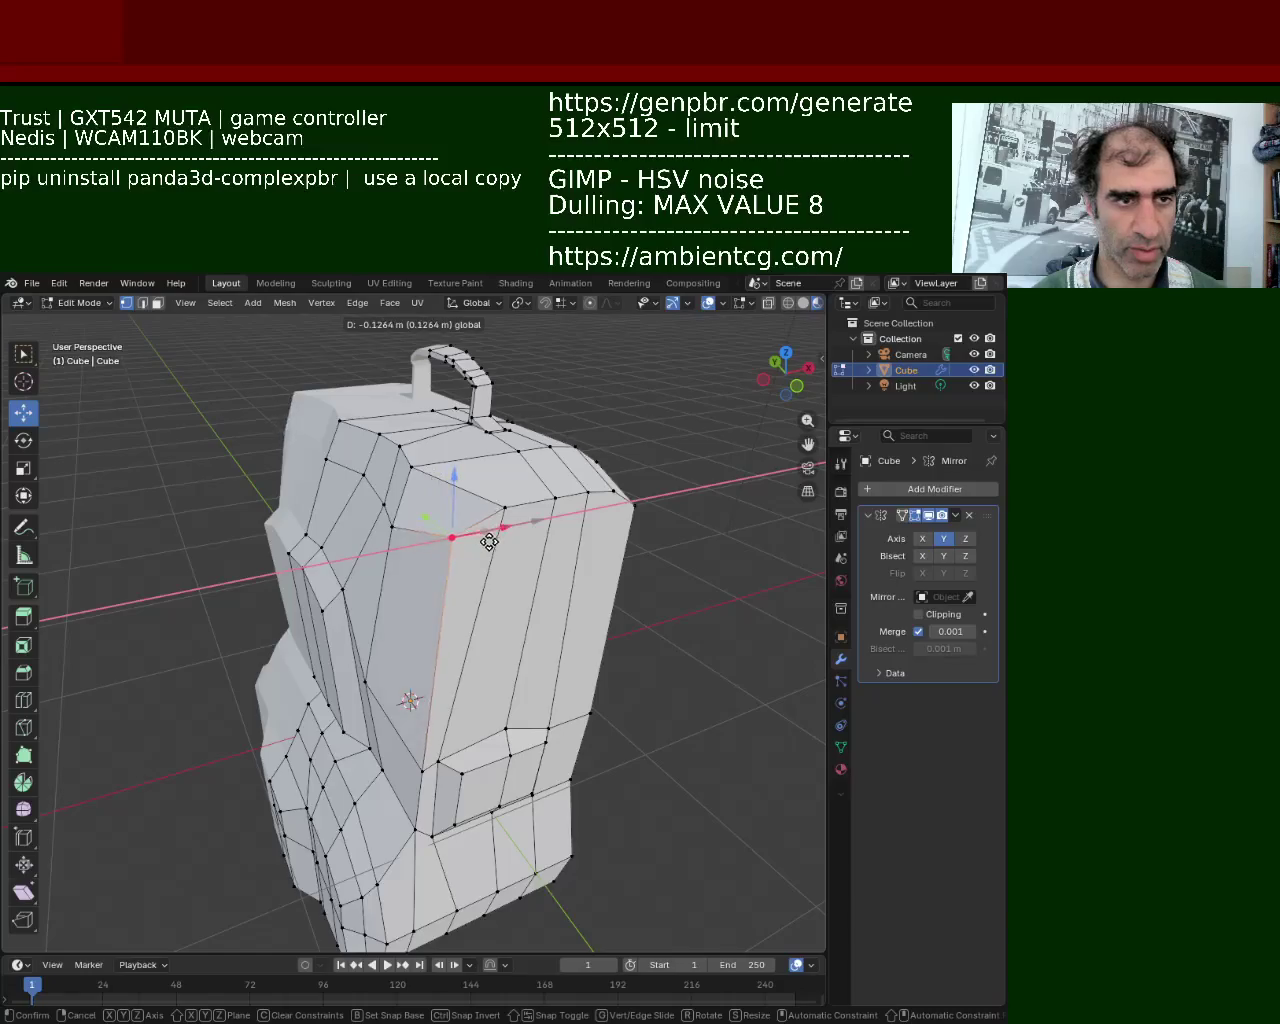
click(489, 534)
click(388, 515)
key(g)
key(x)
click(429, 468)
click(413, 444)
key(g)
key(x)
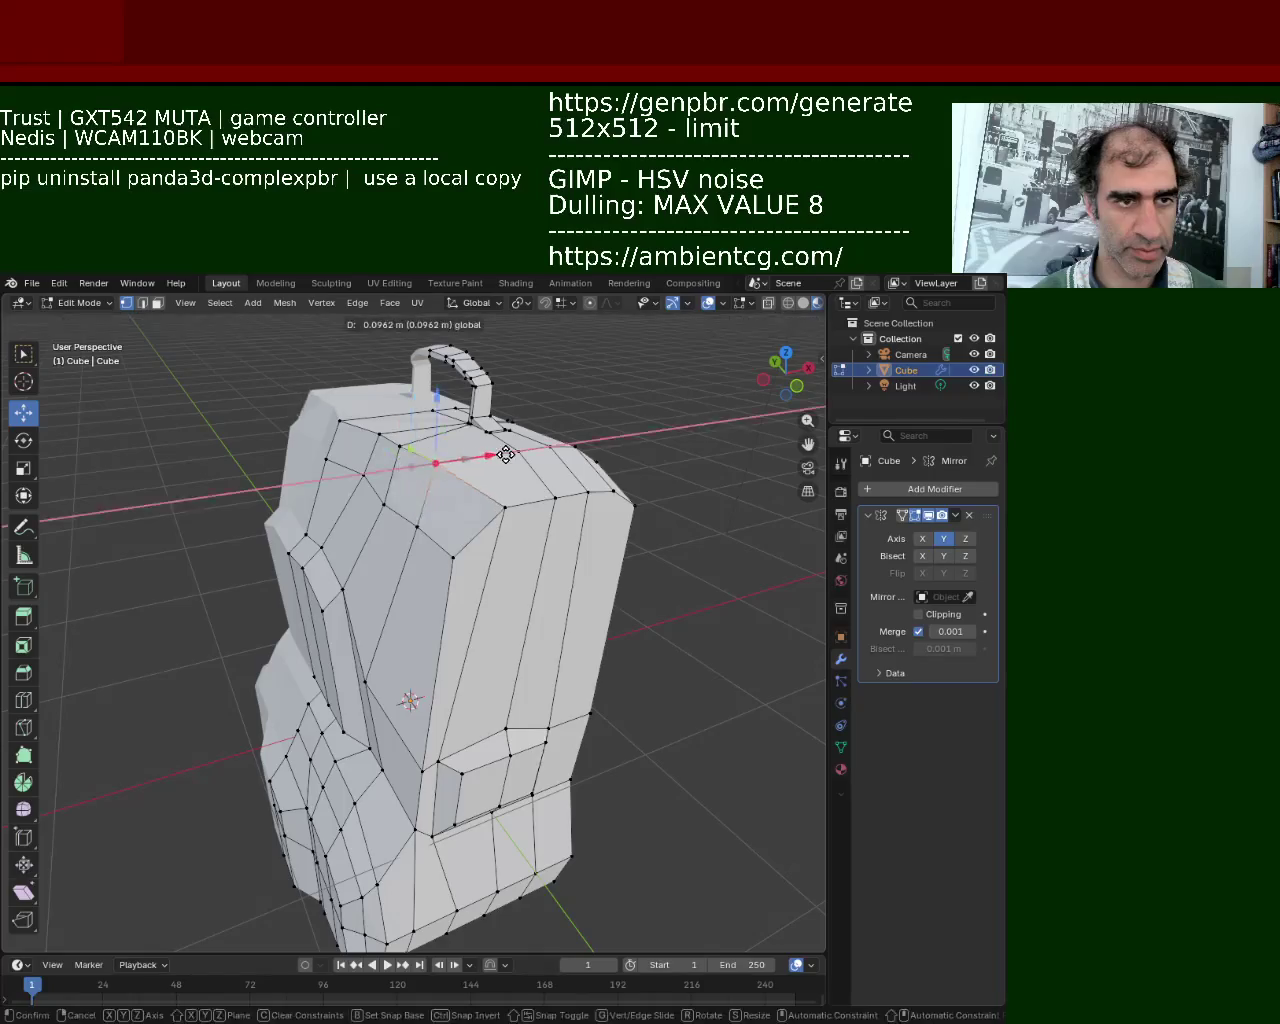
click(433, 455)
Join a top-edge vertex and a lower-front vertex with a new edge
middle_drag(433, 458, 430, 520)
click(326, 466)
ctrl+click(415, 460)
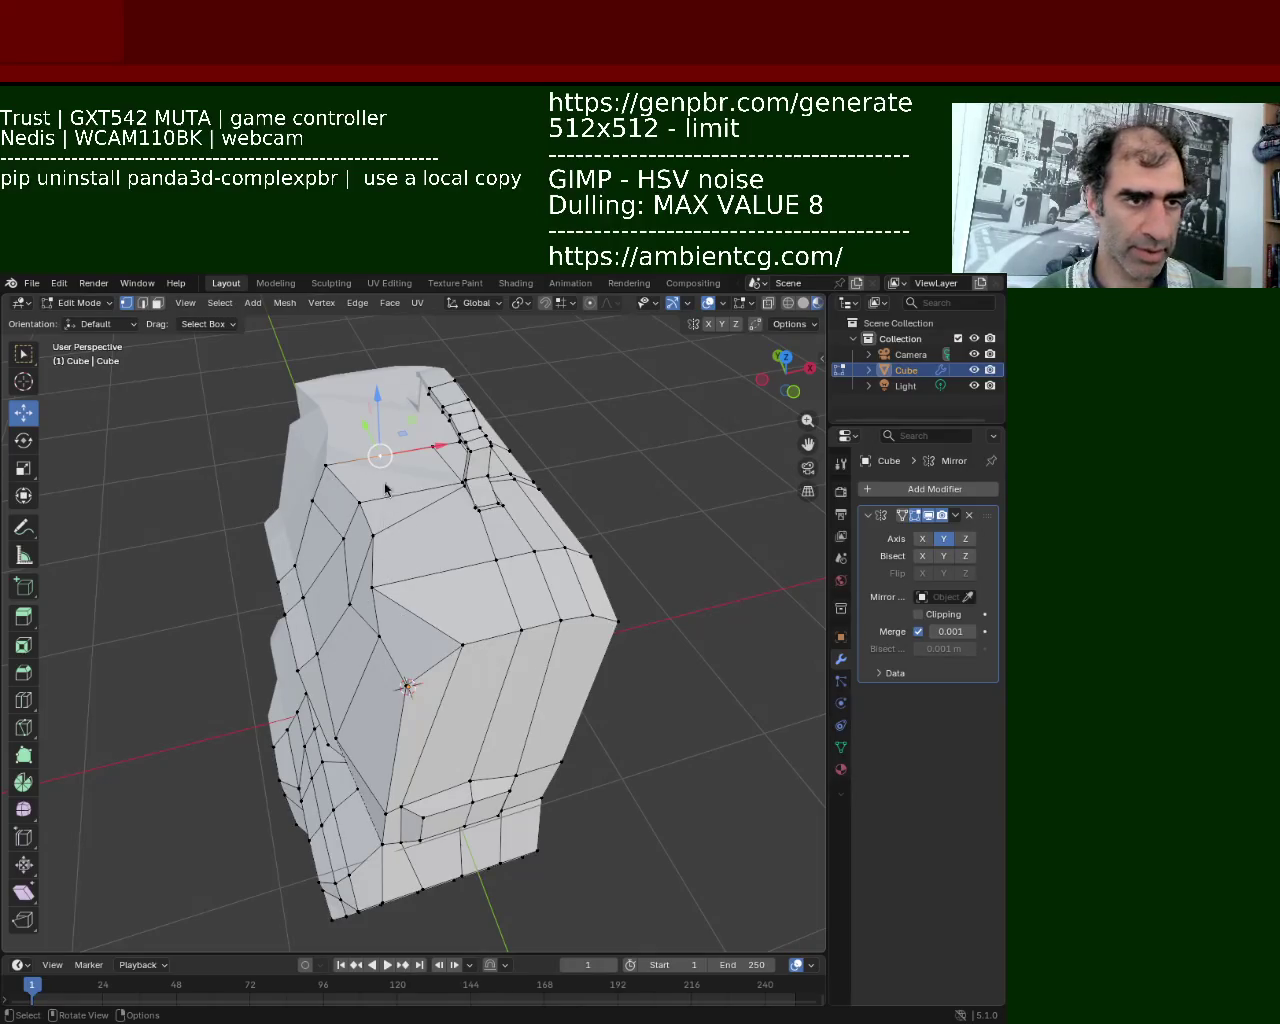
click(521, 620)
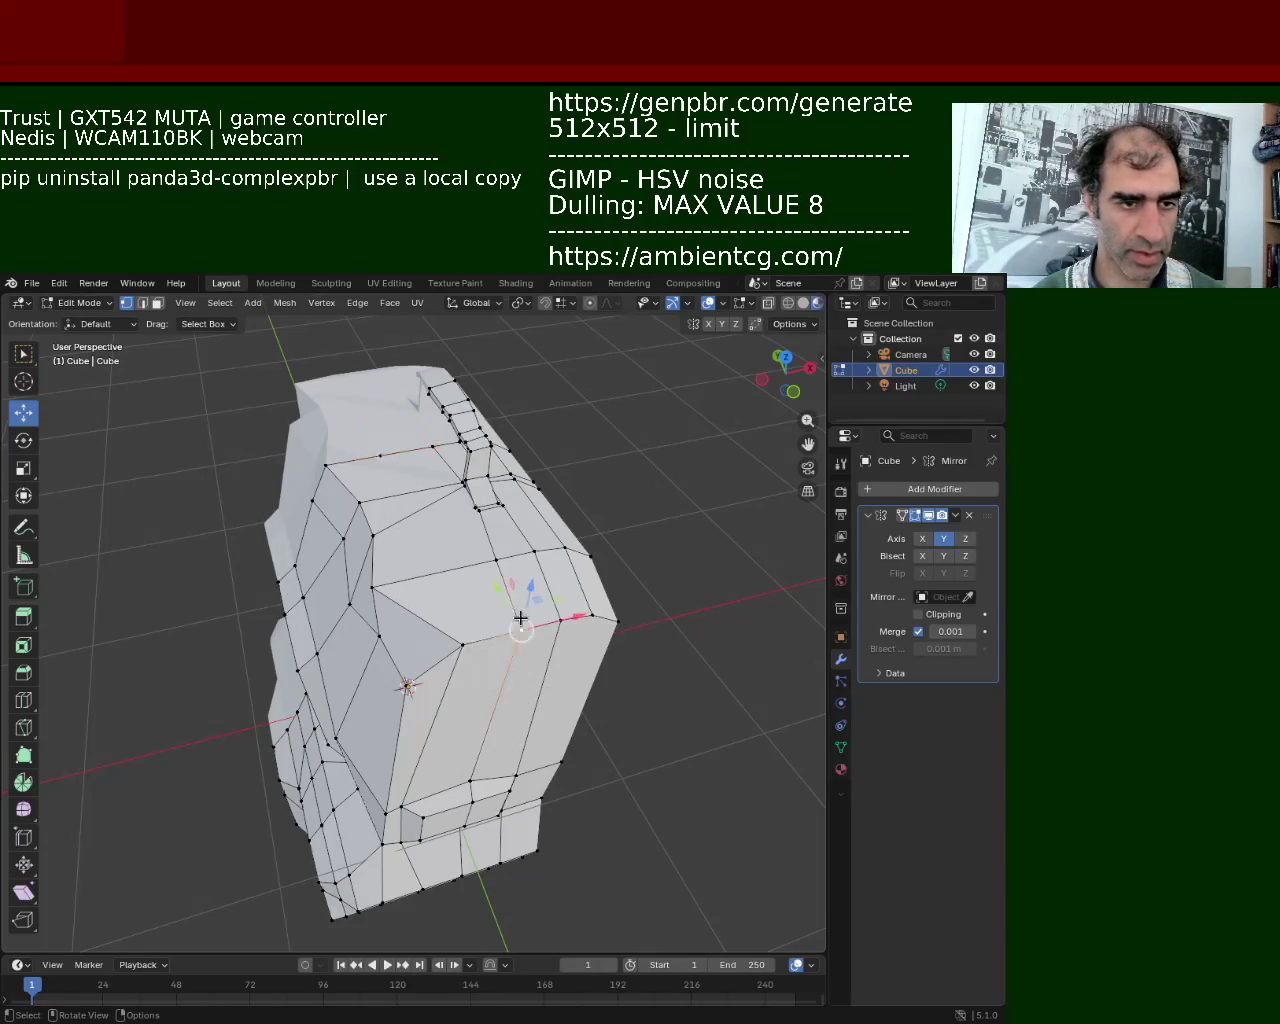
click(379, 457)
shift+click(490, 643)
key(j)
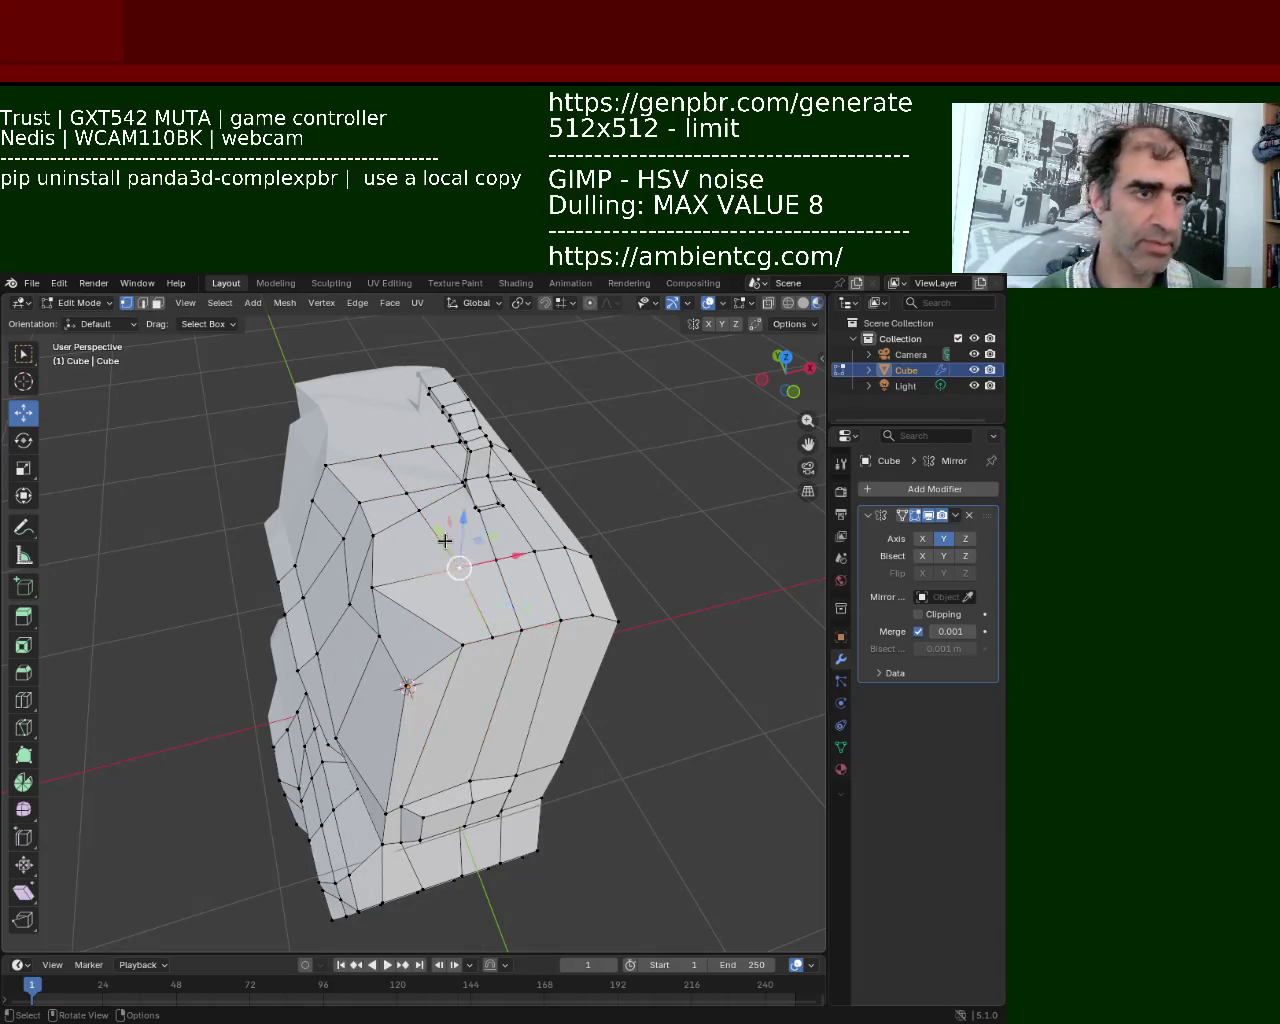
Lower the upper corner vertex beside the handle about 0.048 m along Z
mouse_move(420, 500)
middle_down()
mouse_move(430, 487)
mouse_move(390, 590)
middle_up()
key(g)
key(z)
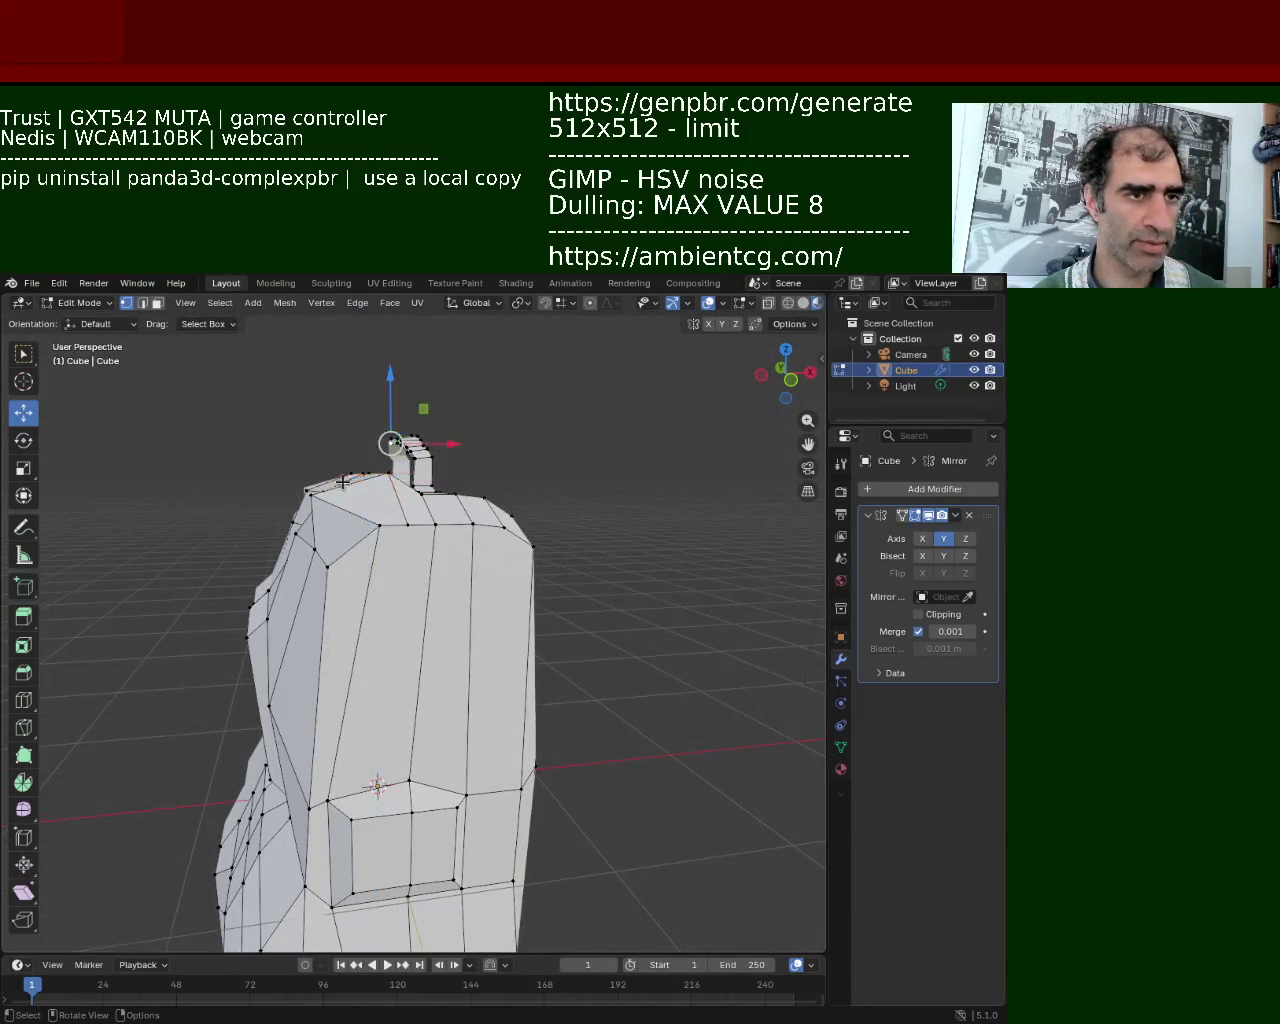
mouse_move(337, 591)
middle_down()
mouse_move(442, 631)
mouse_move(366, 627)
mouse_move(420, 600)
mouse_move(333, 512)
middle_up()
click(338, 587)
key(g)
click(396, 588)
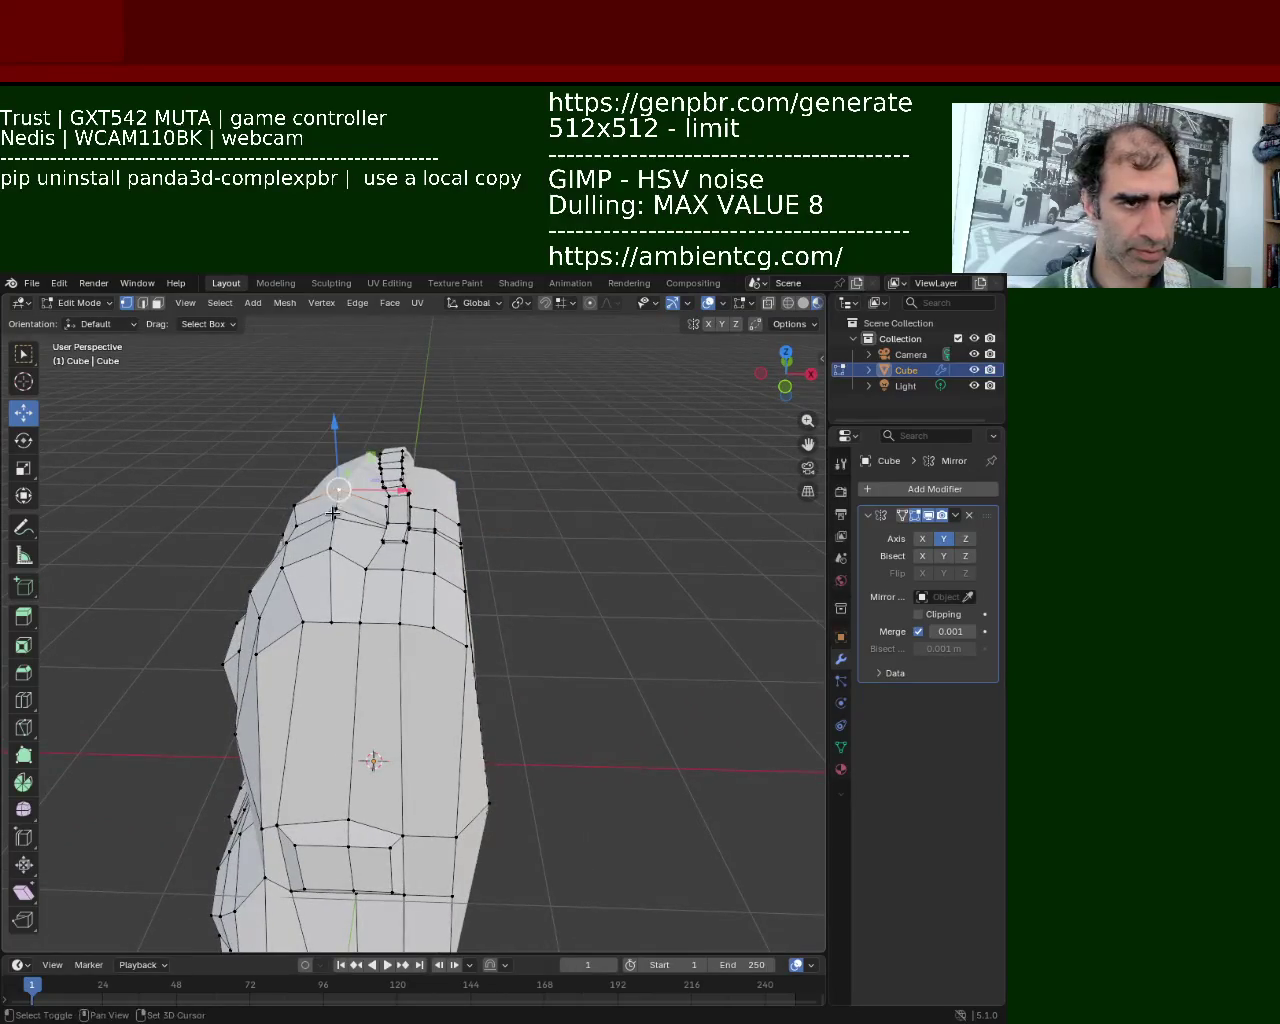
mouse_move(332, 447)
mouse_down()
mouse_move(328, 482)
mouse_move(332, 471)
mouse_up()
mouse_move(332, 471)
middle_down()
mouse_move(494, 615)
mouse_move(514, 536)
middle_up()
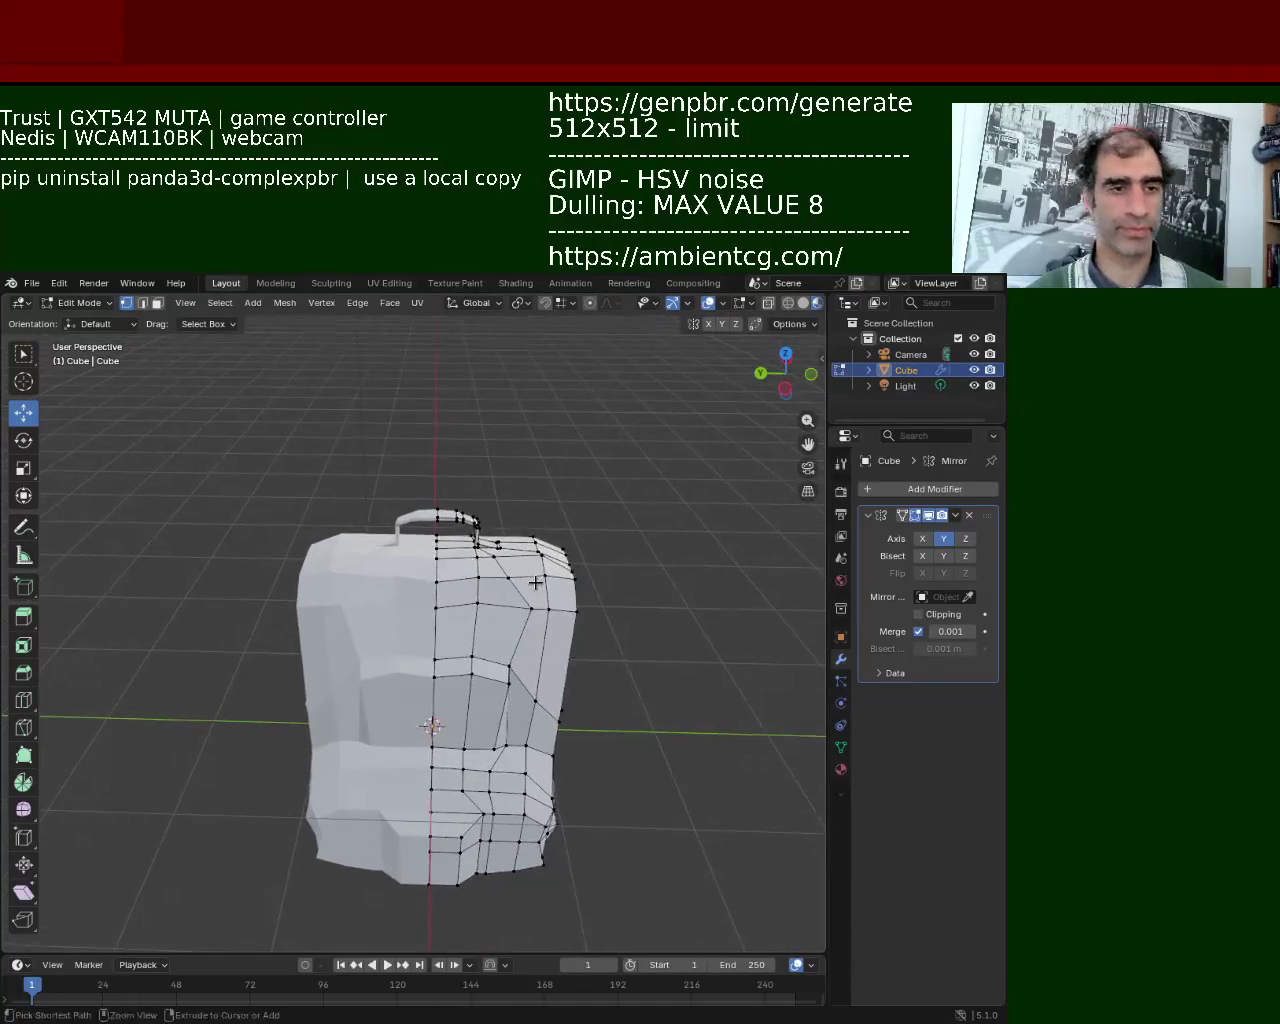
Raise the top vertex beside the handle about 0.06 m along Z and inspect the result
drag(492, 500, 496, 492)
key(g)
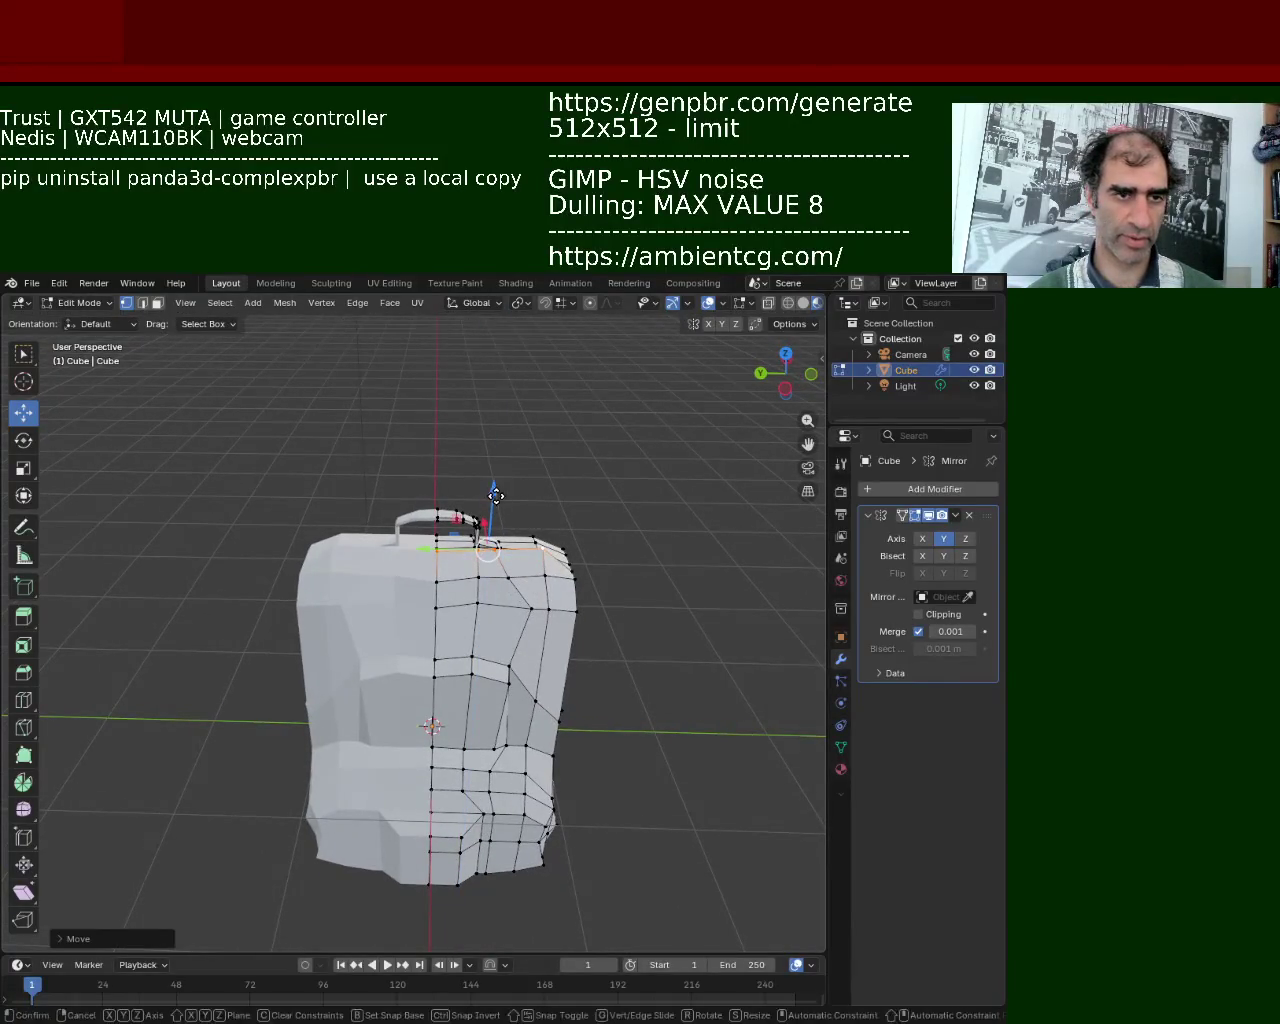
key(z)
key(Escape)
mouse_move(494, 491)
middle_down()
mouse_move(264, 568)
mouse_move(456, 632)
mouse_move(474, 580)
mouse_move(514, 749)
mouse_move(538, 655)
mouse_move(480, 672)
mouse_move(525, 710)
mouse_move(523, 648)
middle_up()
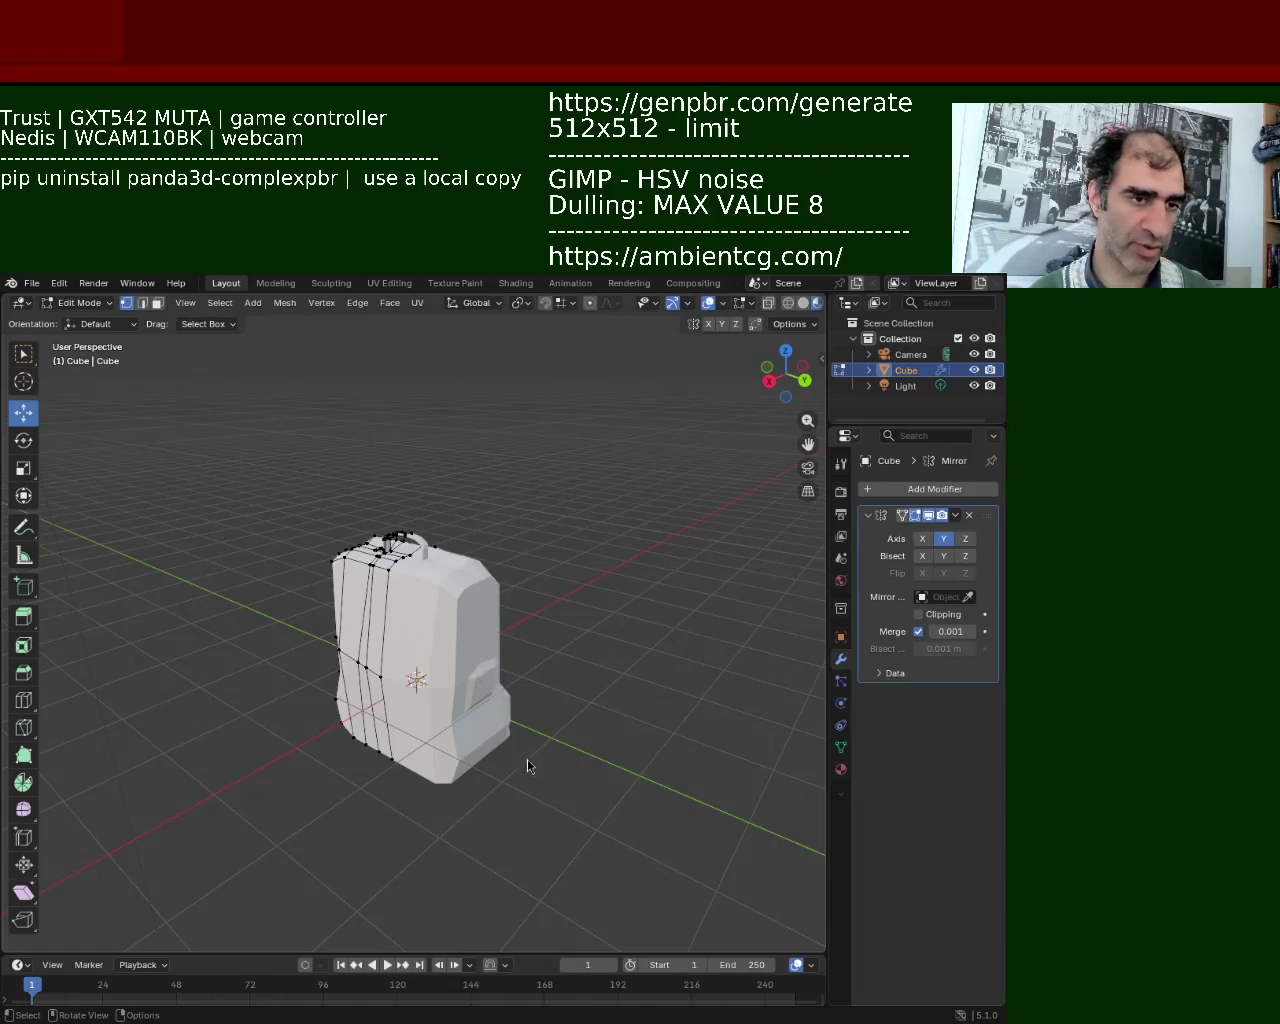
middle_drag(527, 759, 267, 636)
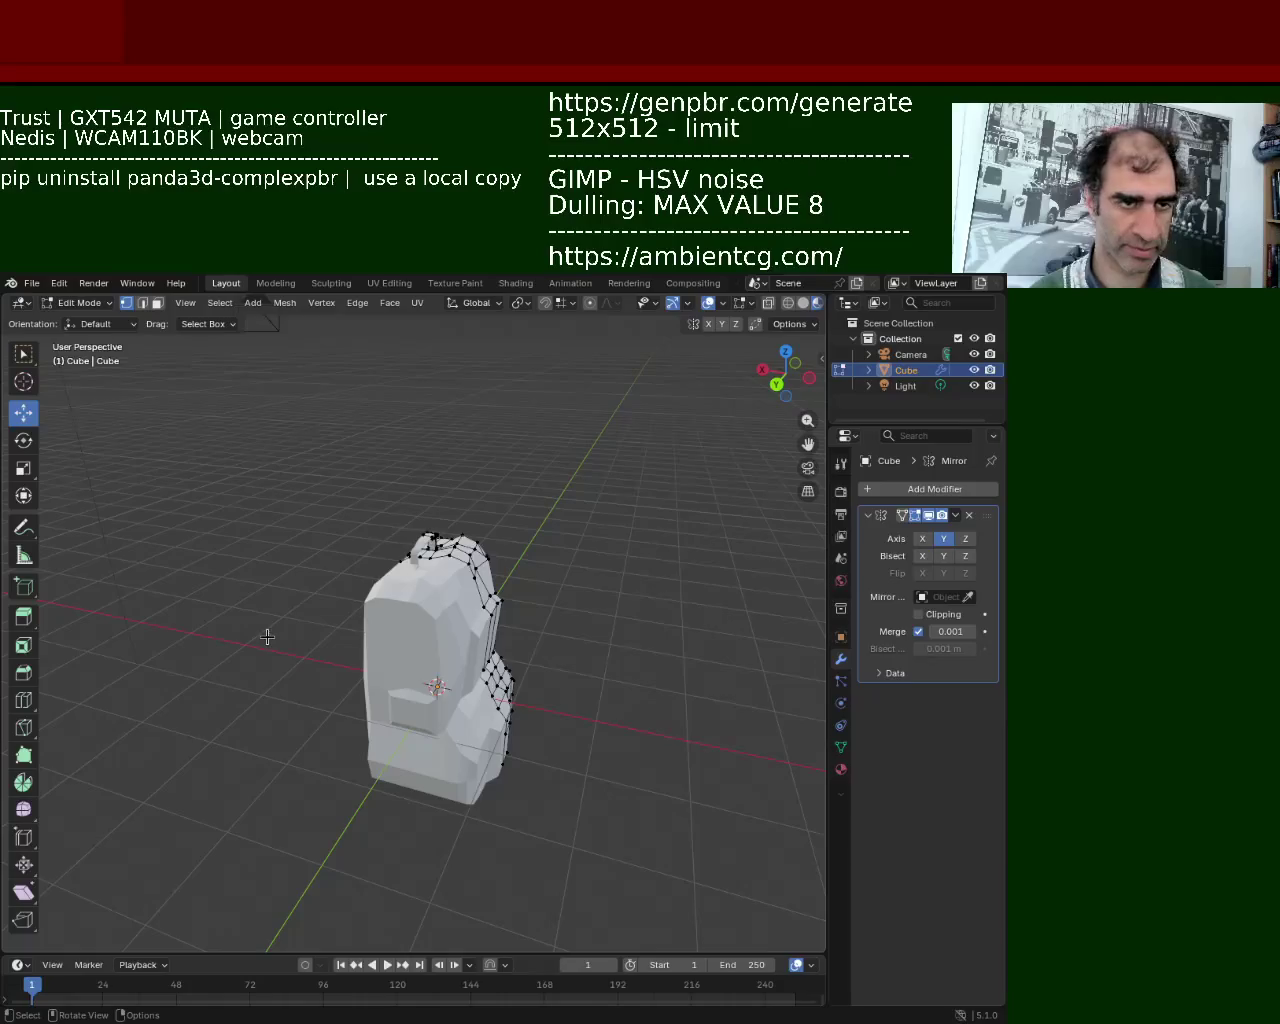
middle_drag(248, 661, 383, 598)
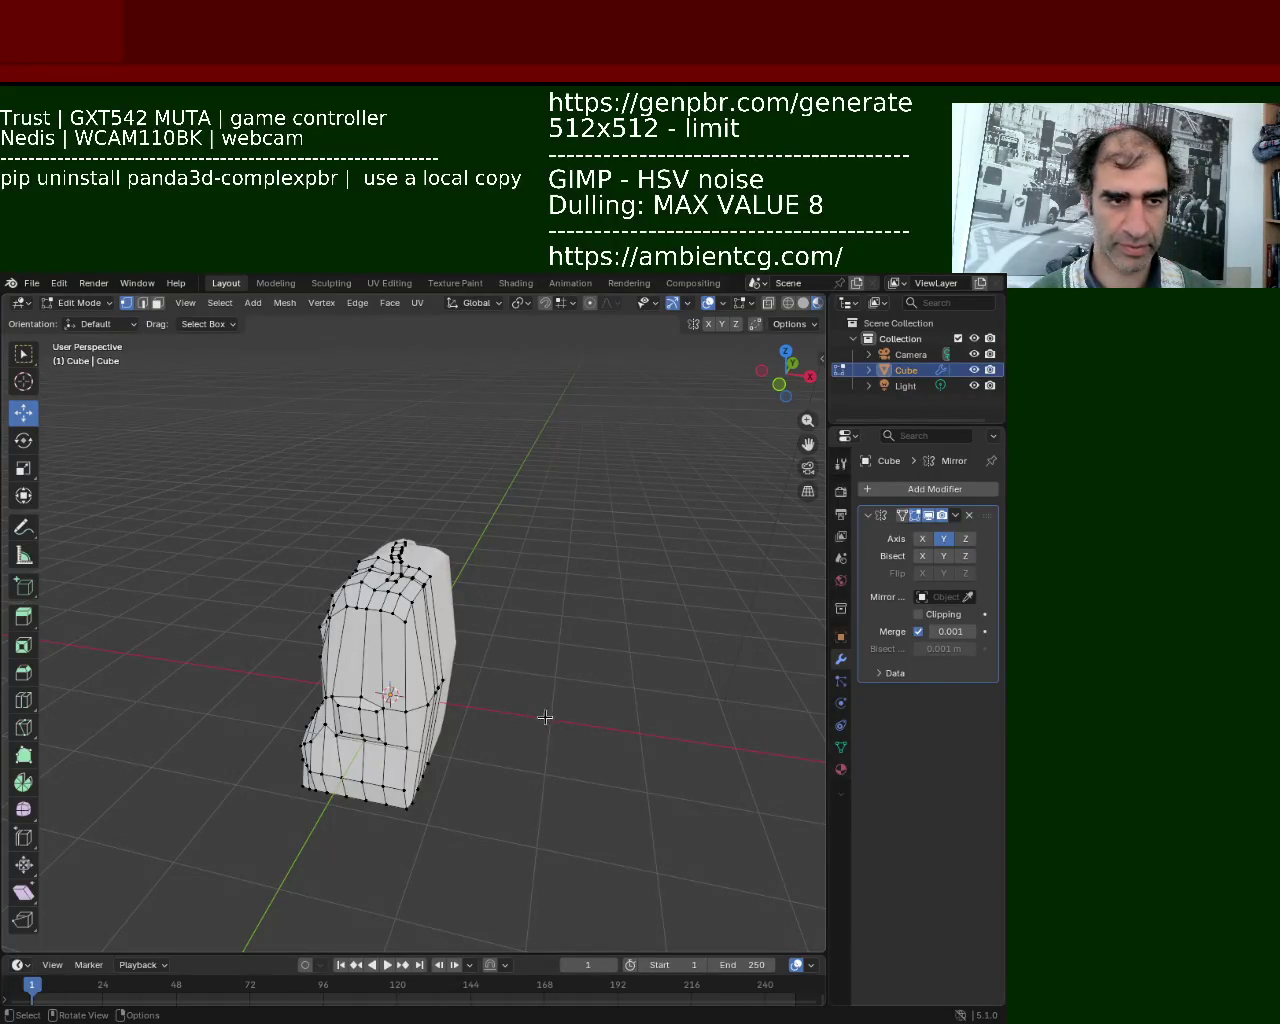
mouse_move(508, 739)
middle_down()
mouse_move(337, 716)
mouse_move(700, 707)
mouse_move(706, 723)
mouse_move(631, 680)
mouse_move(443, 660)
mouse_move(451, 699)
mouse_move(286, 664)
mouse_move(166, 692)
mouse_move(617, 660)
mouse_move(365, 686)
middle_up()
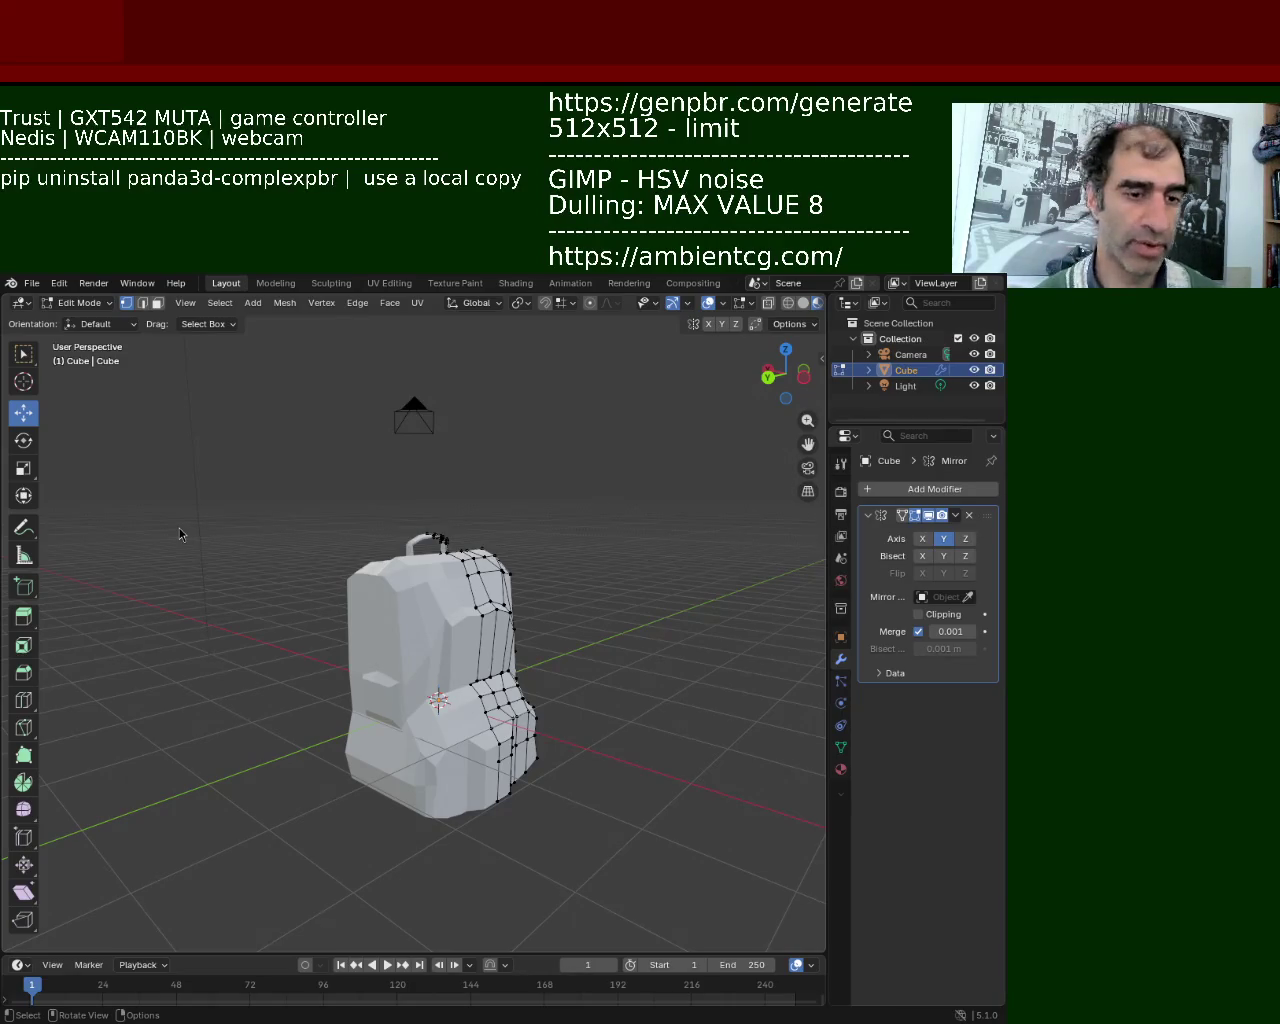
middle_drag(461, 583, 294, 591)
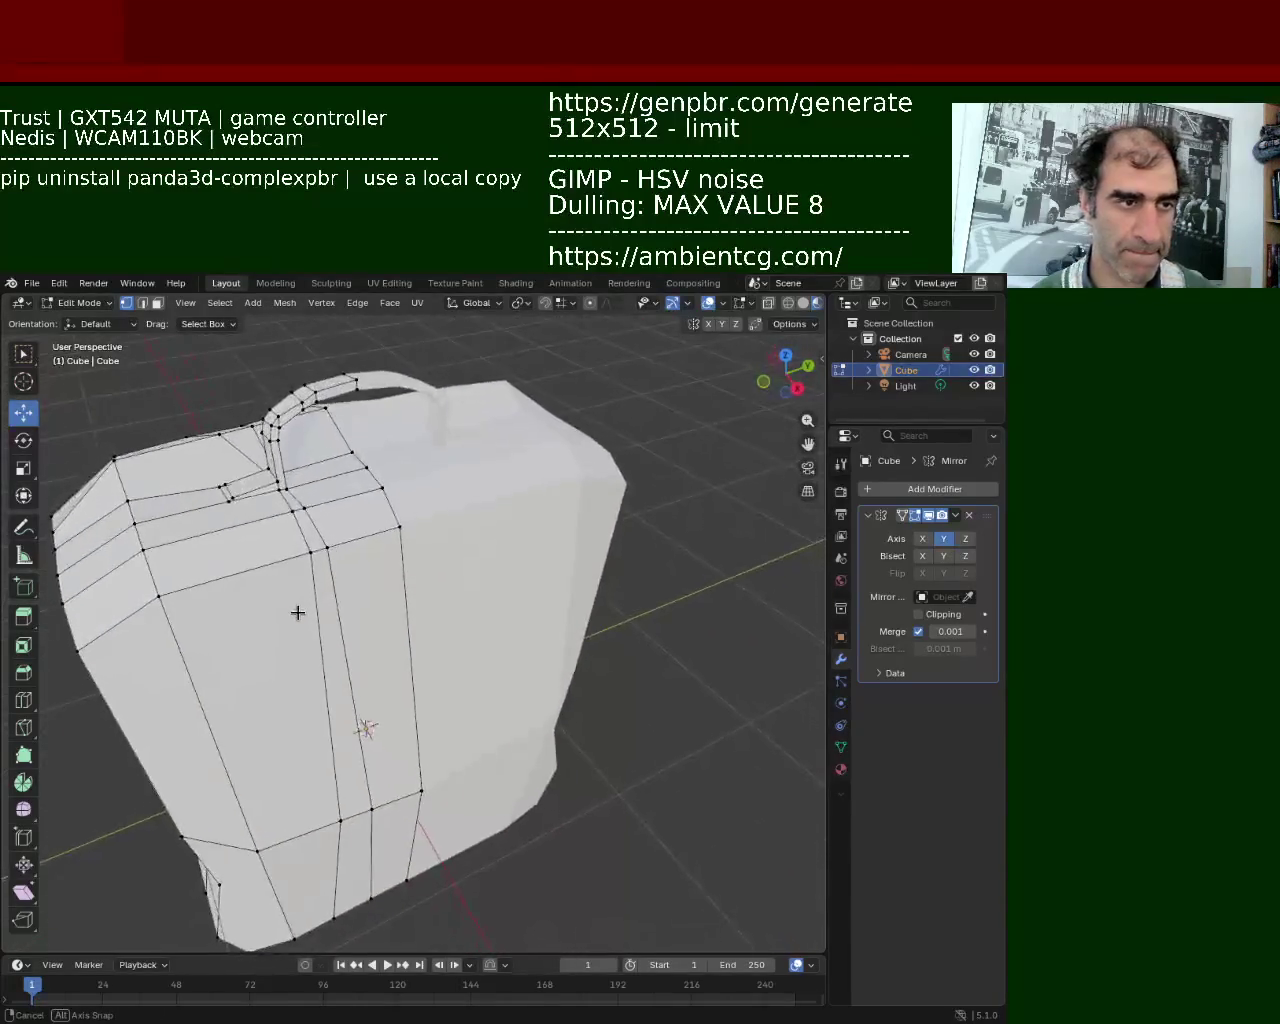
Slide the lower pocket's bottom vertex about 0.1 m along Y
mouse_move(294, 591)
middle_down()
mouse_move(387, 605)
mouse_move(425, 583)
mouse_move(530, 637)
mouse_move(515, 546)
middle_up()
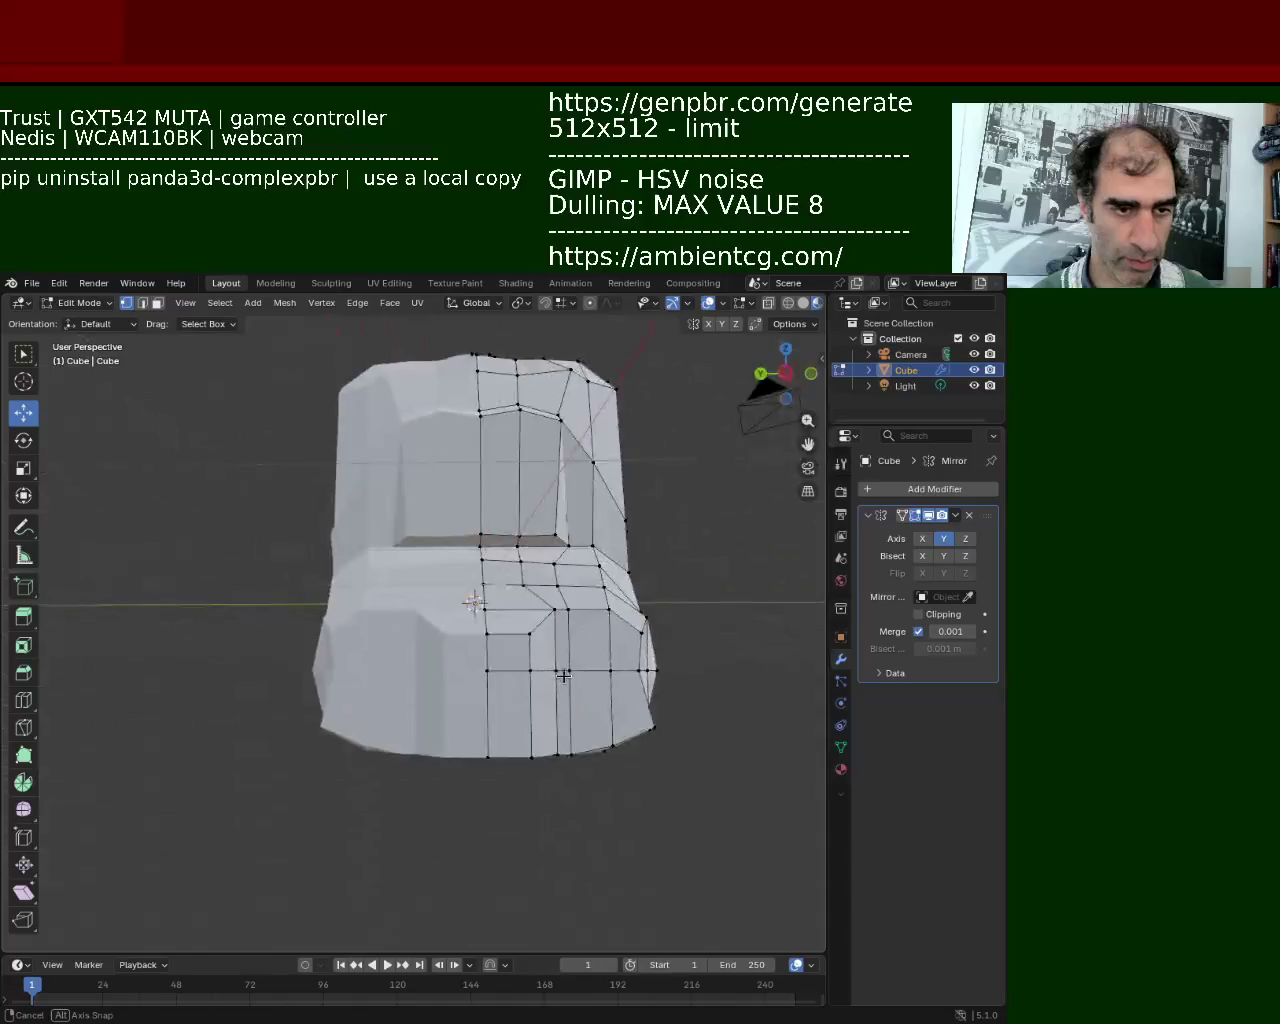
click(517, 548)
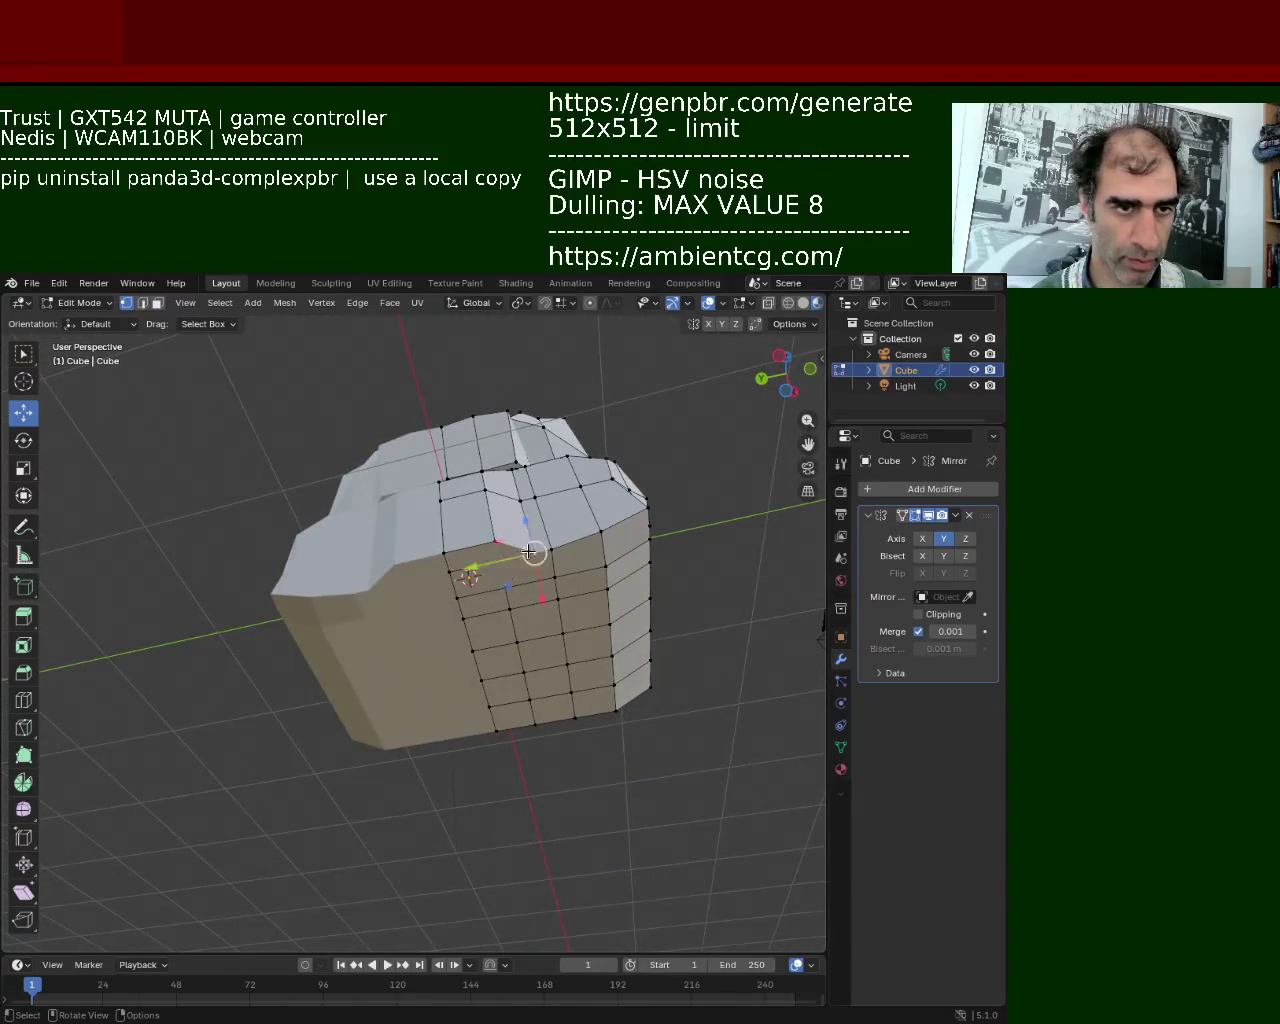
middle_drag(529, 549, 529, 766)
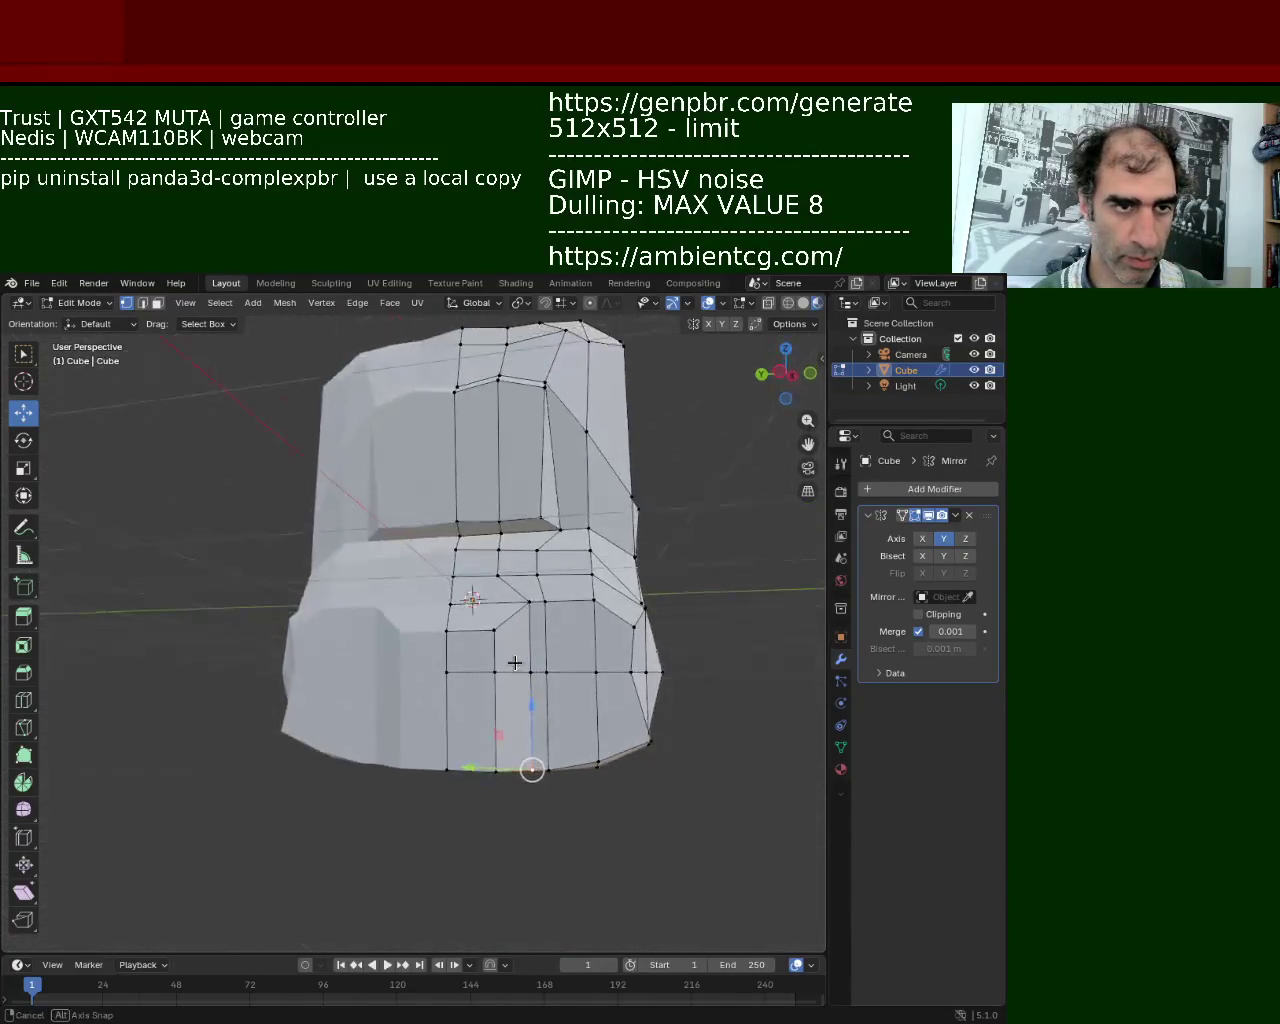
drag(477, 767, 447, 769)
click(456, 770)
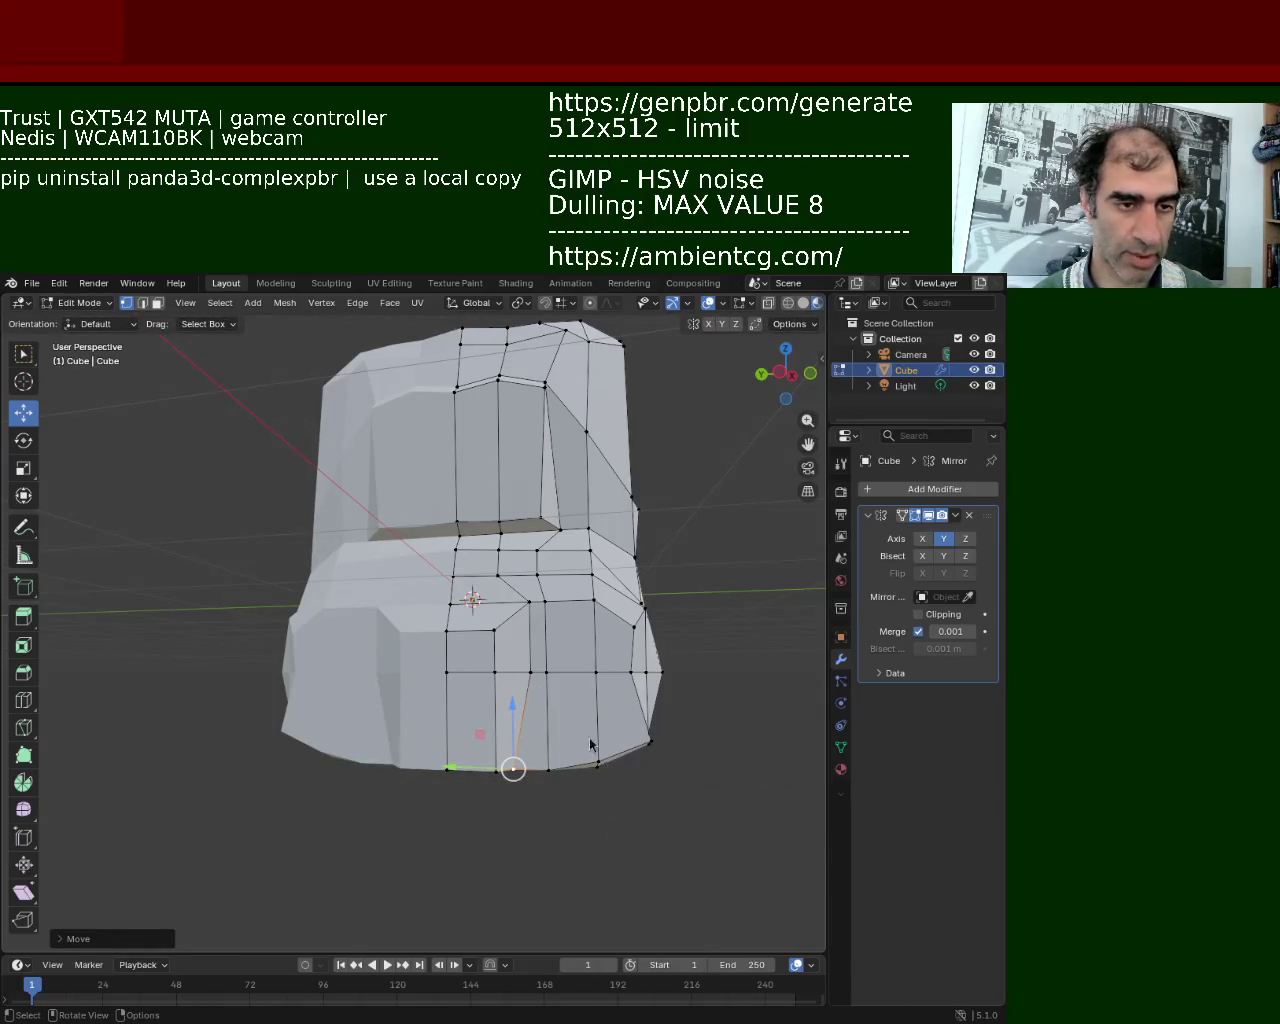
Select a vertical edge loop on the backpack's side
middle_drag(528, 659, 400, 689)
scroll(480, 747, down, 5)
mouse_move(480, 747)
middle_down()
mouse_move(634, 674)
mouse_move(522, 681)
mouse_move(571, 771)
mouse_move(543, 634)
mouse_move(551, 551)
mouse_move(487, 572)
middle_up()
scroll(487, 572, up, 5)
mouse_move(437, 489)
middle_down()
mouse_move(389, 529)
mouse_move(429, 560)
mouse_move(476, 544)
mouse_move(463, 543)
mouse_move(480, 426)
middle_up()
alt+click(487, 428)
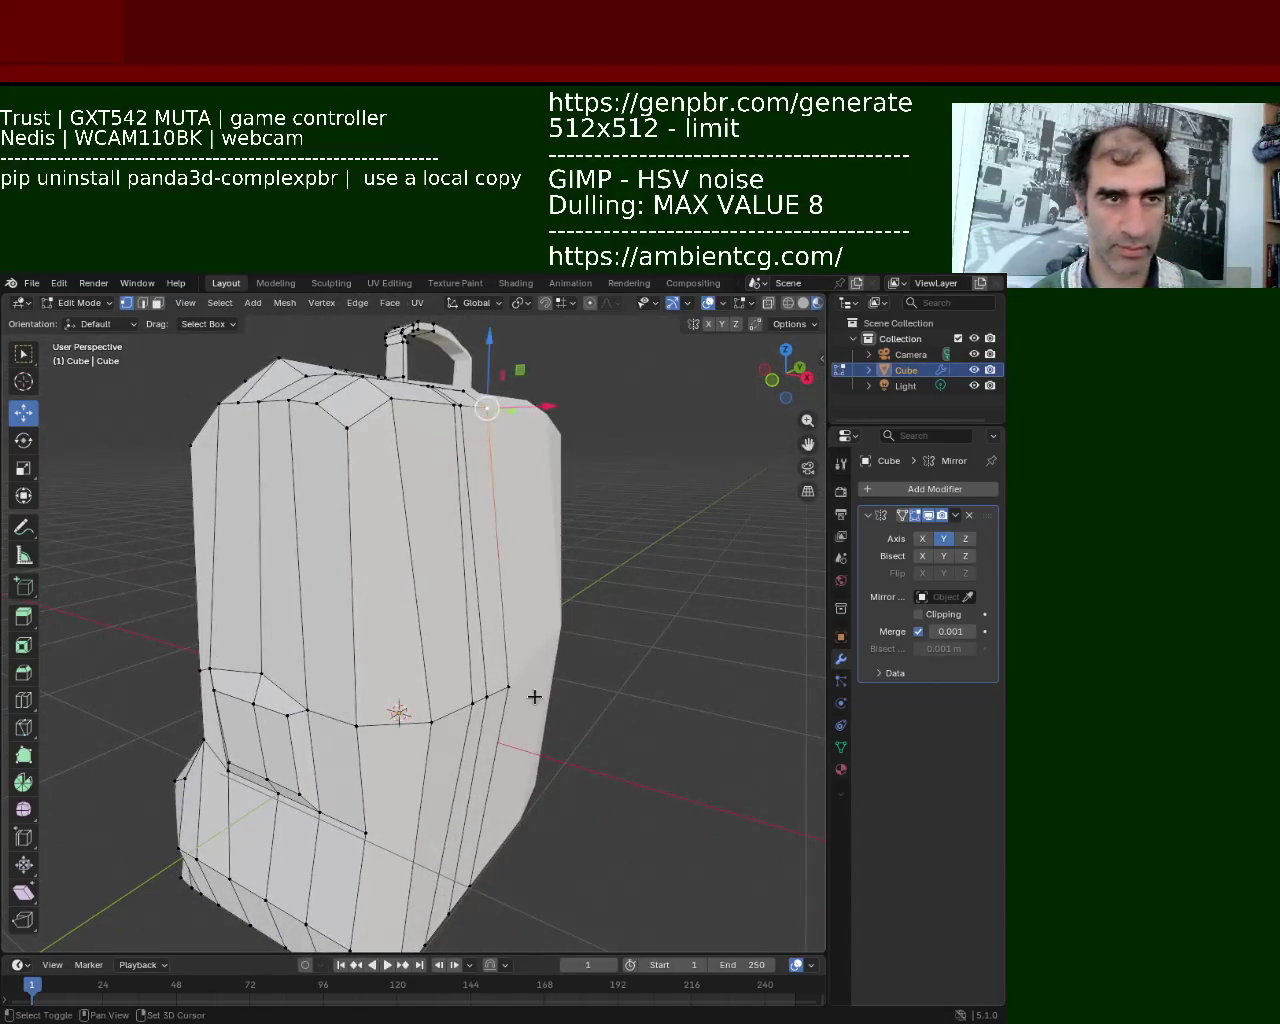
Subdivide the selected edges and pick the edge loop along the backpack's side
right_click(507, 685)
click(500, 600)
mouse_move(500, 571)
middle_down()
mouse_move(460, 560)
mouse_move(434, 600)
mouse_move(405, 578)
mouse_move(457, 691)
mouse_move(420, 600)
mouse_move(440, 560)
middle_up()
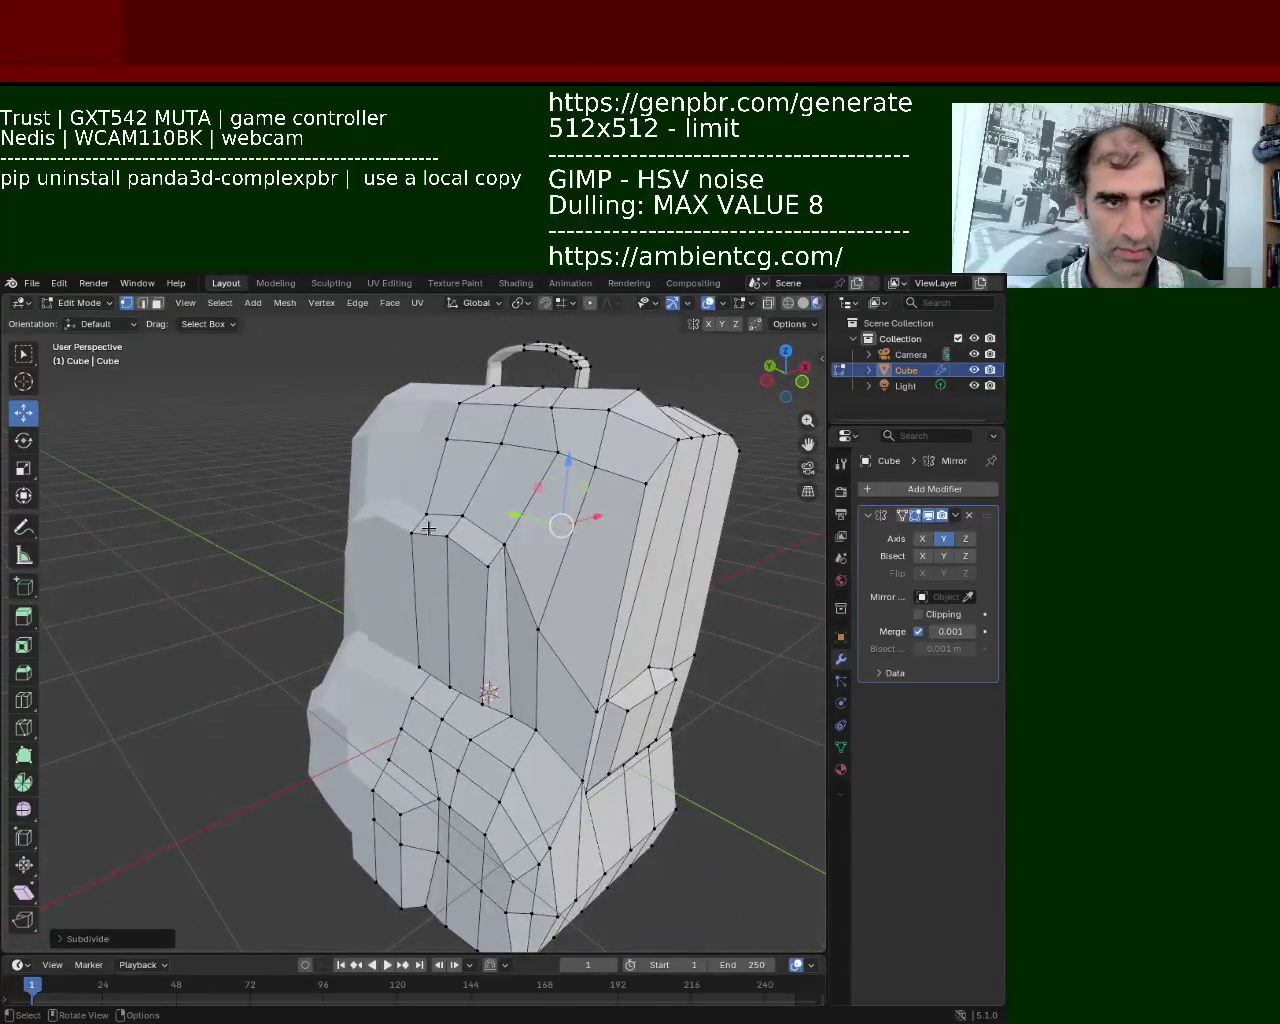
alt+click(443, 445)
mouse_move(443, 445)
middle_down()
mouse_move(491, 523)
mouse_move(345, 408)
middle_up()
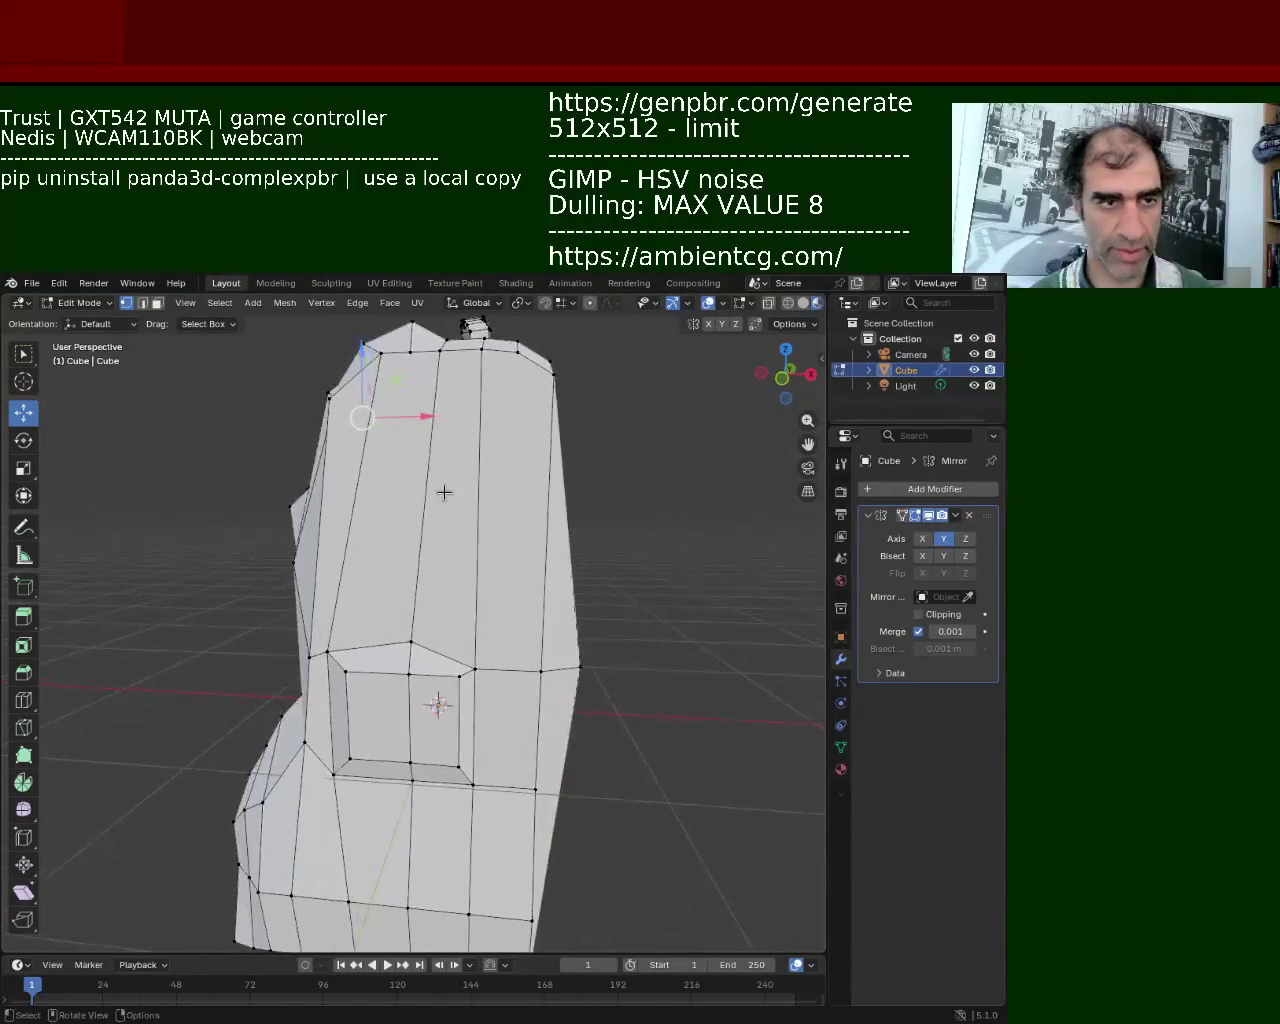
alt+shift+click(325, 400)
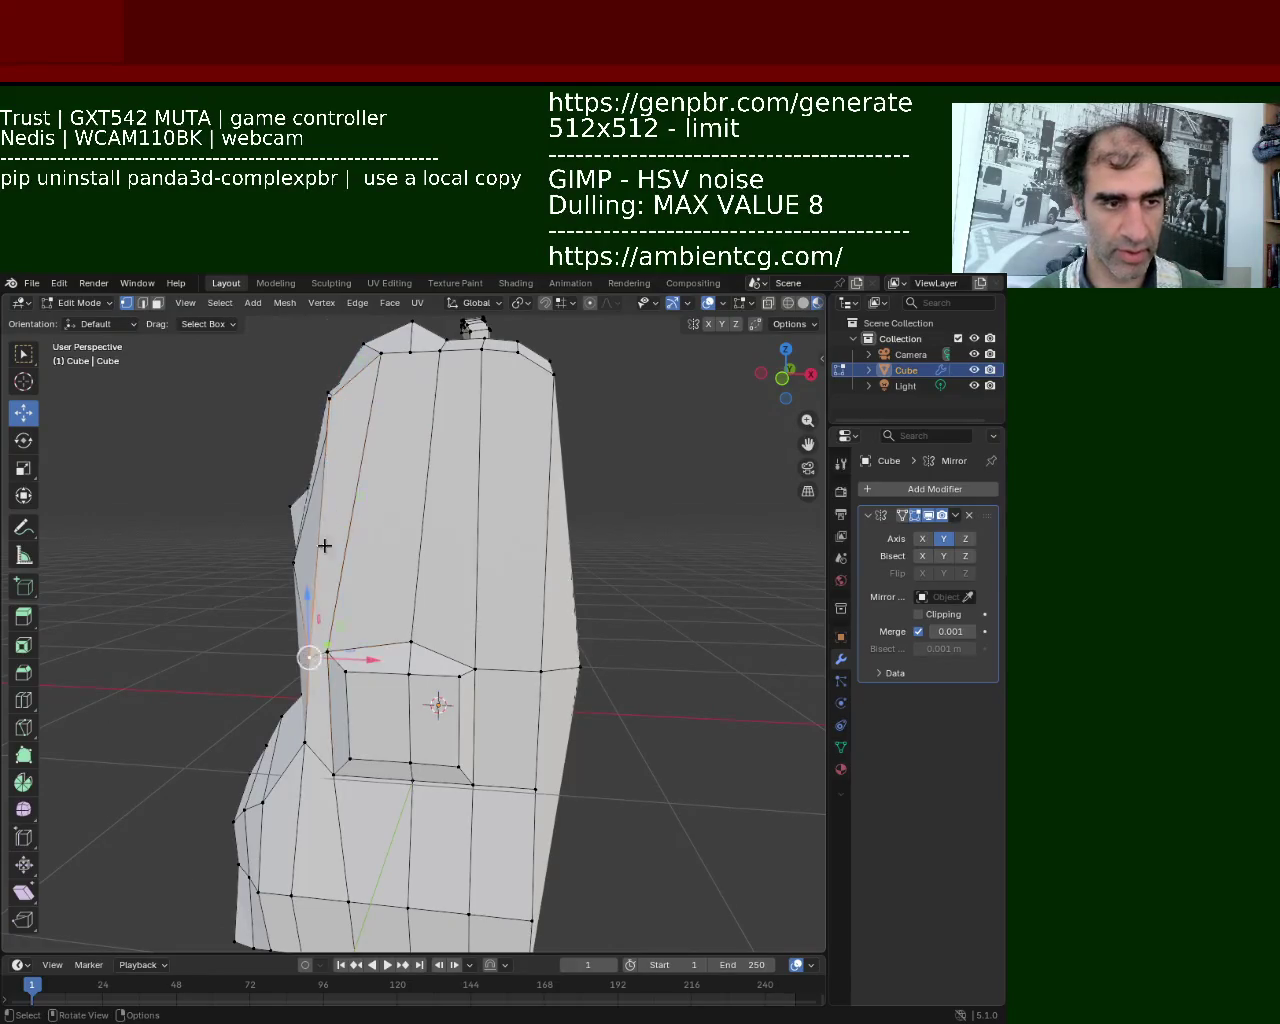
right_click(324, 398)
mouse_move(334, 471)
middle_down()
mouse_move(334, 551)
mouse_move(323, 529)
mouse_move(387, 549)
mouse_move(457, 543)
middle_up()
Add a centred loop cut across the backpack's front
key(ctrl+r)
click(457, 543)
right_click(345, 488)
middle_drag(345, 488, 389, 534)
mouse_move(515, 570)
middle_down()
mouse_move(532, 556)
mouse_move(520, 545)
middle_up()
Reshape a vertex on the new edge loop by moving it slightly
click(422, 395)
mouse_move(420, 543)
middle_down()
mouse_move(540, 575)
mouse_move(590, 693)
middle_up()
click(552, 572)
click(508, 582)
drag(590, 693, 615, 708)
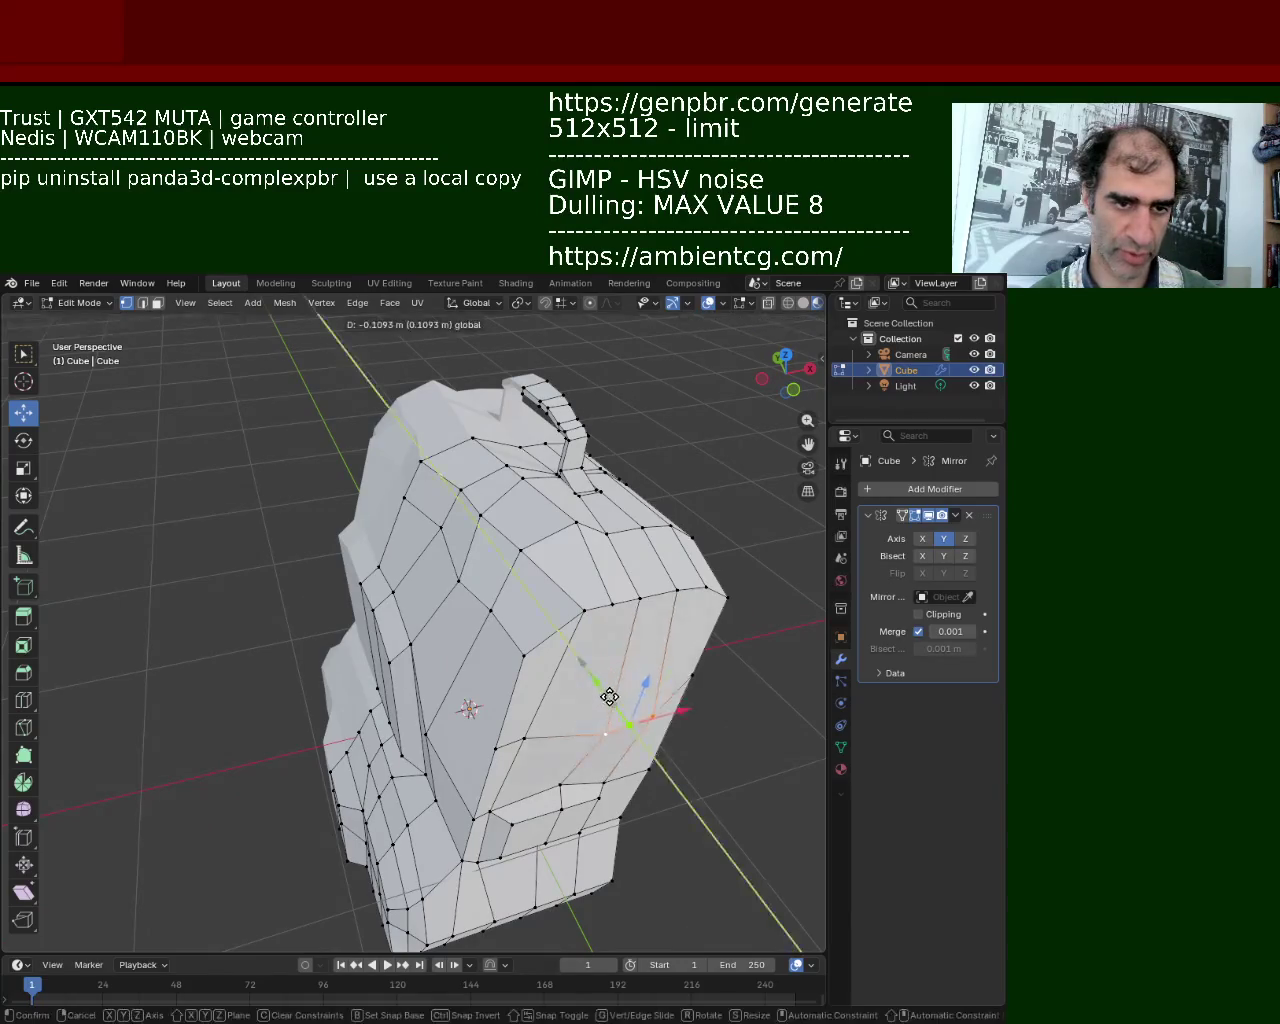
mouse_move(615, 708)
middle_down()
mouse_move(488, 609)
mouse_move(429, 623)
mouse_move(440, 650)
mouse_move(444, 628)
middle_up()
Pull the top vertex and a neighbouring front vertex inward along X
click(431, 651)
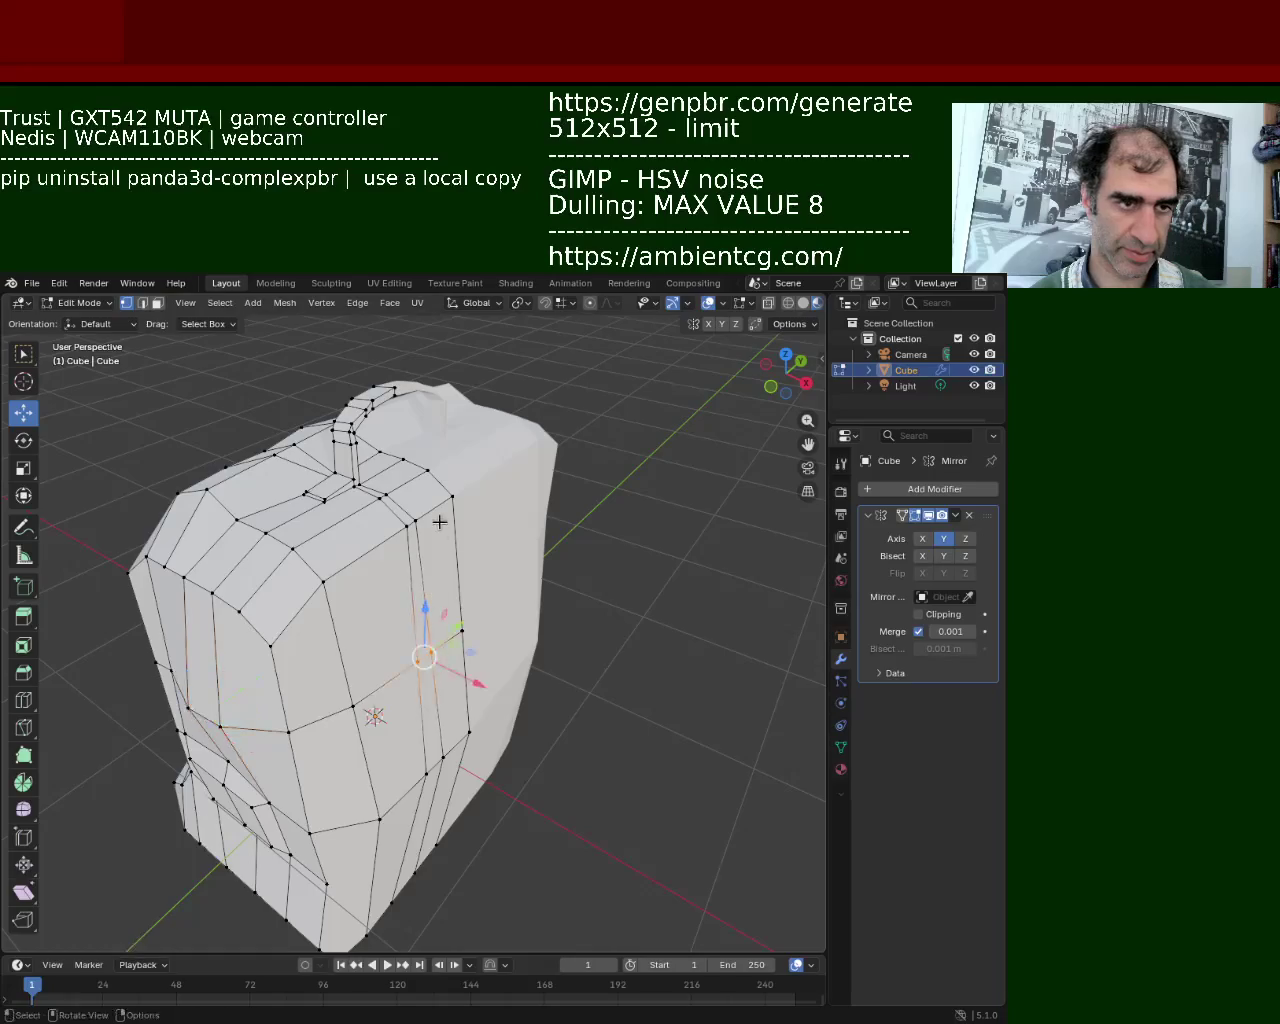
click(410, 521)
drag(437, 537, 423, 531)
click(311, 577)
drag(343, 580, 349, 597)
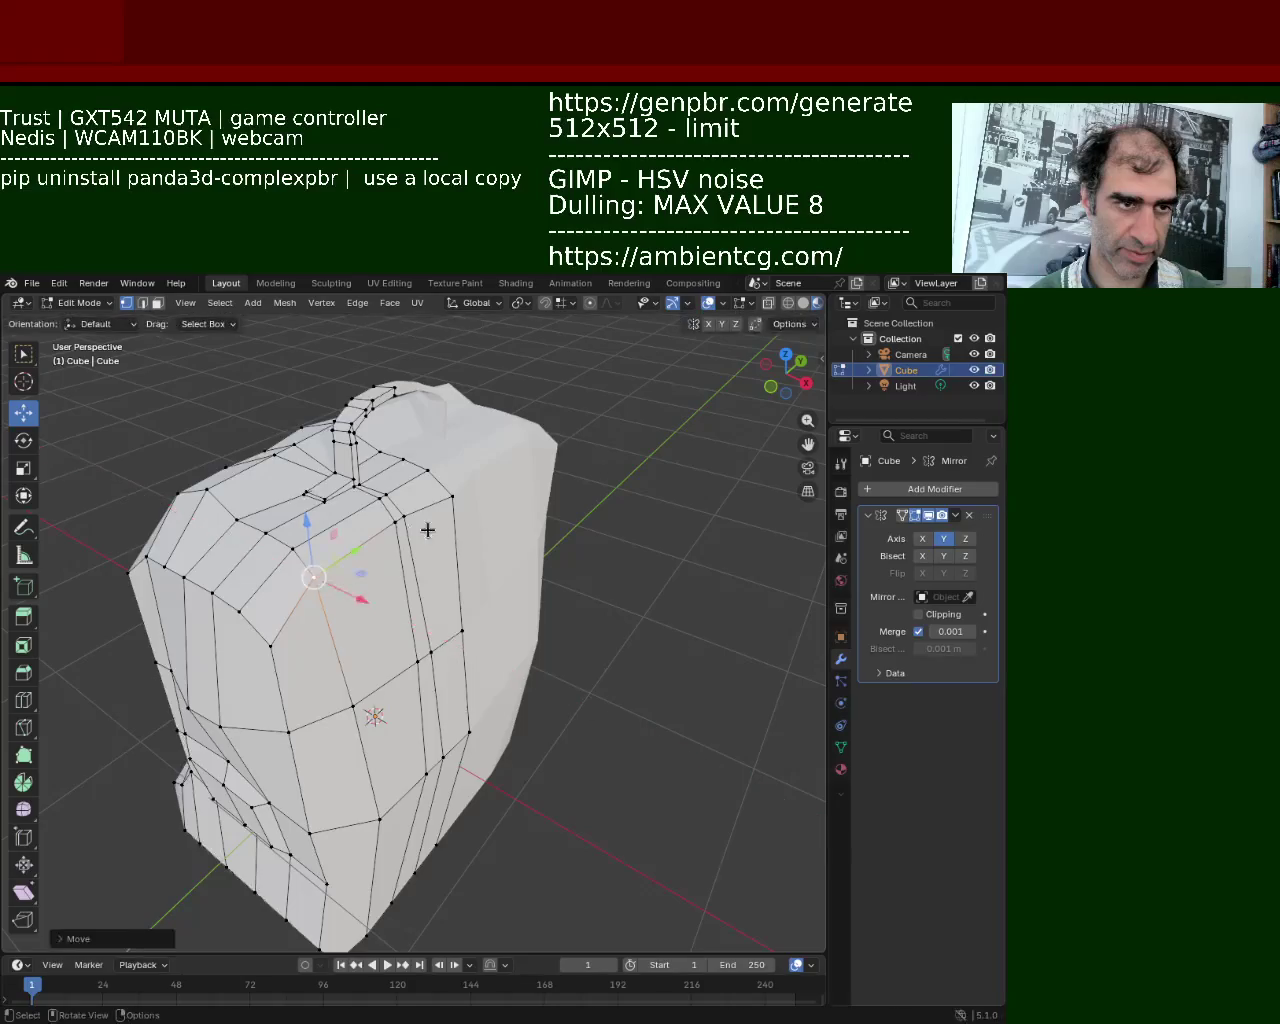
Move a lower front vertex inward along X and lower a top vertex along Z
mouse_move(500, 543)
middle_down()
mouse_move(463, 606)
mouse_move(682, 578)
mouse_move(602, 712)
middle_up()
click(576, 670)
drag(640, 670, 620, 683)
middle_drag(529, 651, 534, 391)
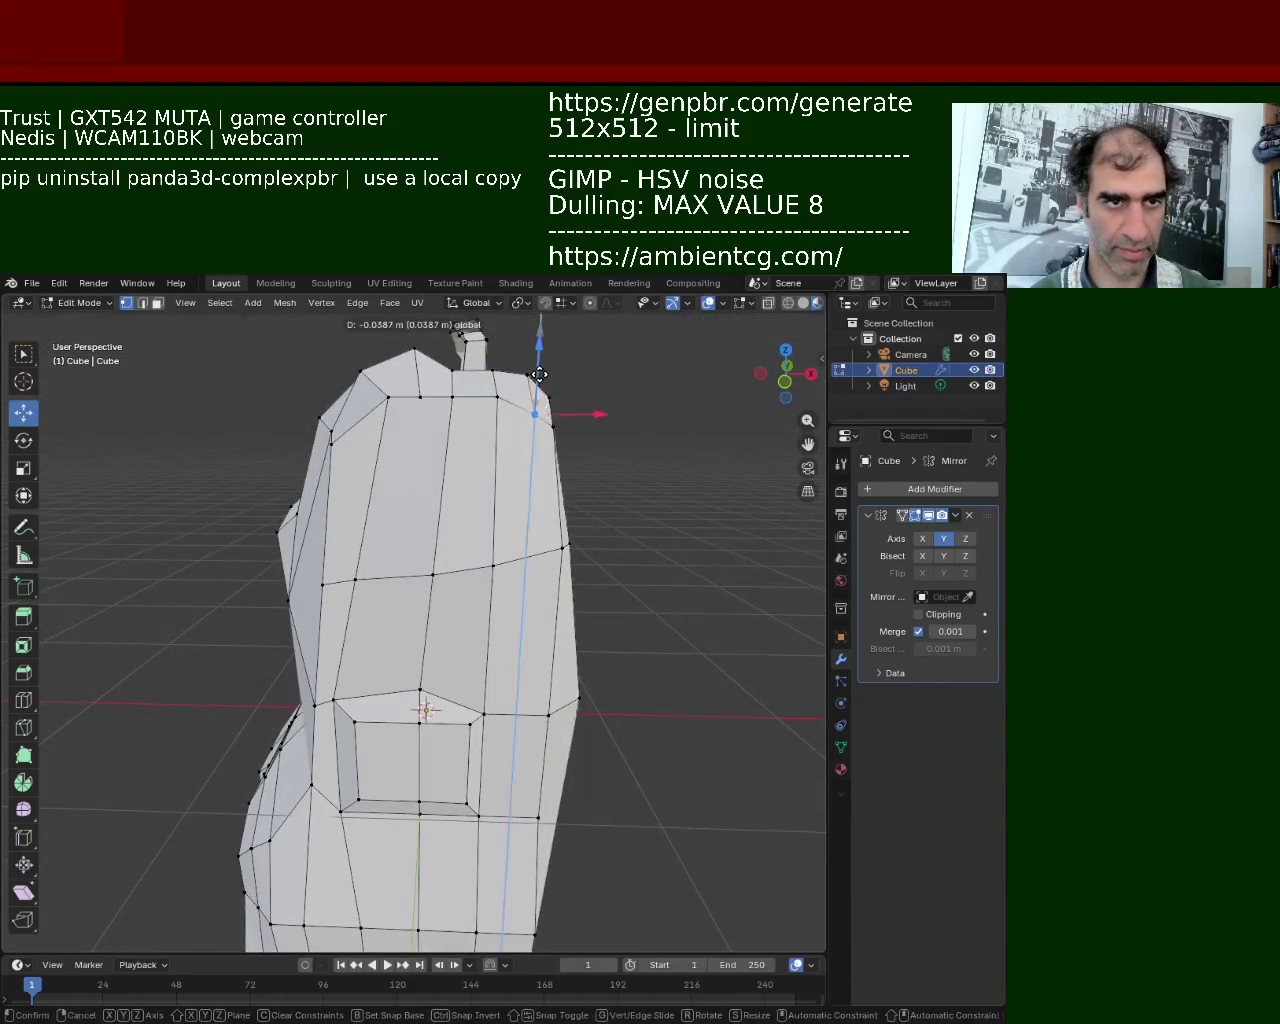
click(387, 397)
drag(393, 350, 394, 369)
Save the model as backpack_1.blend
mouse_move(394, 369)
middle_down()
mouse_move(409, 517)
mouse_move(486, 594)
mouse_move(515, 545)
mouse_move(480, 590)
mouse_move(443, 737)
mouse_move(390, 677)
mouse_move(372, 700)
mouse_move(400, 760)
mouse_move(420, 680)
mouse_move(597, 694)
mouse_move(336, 578)
middle_up()
scroll(515, 545, down, 3)
key(ctrl+s)
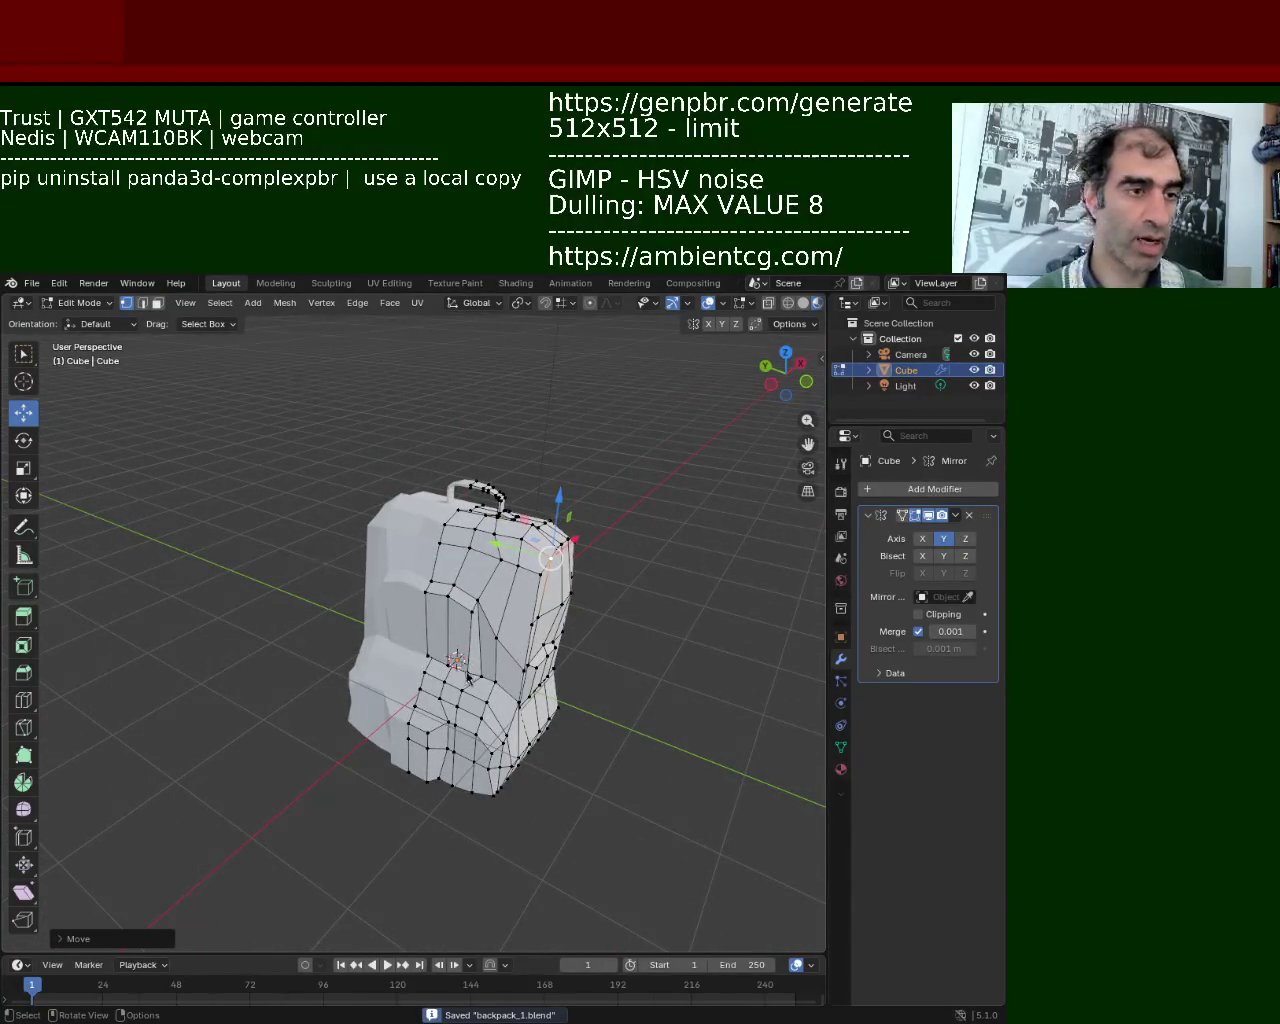
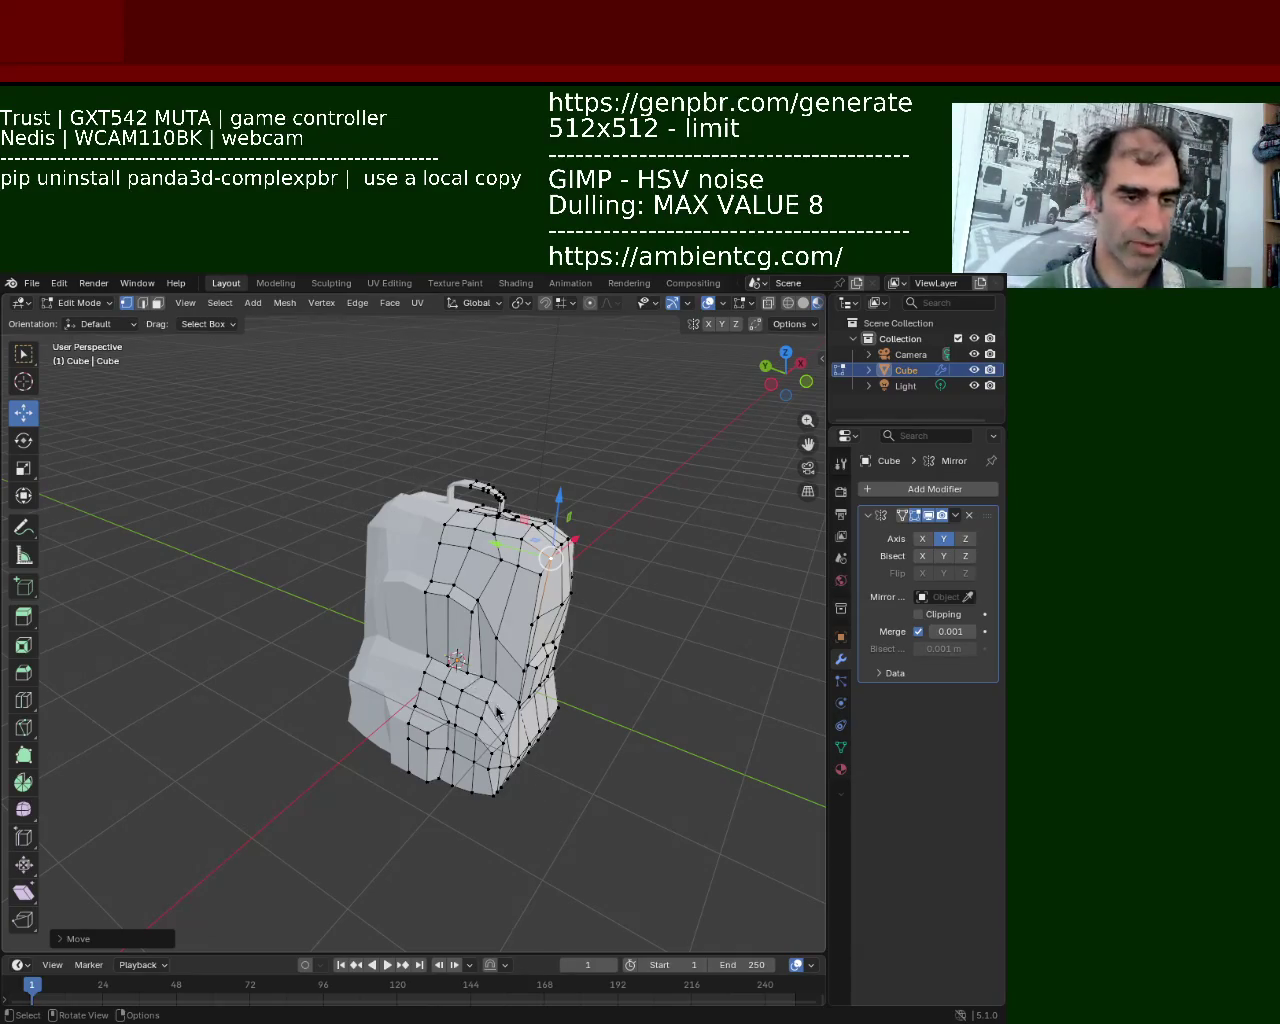
Enlarge the bottom timeline area and turn it into a Shader Editor
drag(503, 952, 512, 536)
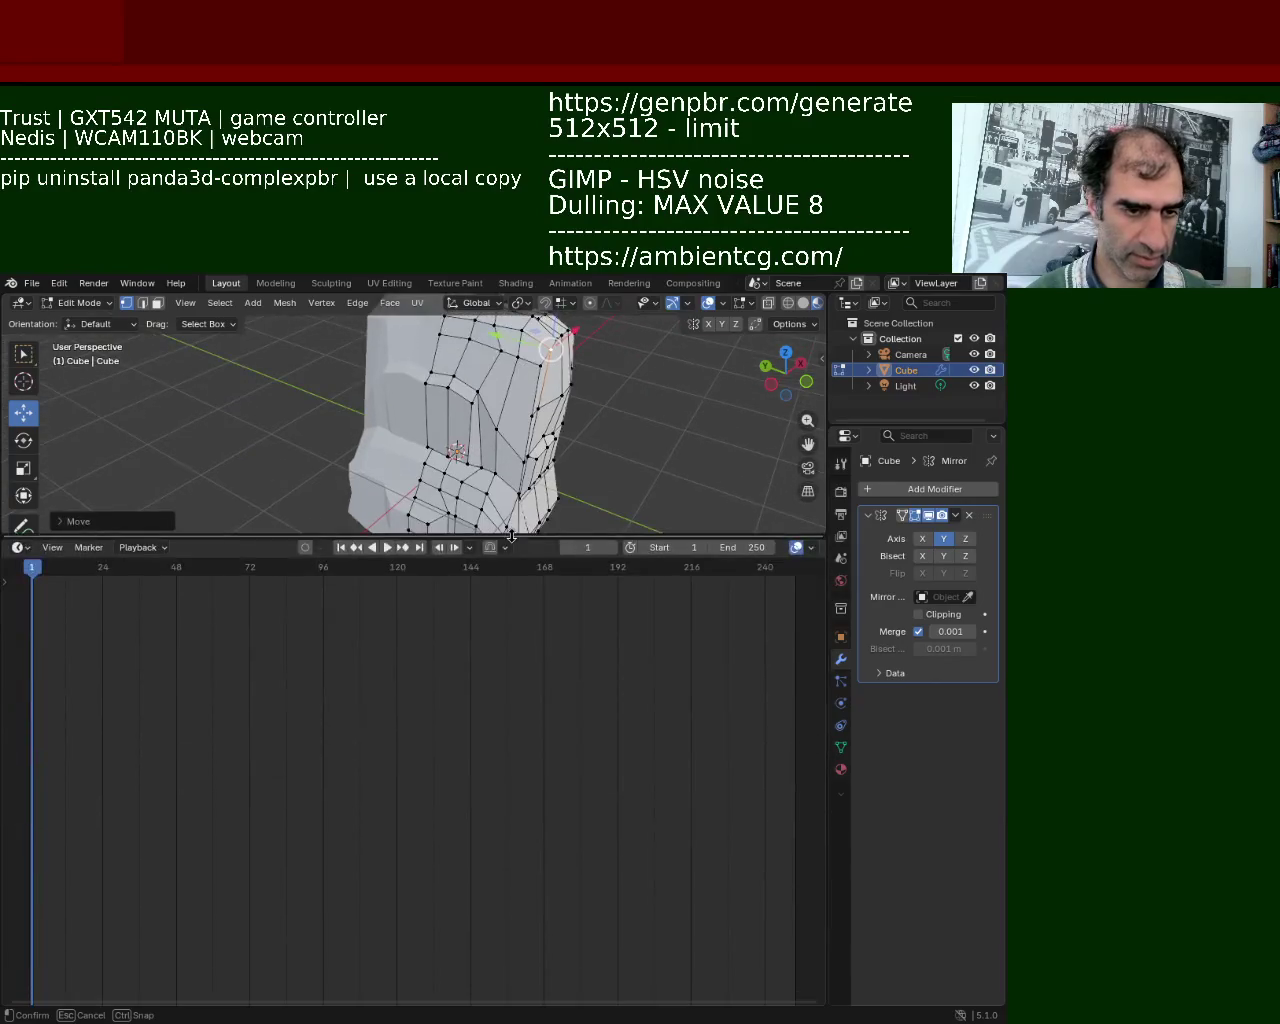
right_click(45, 540)
click(18, 547)
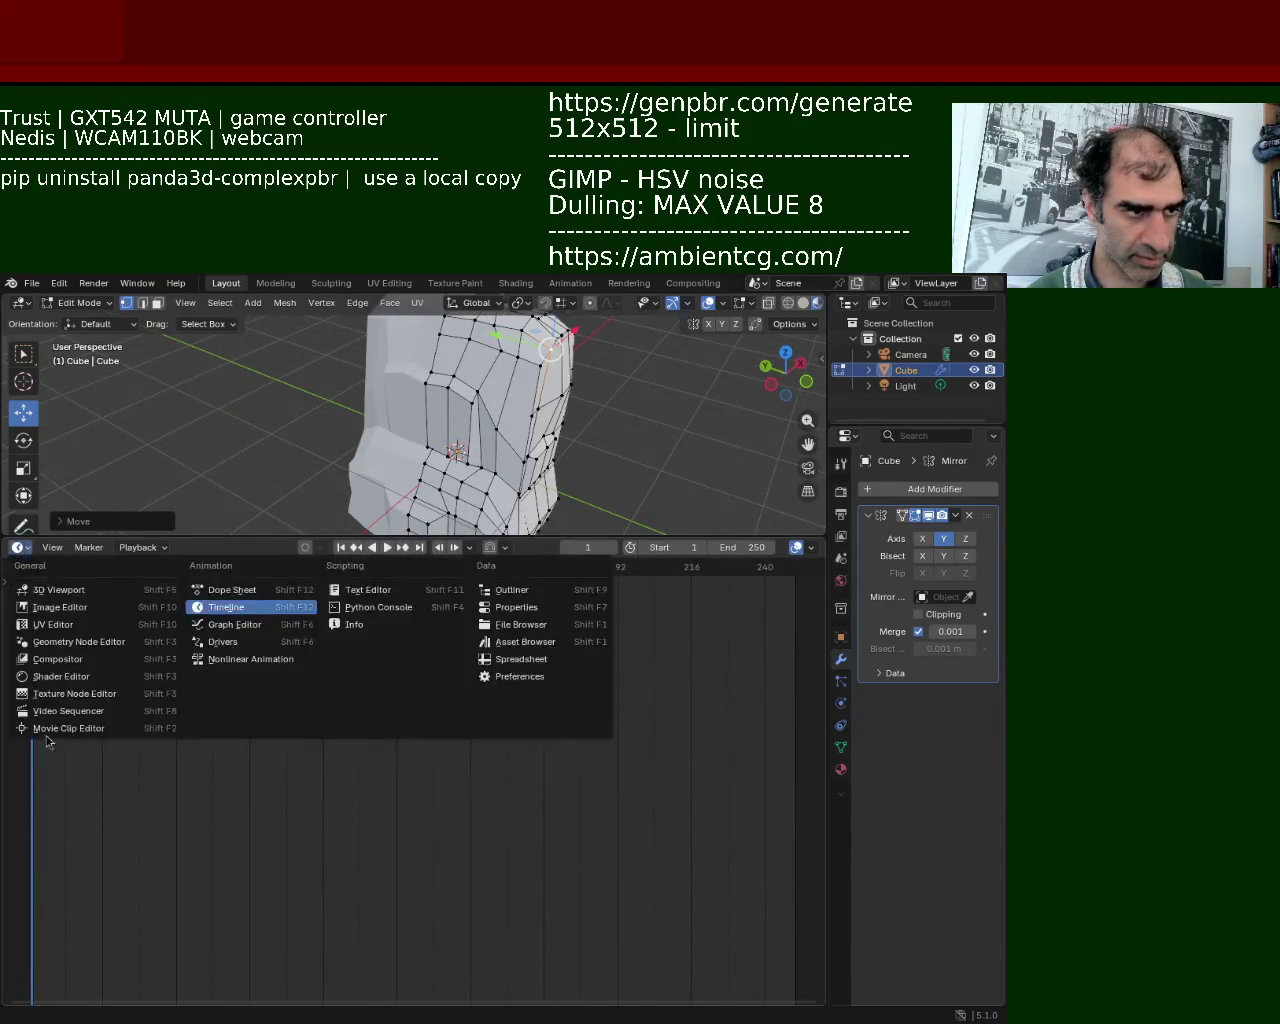
click(100, 693)
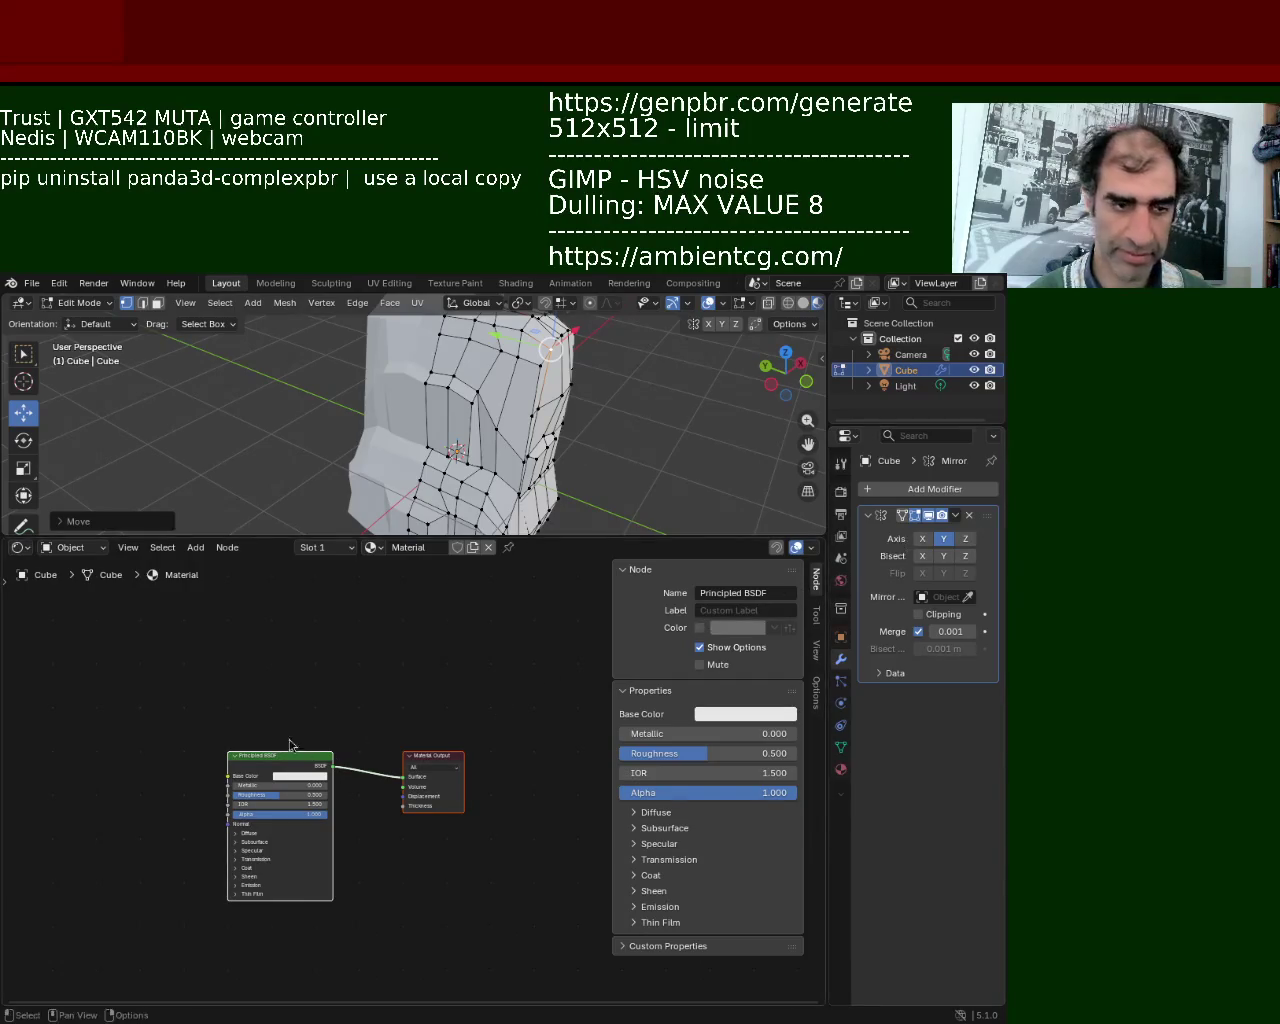
Add an Image Texture node to the backpack material's node graph
key(shift+a)
click(196, 678)
text(image)
key(Return)
click(46, 612)
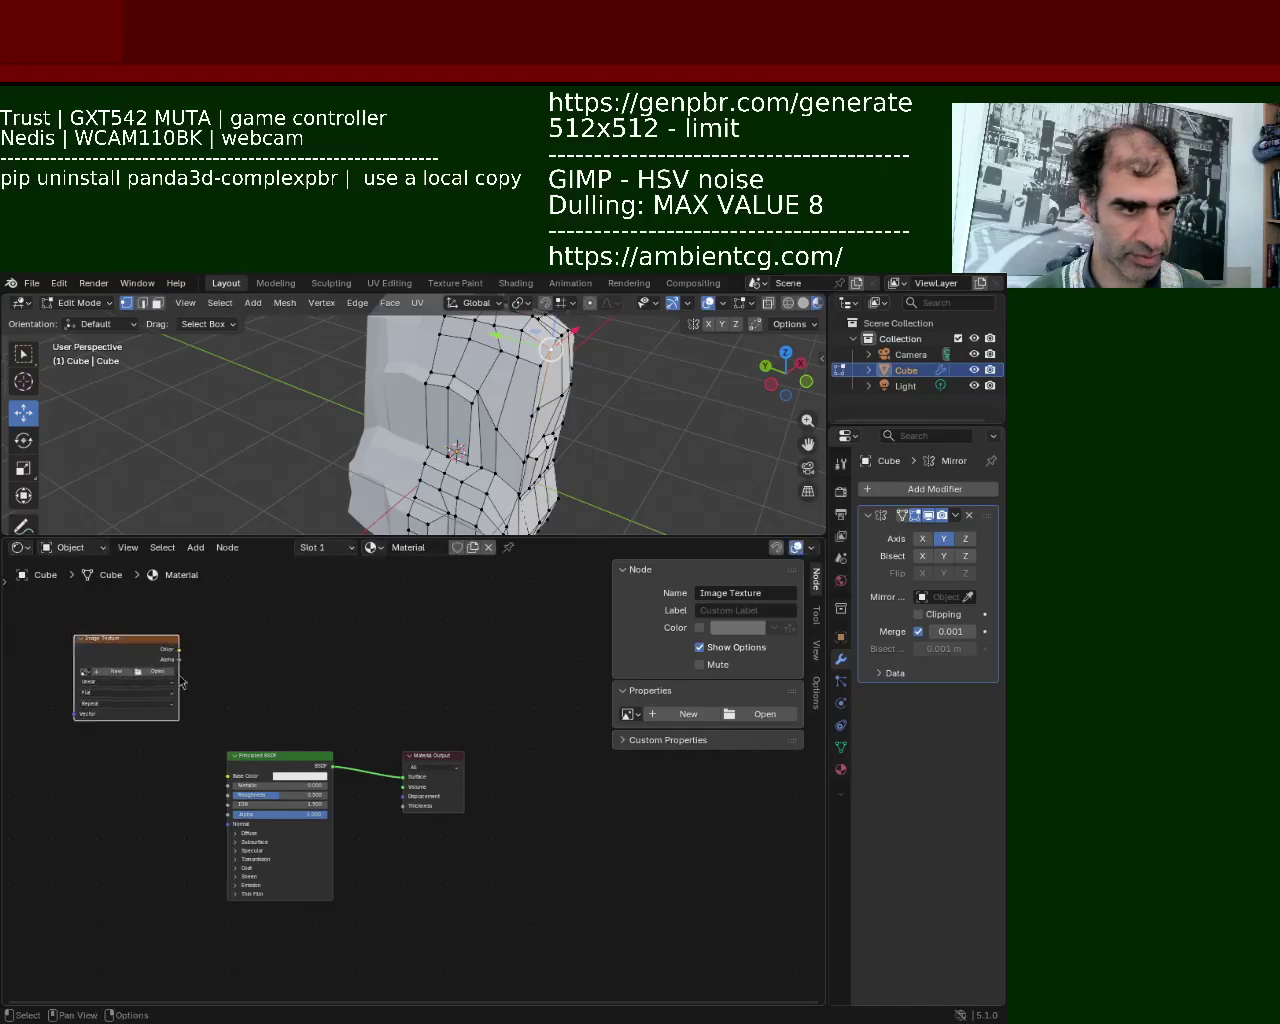
Duplicate the Image Texture node several times and link the top one's Color to Base Color
key(ctrl+c)
key(ctrl+v)
key(ctrl+v)
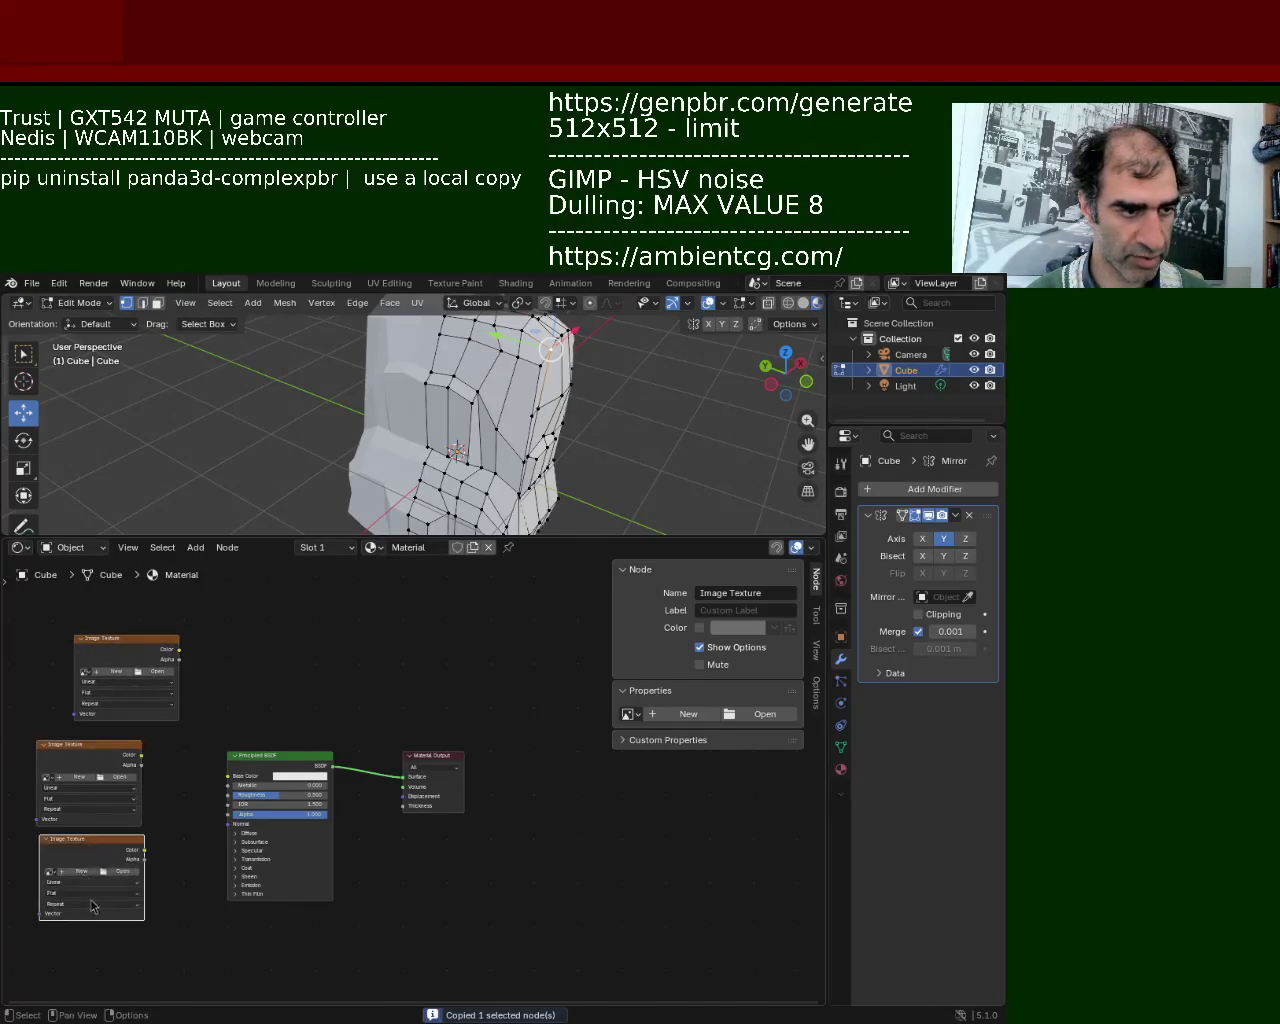
key(ctrl+v)
drag(180, 650, 229, 776)
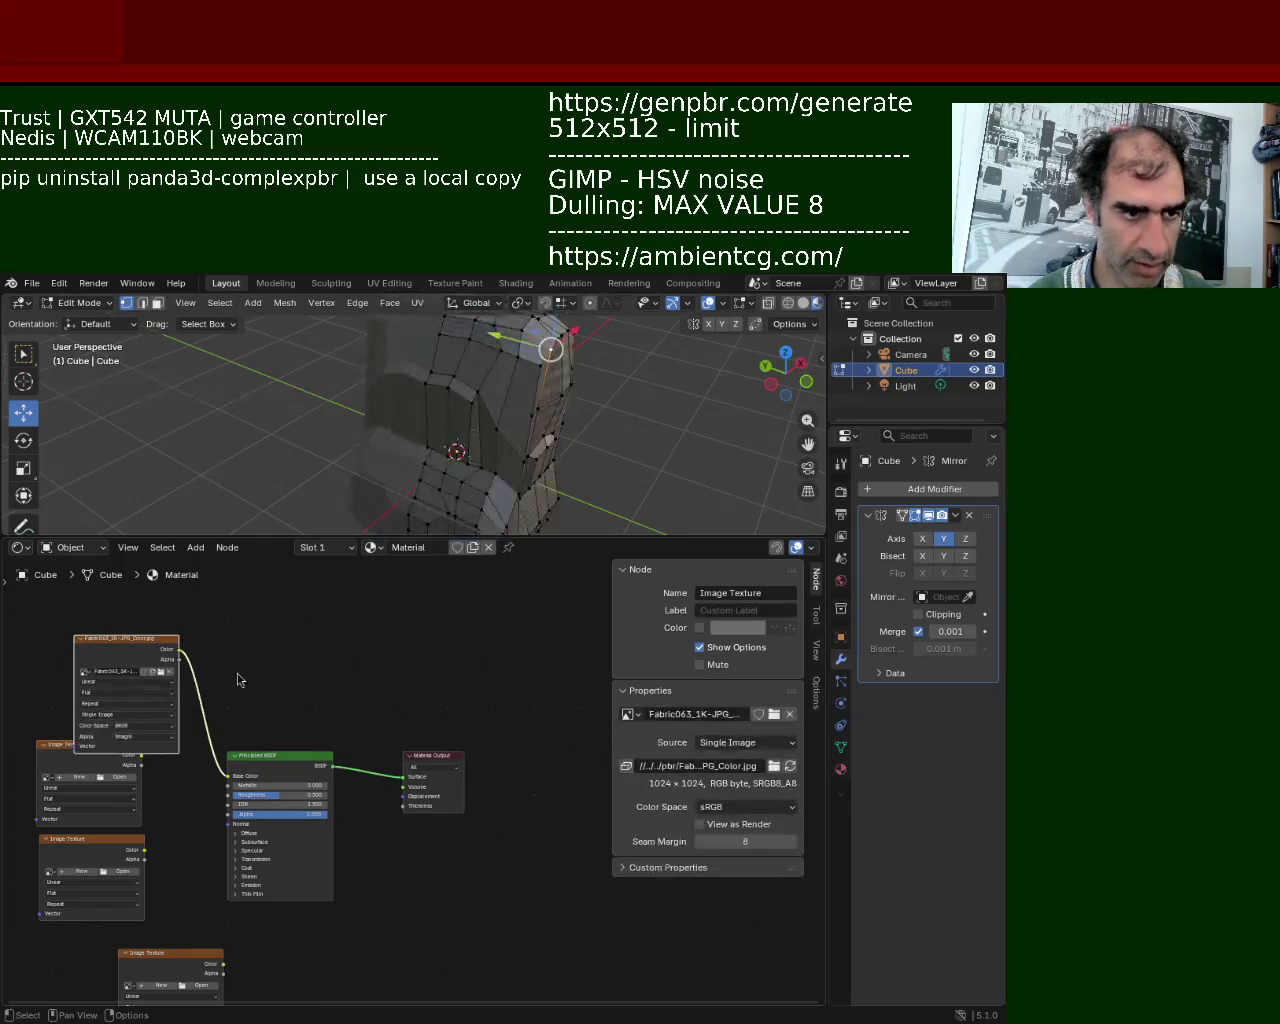
key(ctrl+v)
Connect the roughness texture to Roughness and the normal texture to Normal, then enlarge the viewport
click(99, 781)
mouse_move(170, 780)
mouse_down()
mouse_move(226, 808)
mouse_move(228, 797)
mouse_up()
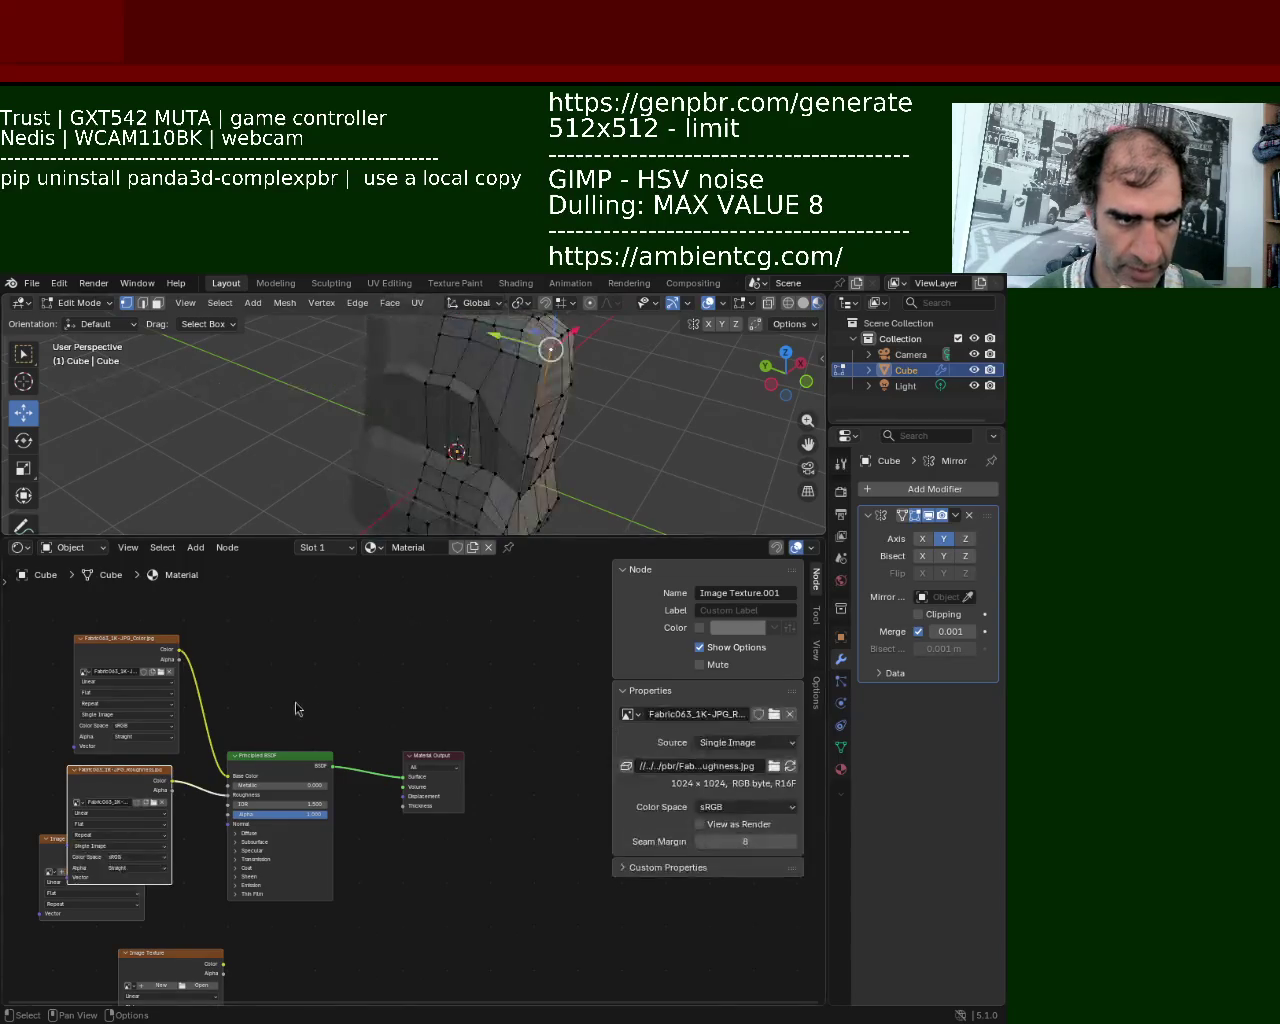
mouse_move(64, 846)
mouse_down()
mouse_move(507, 887)
mouse_move(84, 917)
mouse_up()
drag(177, 921, 228, 823)
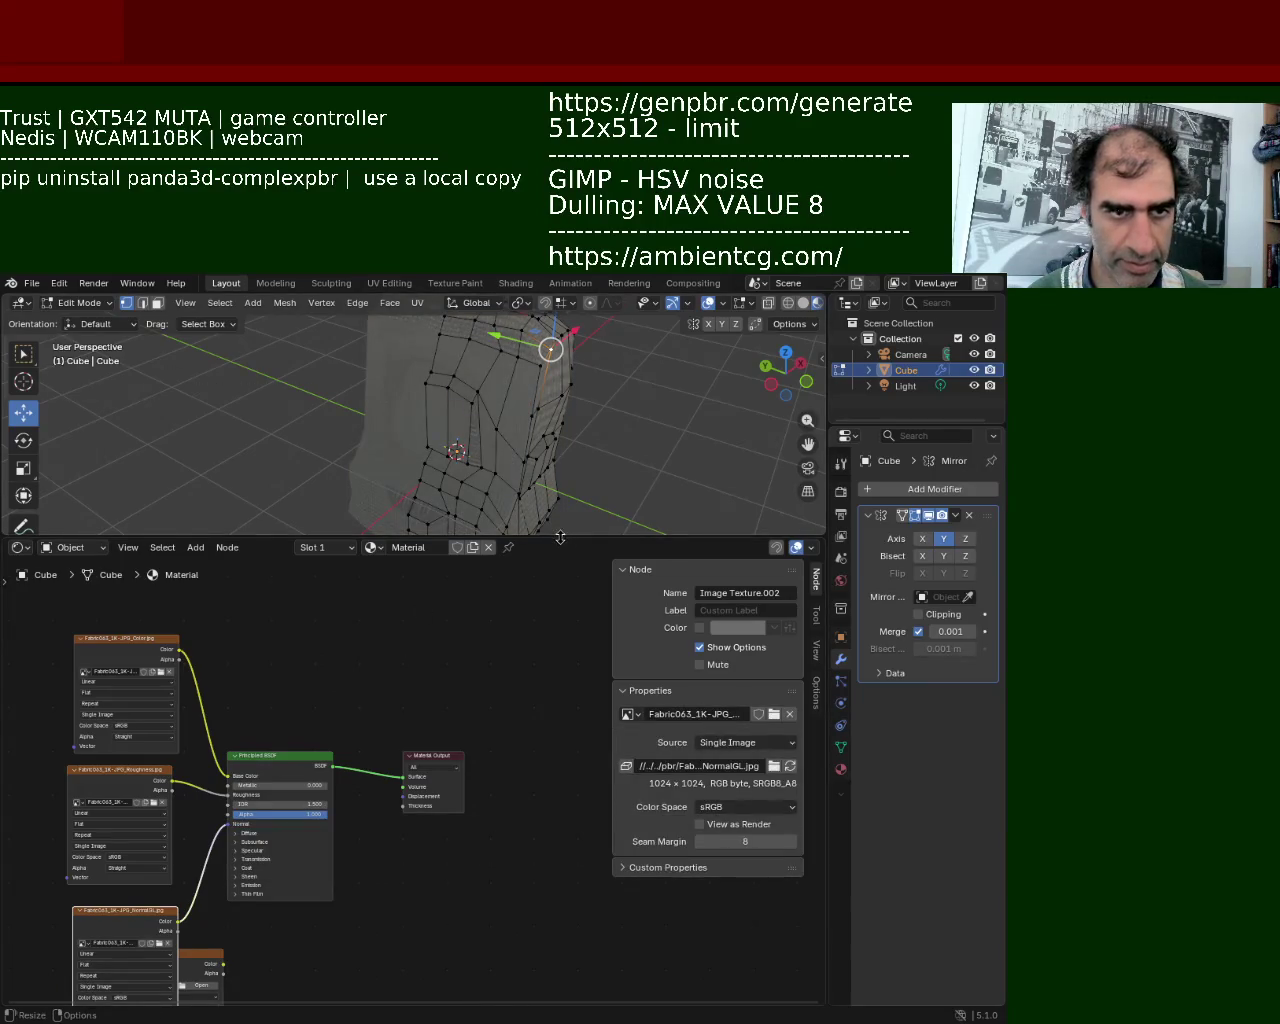
drag(607, 538, 607, 662)
mouse_move(600, 600)
middle_down()
mouse_move(426, 527)
mouse_move(514, 501)
middle_up()
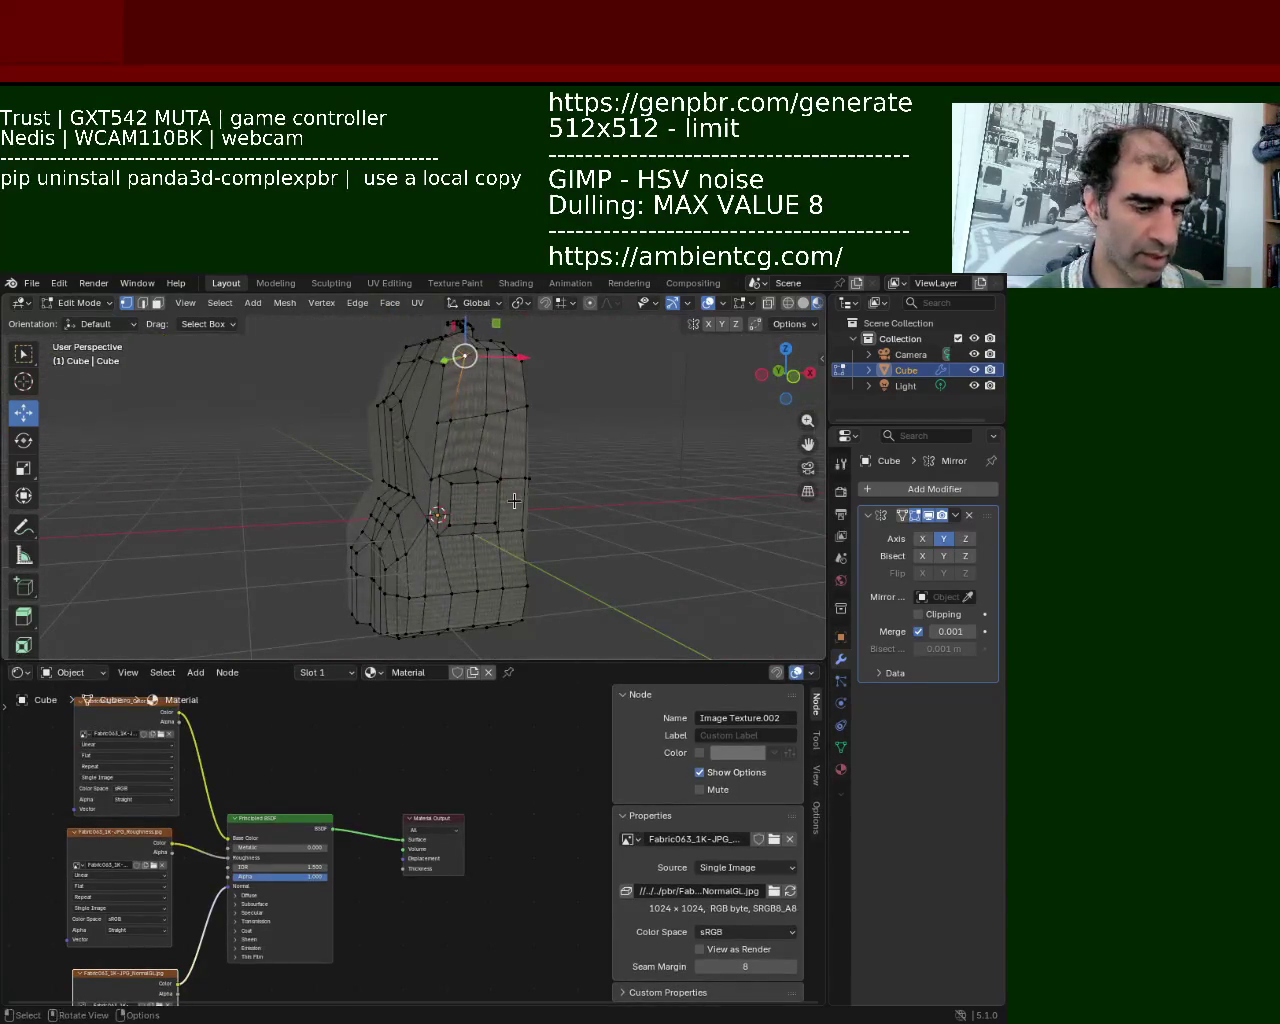
Select the whole backpack mesh and apply its Mirror modifier
key(a)
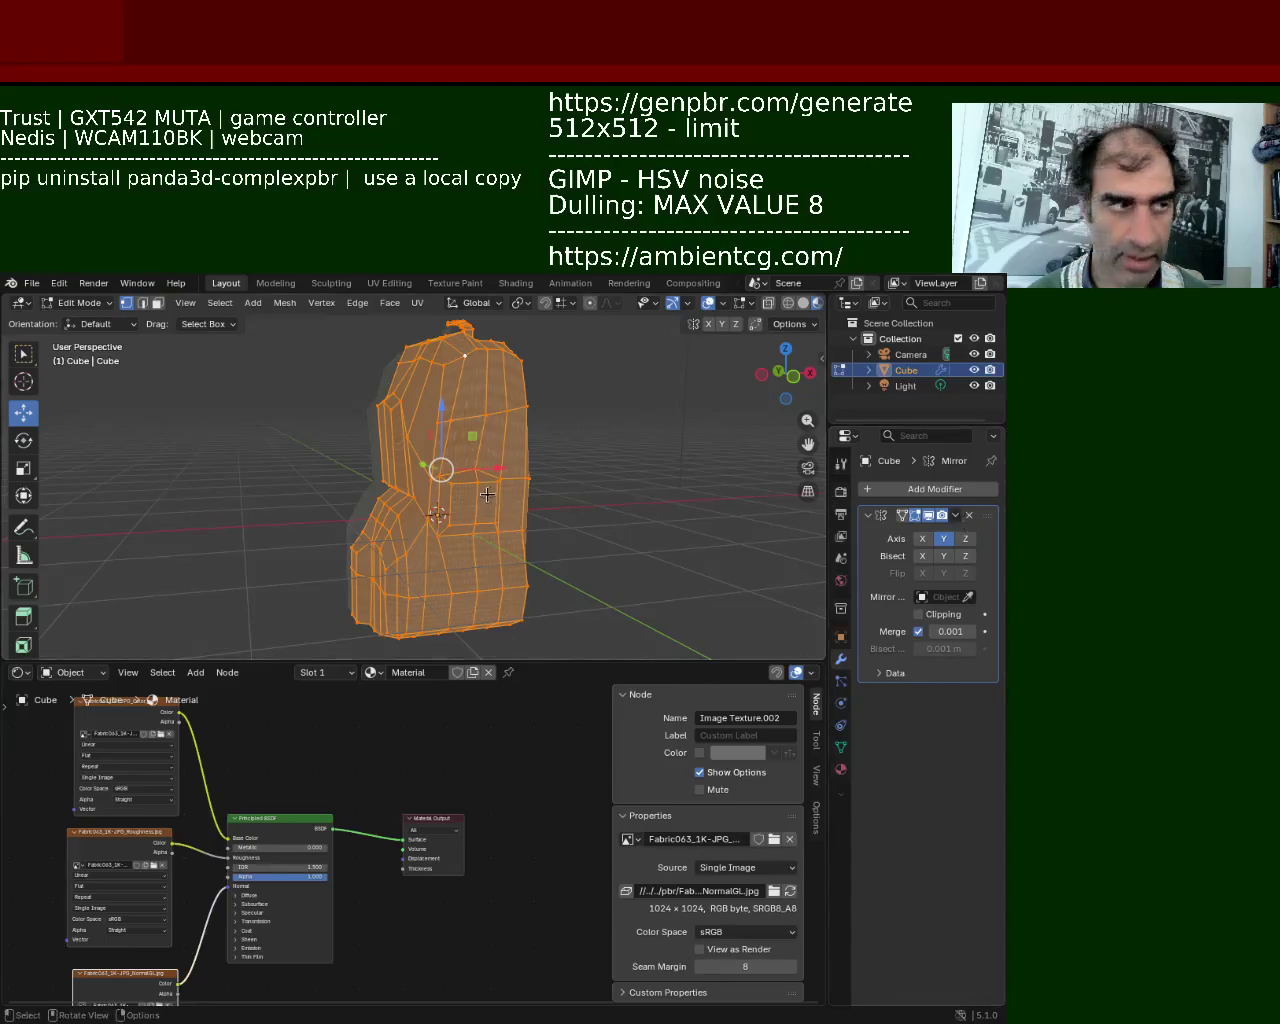
key(Tab)
click(955, 515)
click(945, 532)
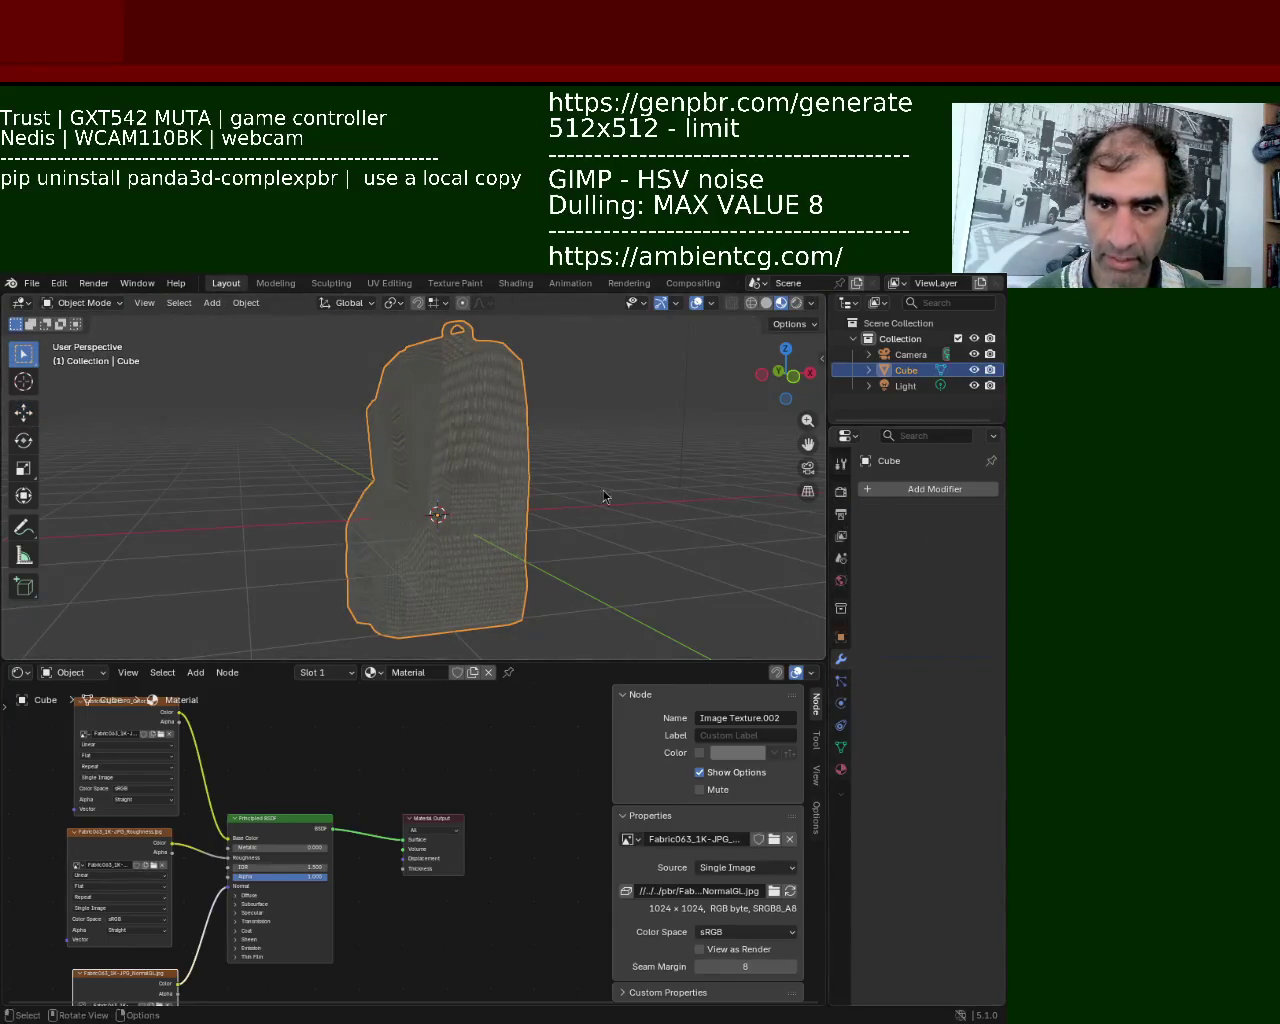
key(Tab)
Unwrap the backpack with Smart UV Project
click(417, 302)
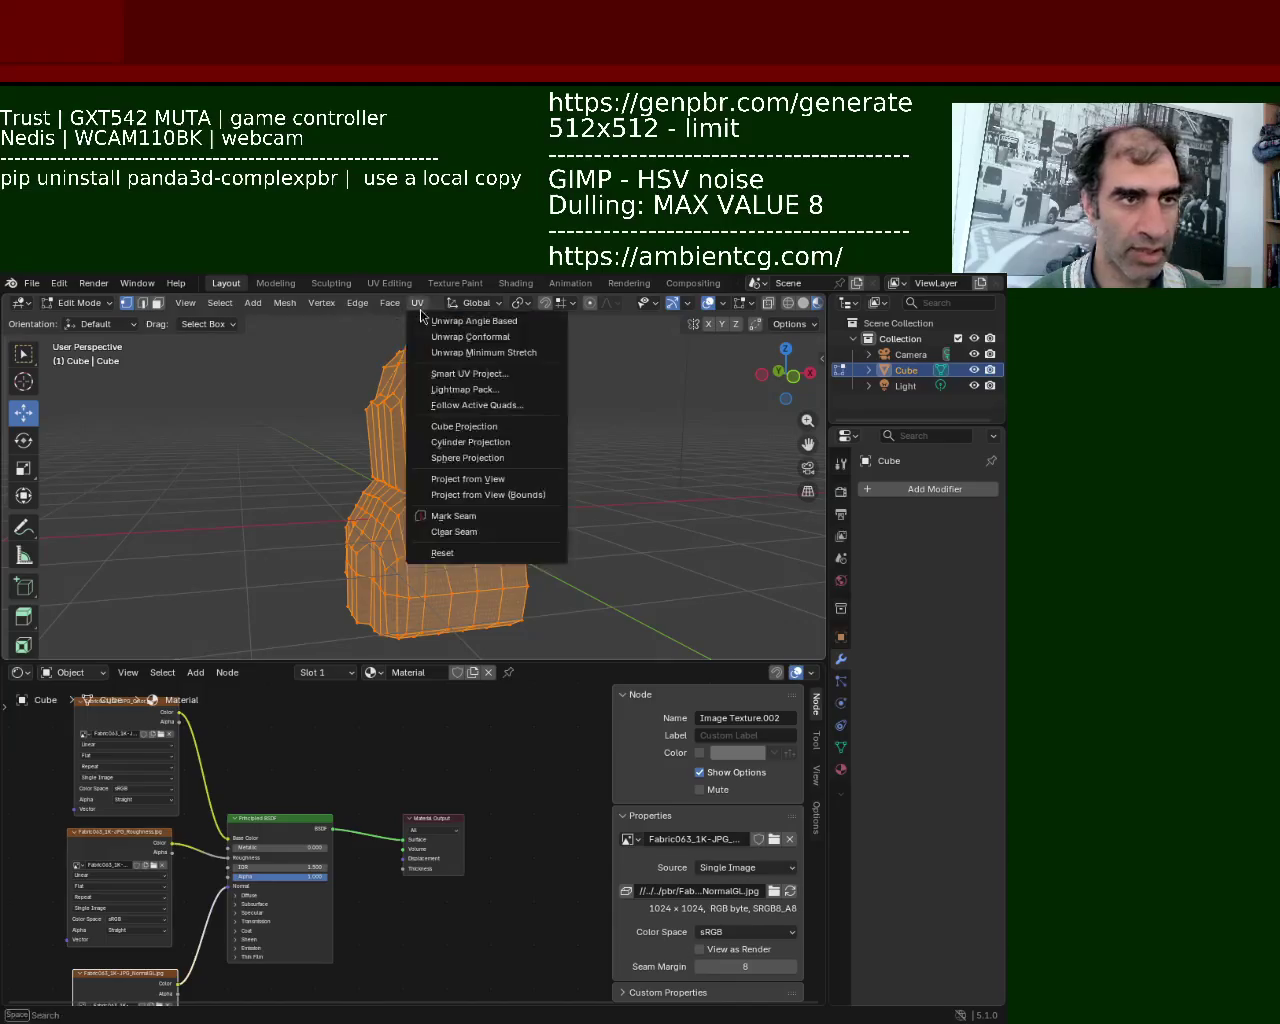
click(490, 374)
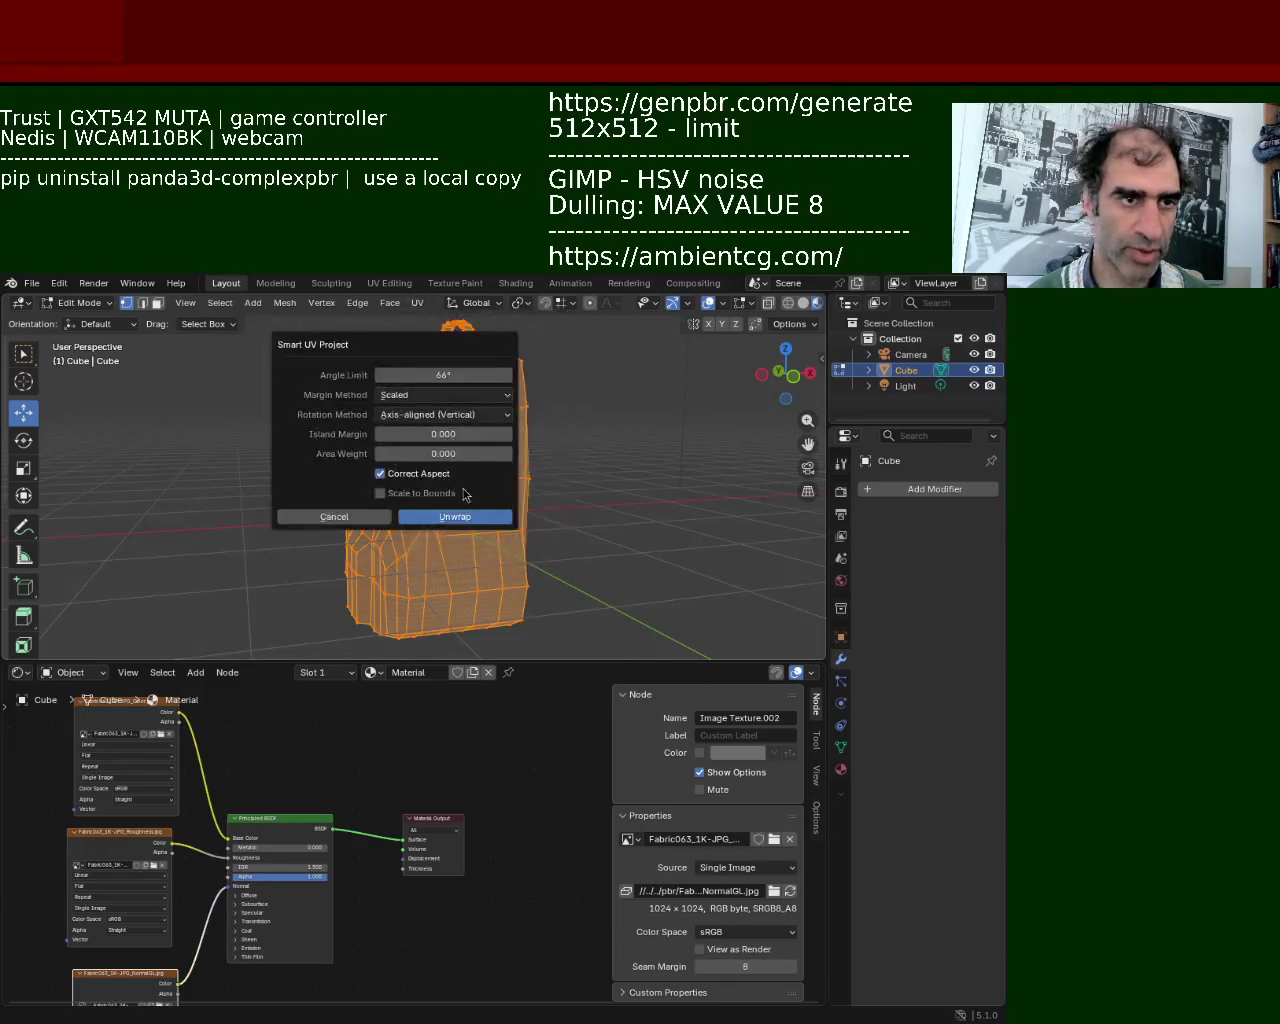
click(468, 515)
middle_drag(560, 552, 590, 562)
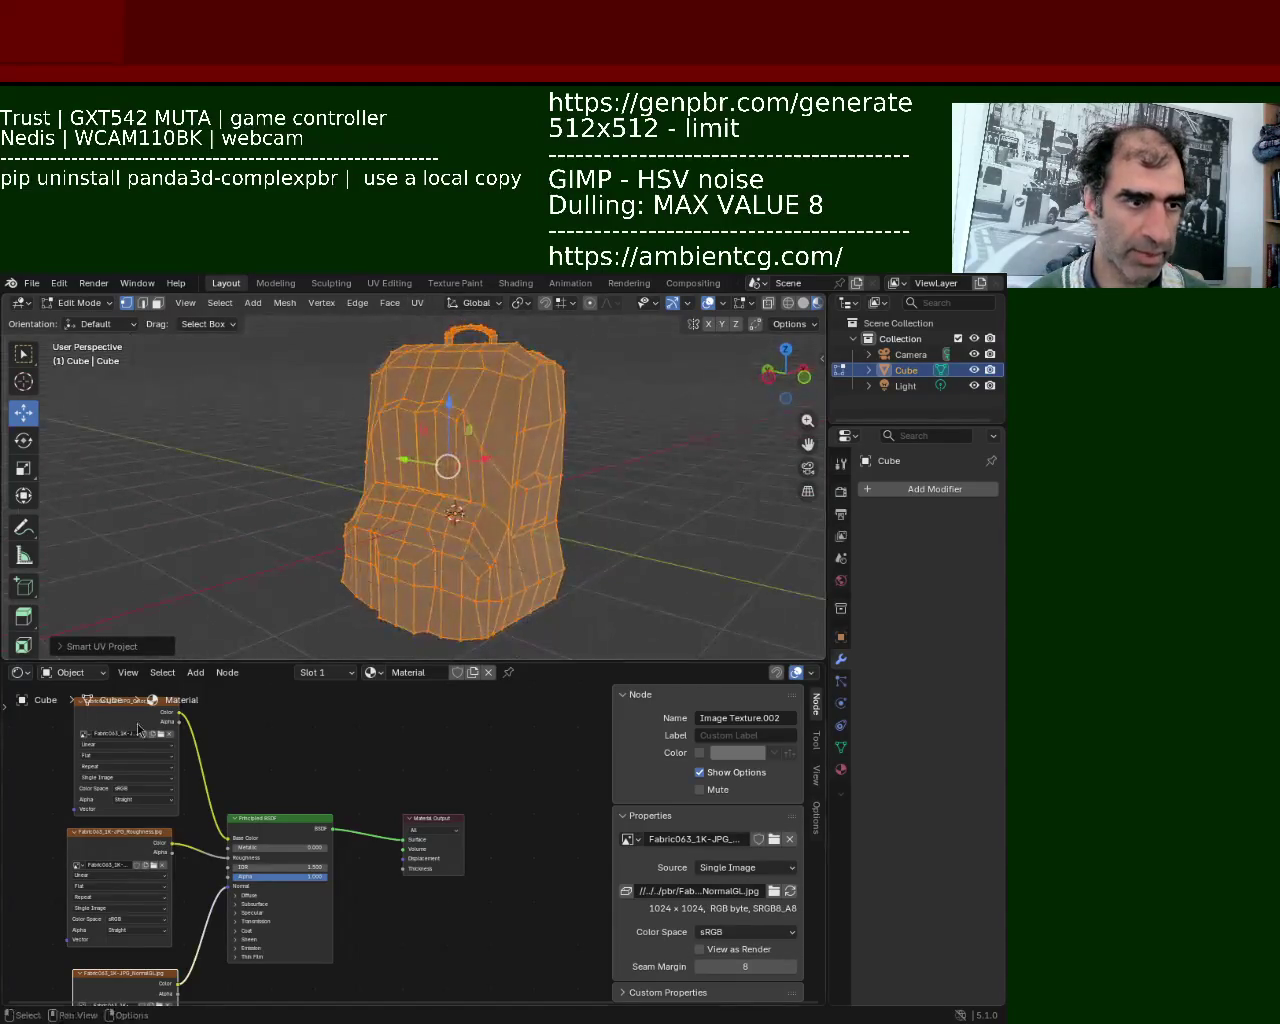
Delete the stray duplicate Image Texture node and switch the lower area to the UV Editor
middle_drag(427, 860, 480, 976)
drag(255, 892, 347, 900)
key(Delete)
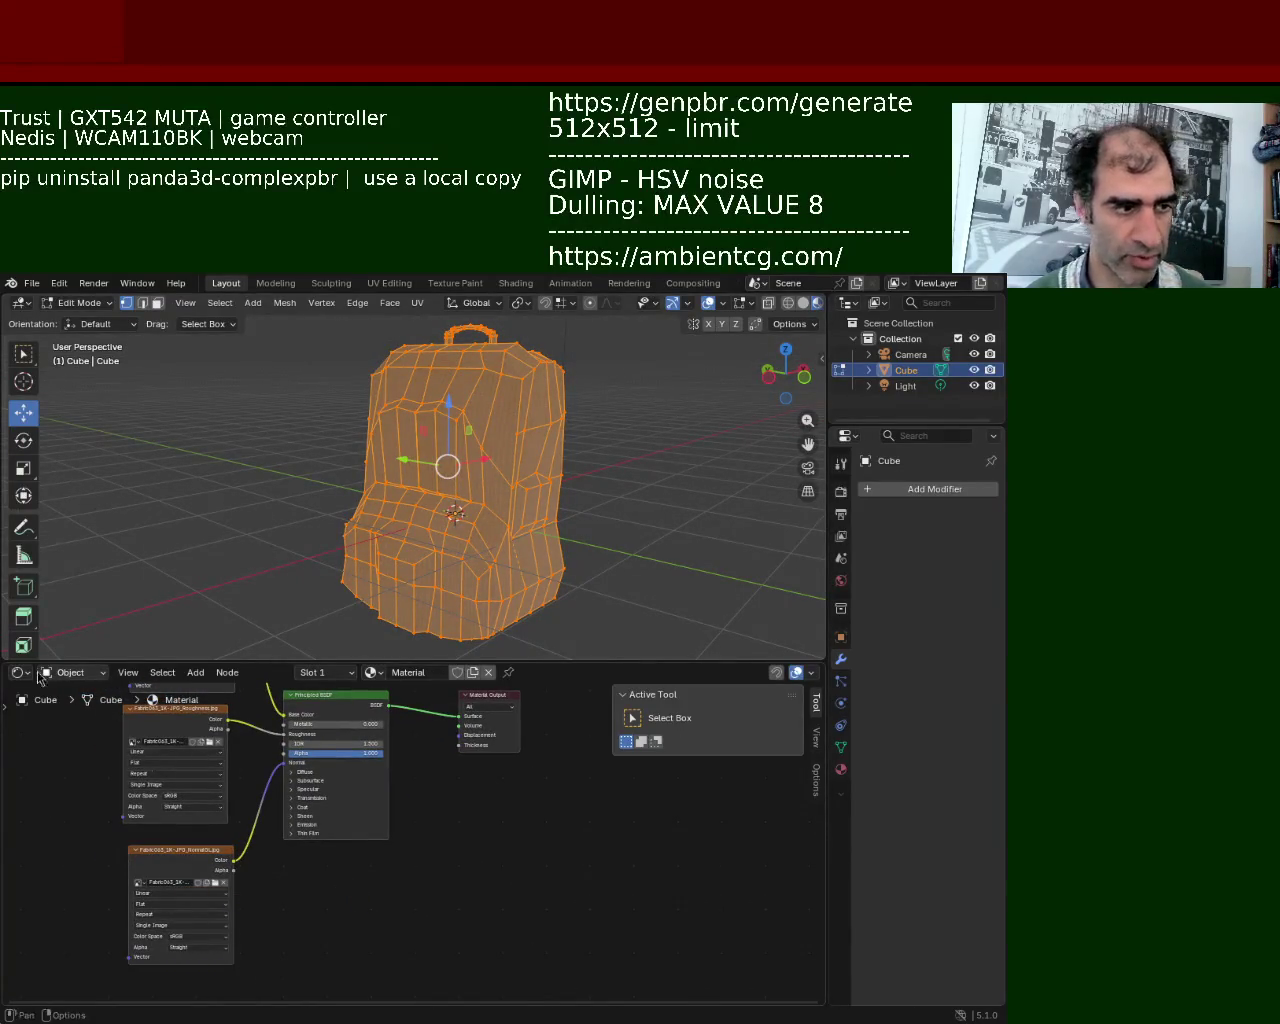
click(20, 672)
click(70, 752)
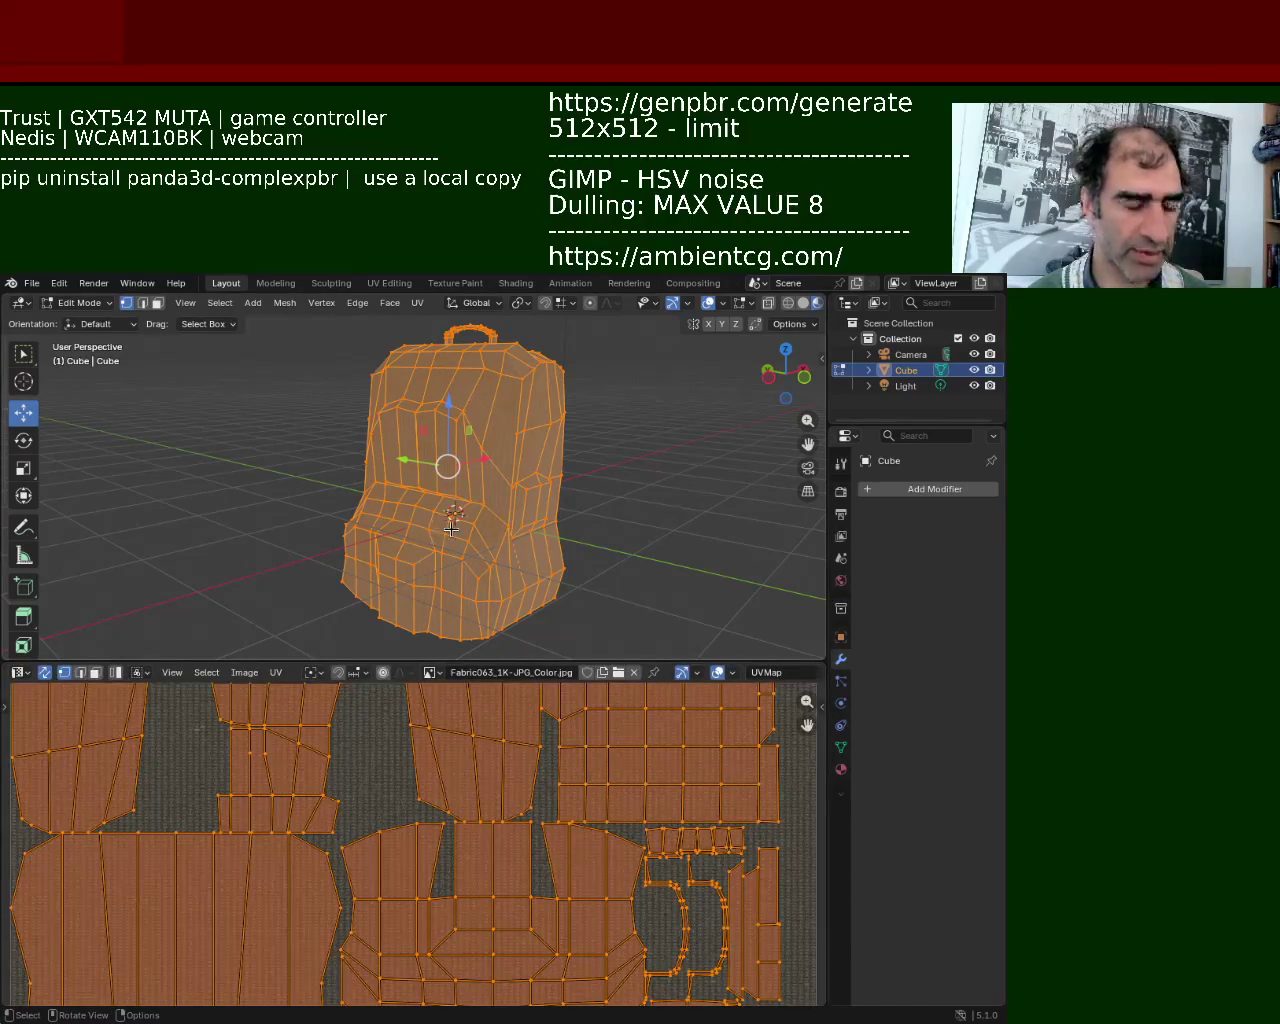
Scale the UV islands up about 3.5 times in the UV Editor
key(s)
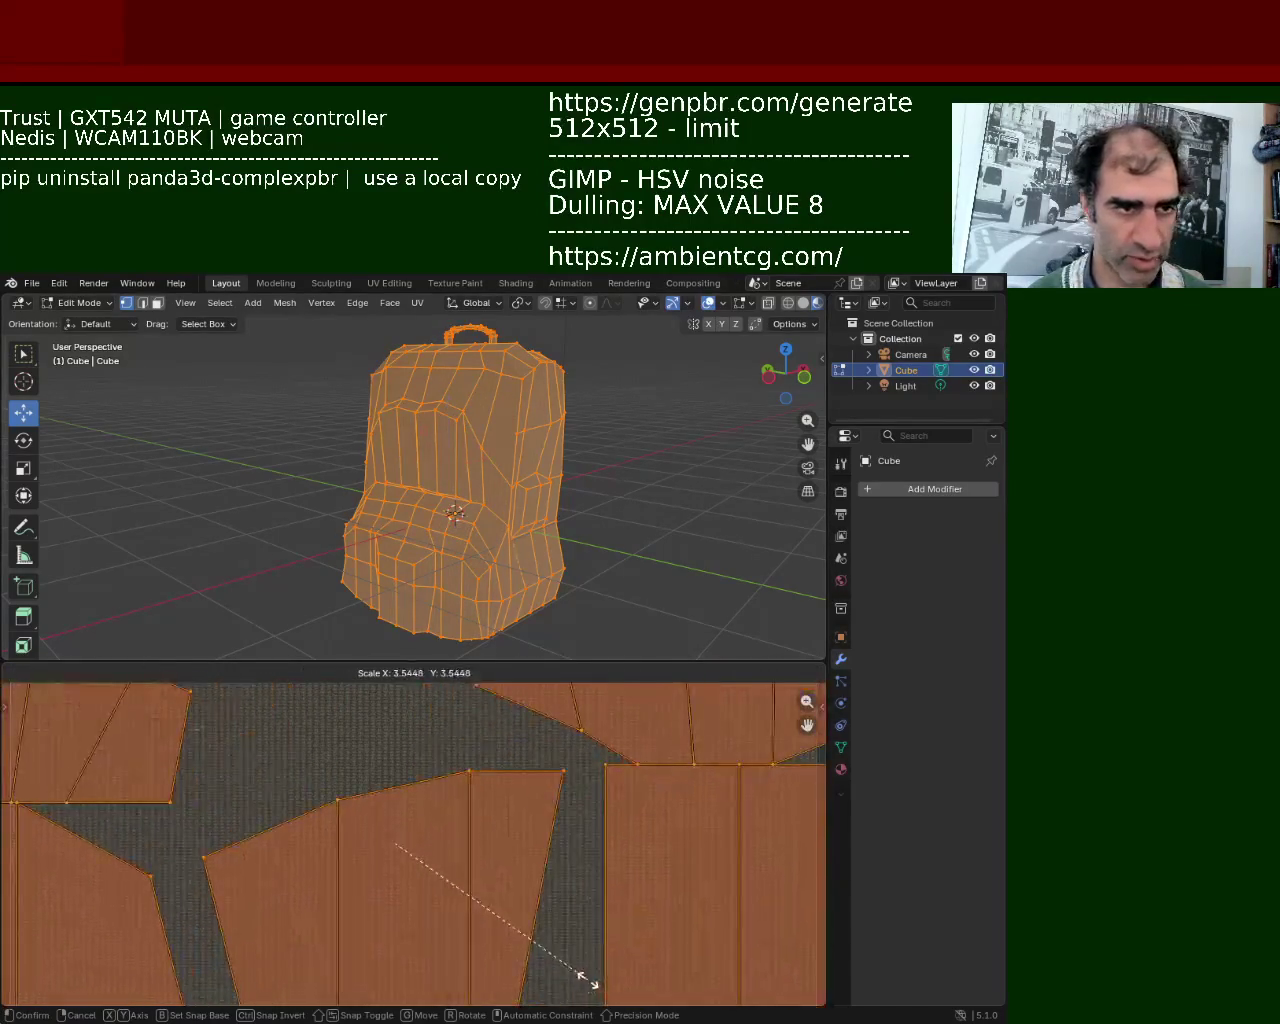
click(586, 986)
click(587, 583)
Zoom and orbit around the backpack to inspect the finer Fabric063 weave
scroll(523, 454, up, 6)
scroll(523, 409, up, 3)
mouse_move(523, 409)
middle_down()
mouse_move(528, 430)
mouse_move(419, 515)
middle_up()
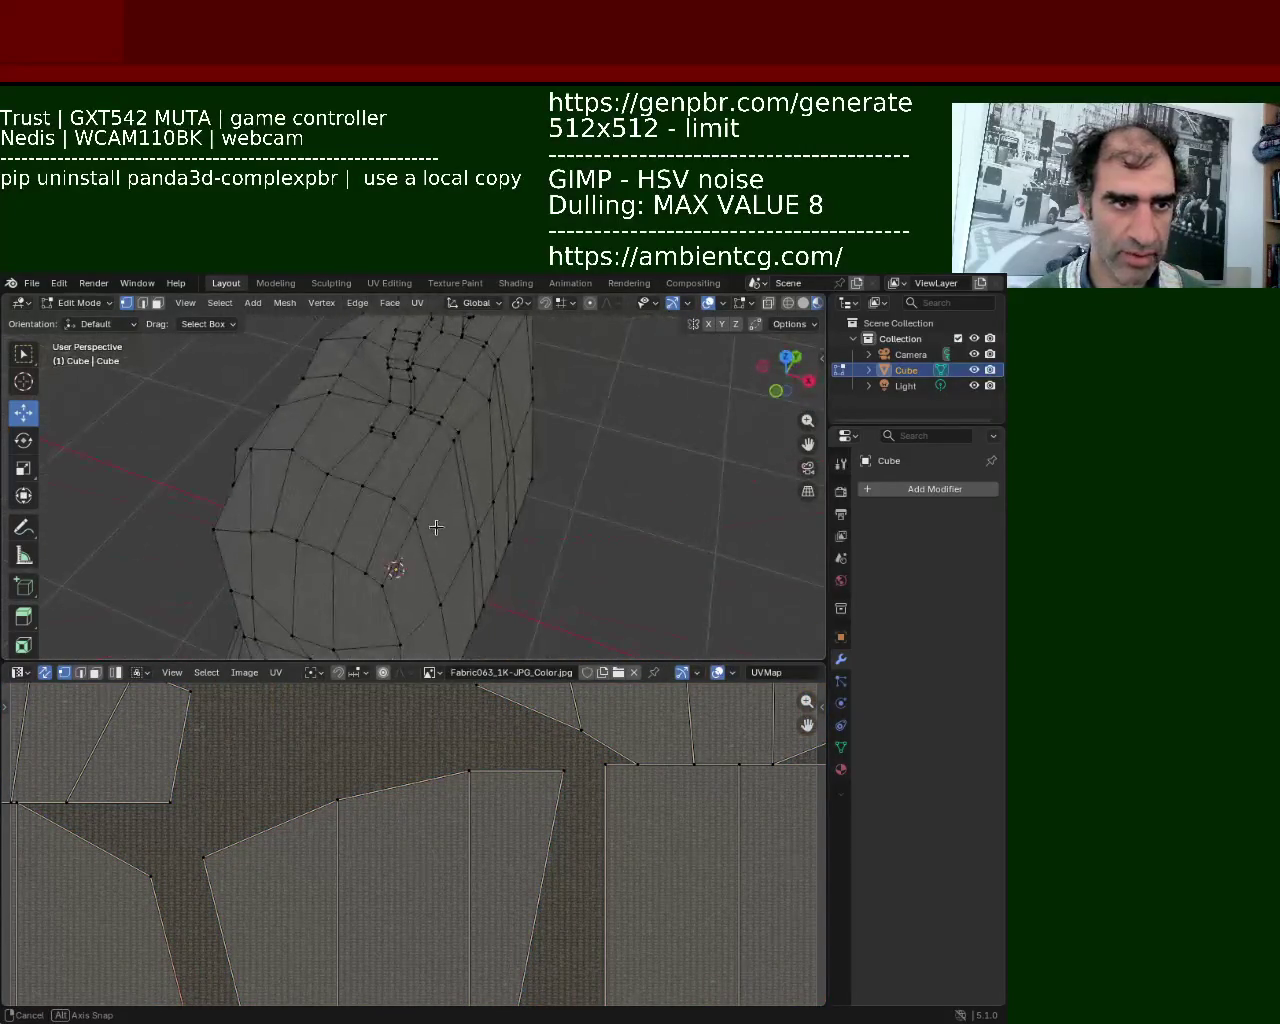
mouse_move(419, 515)
middle_down()
mouse_move(469, 490)
mouse_move(639, 512)
mouse_move(467, 421)
middle_up()
scroll(469, 490, down, 4)
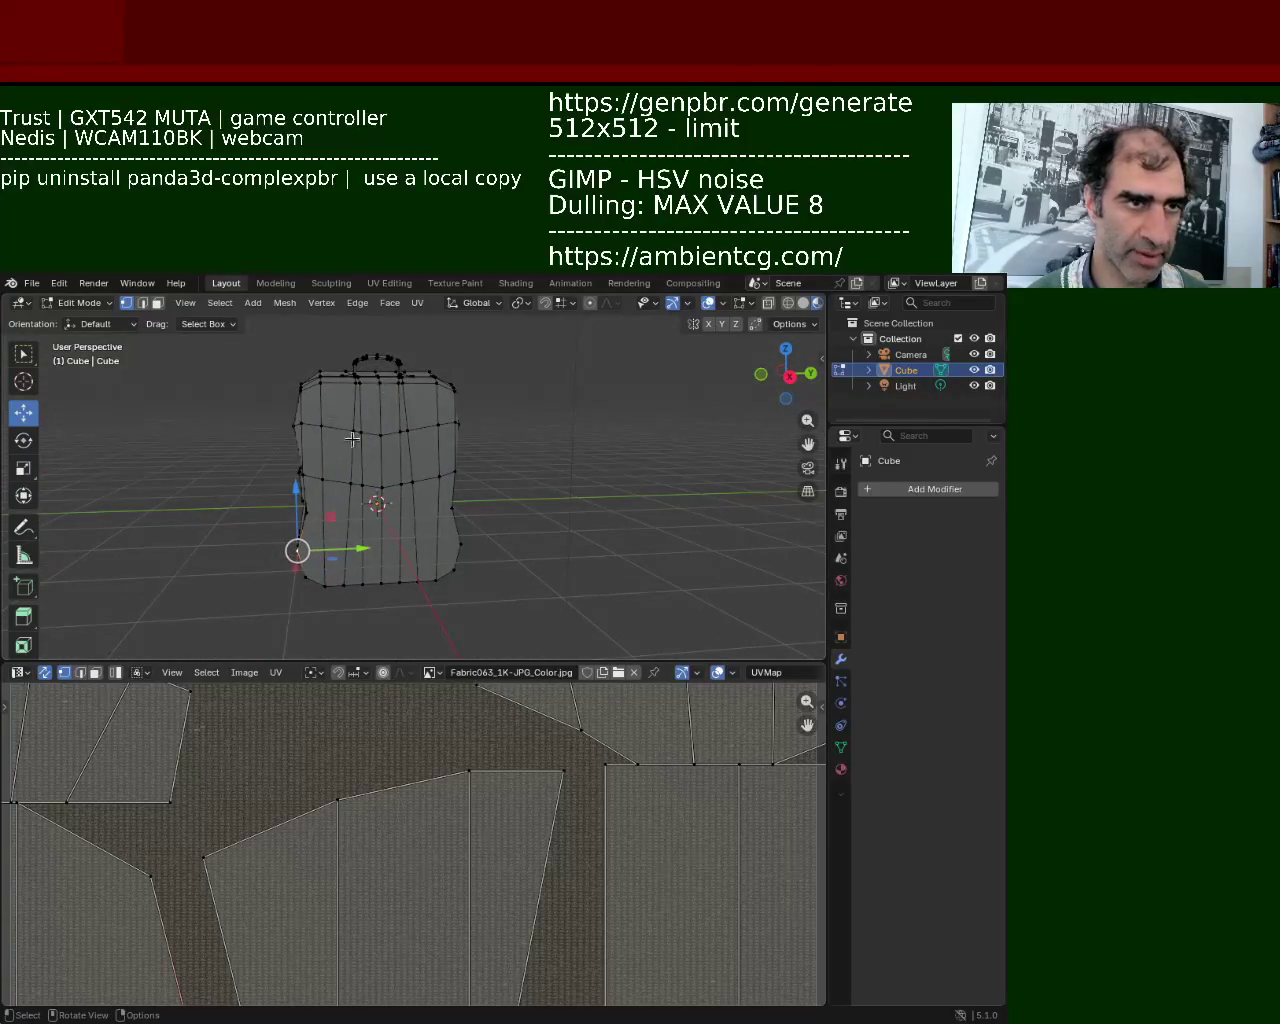
middle_drag(349, 438, 262, 463)
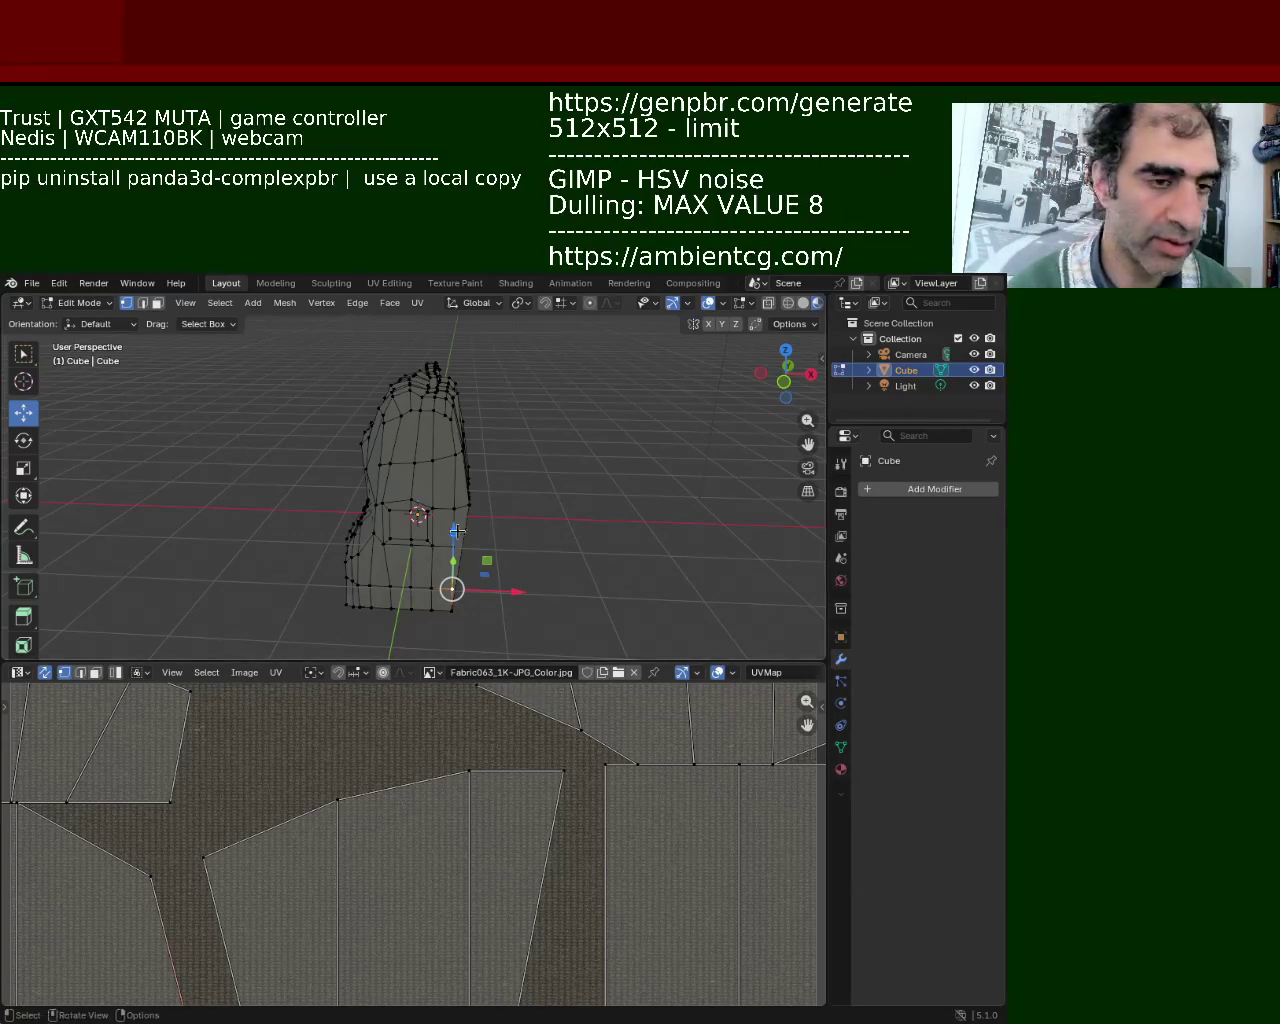
mouse_move(453, 533)
middle_down()
mouse_move(536, 584)
mouse_move(560, 420)
middle_up()
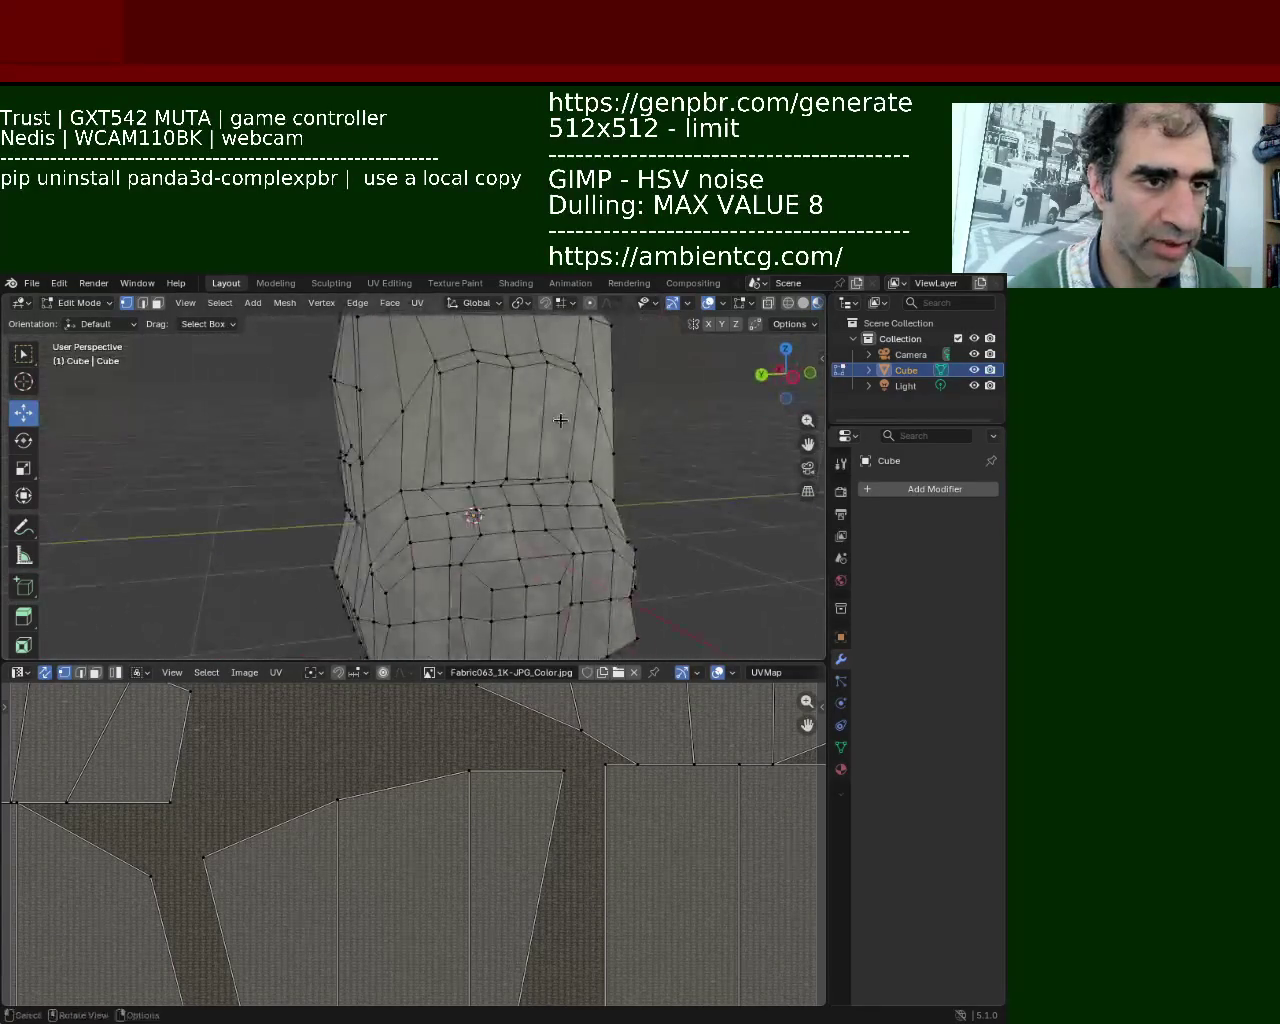
click(803, 302)
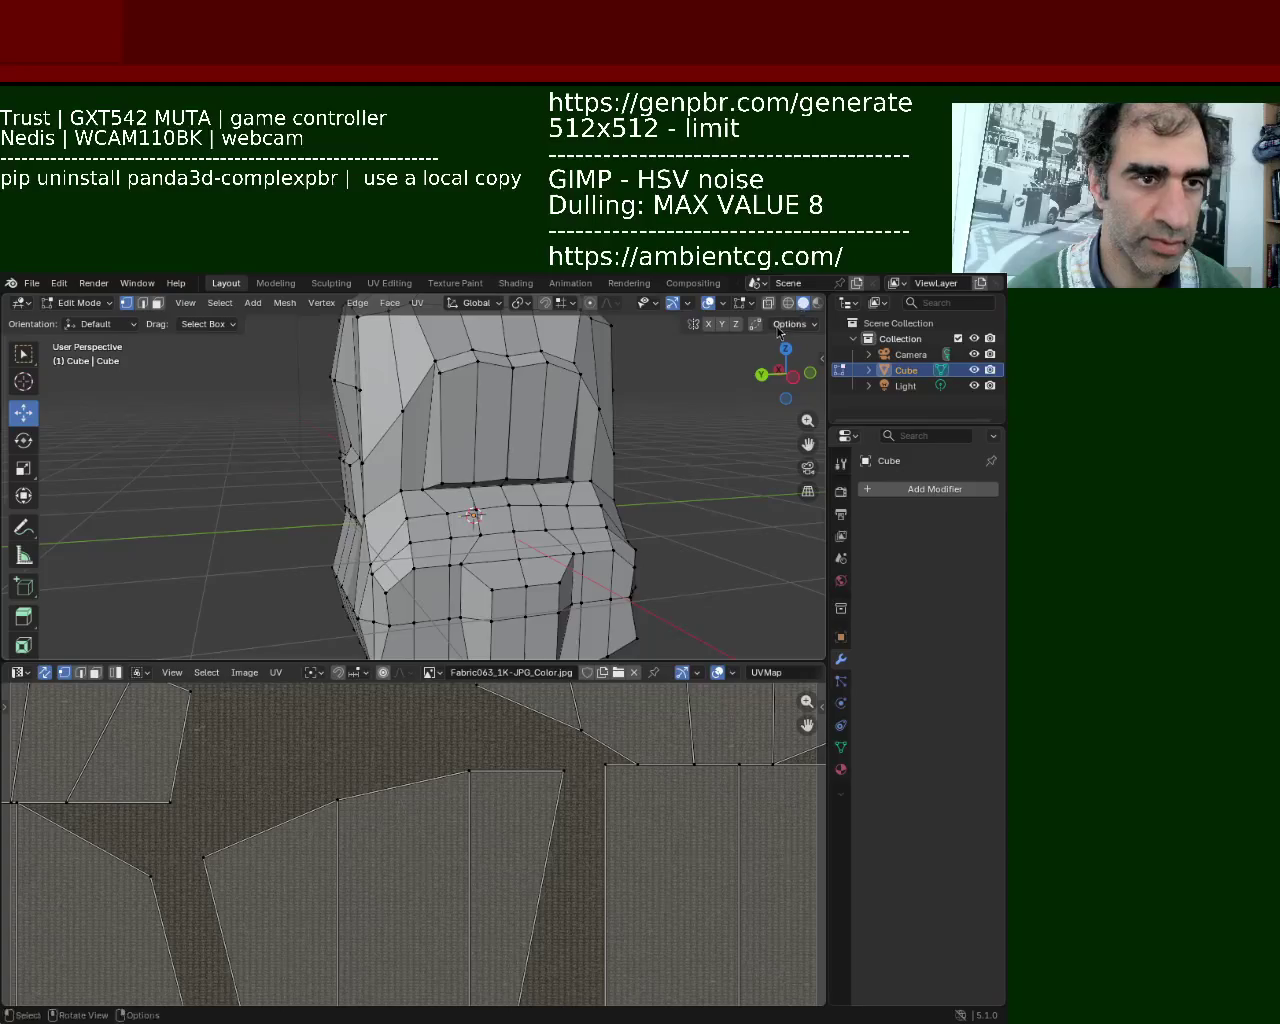
click(672, 303)
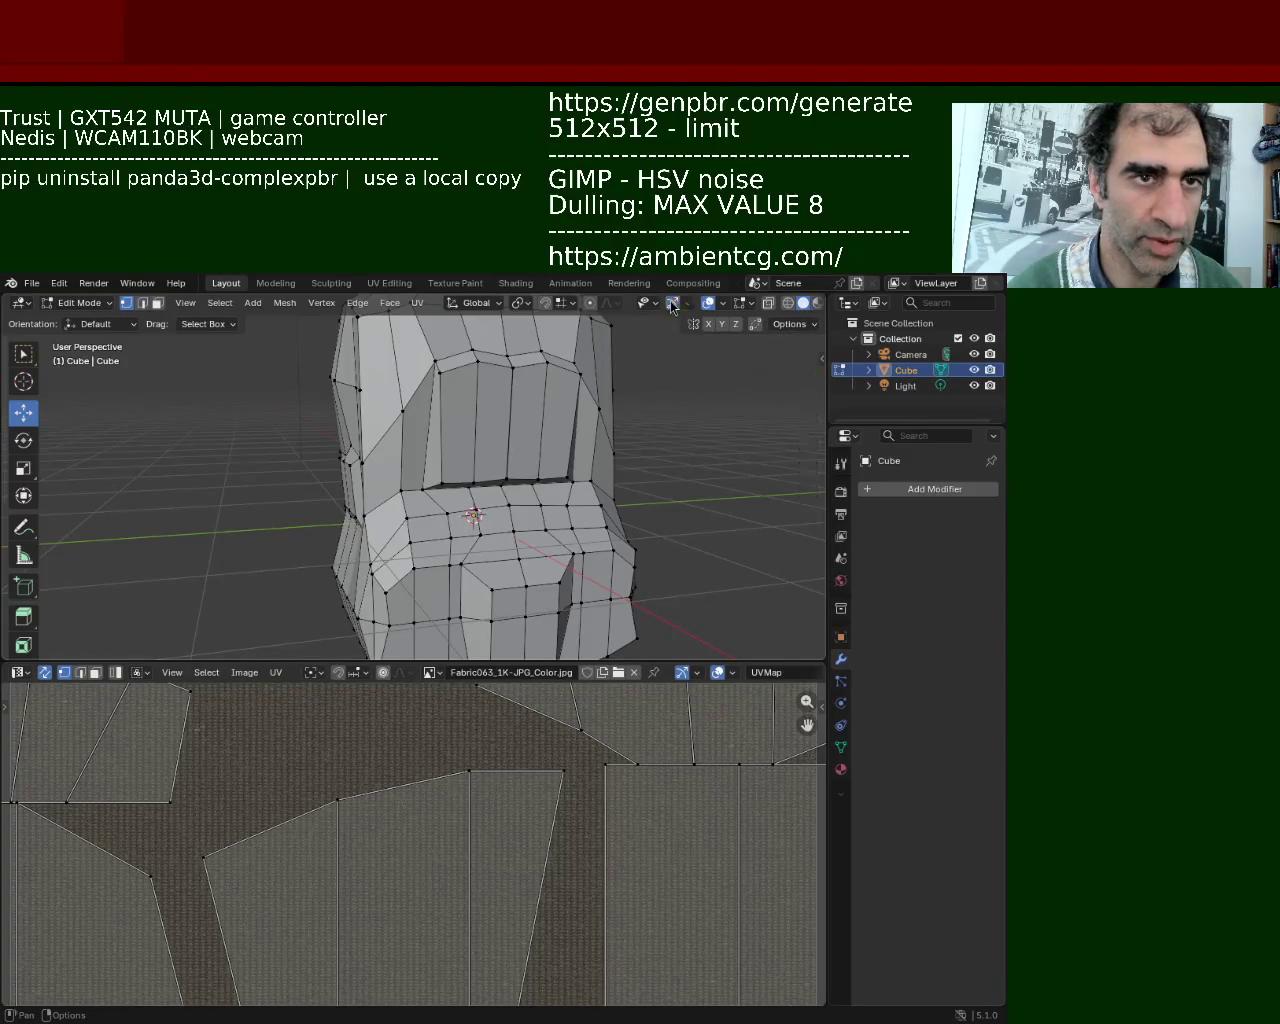
click(708, 302)
click(815, 302)
mouse_move(737, 357)
middle_down()
mouse_move(488, 397)
mouse_move(499, 441)
middle_up()
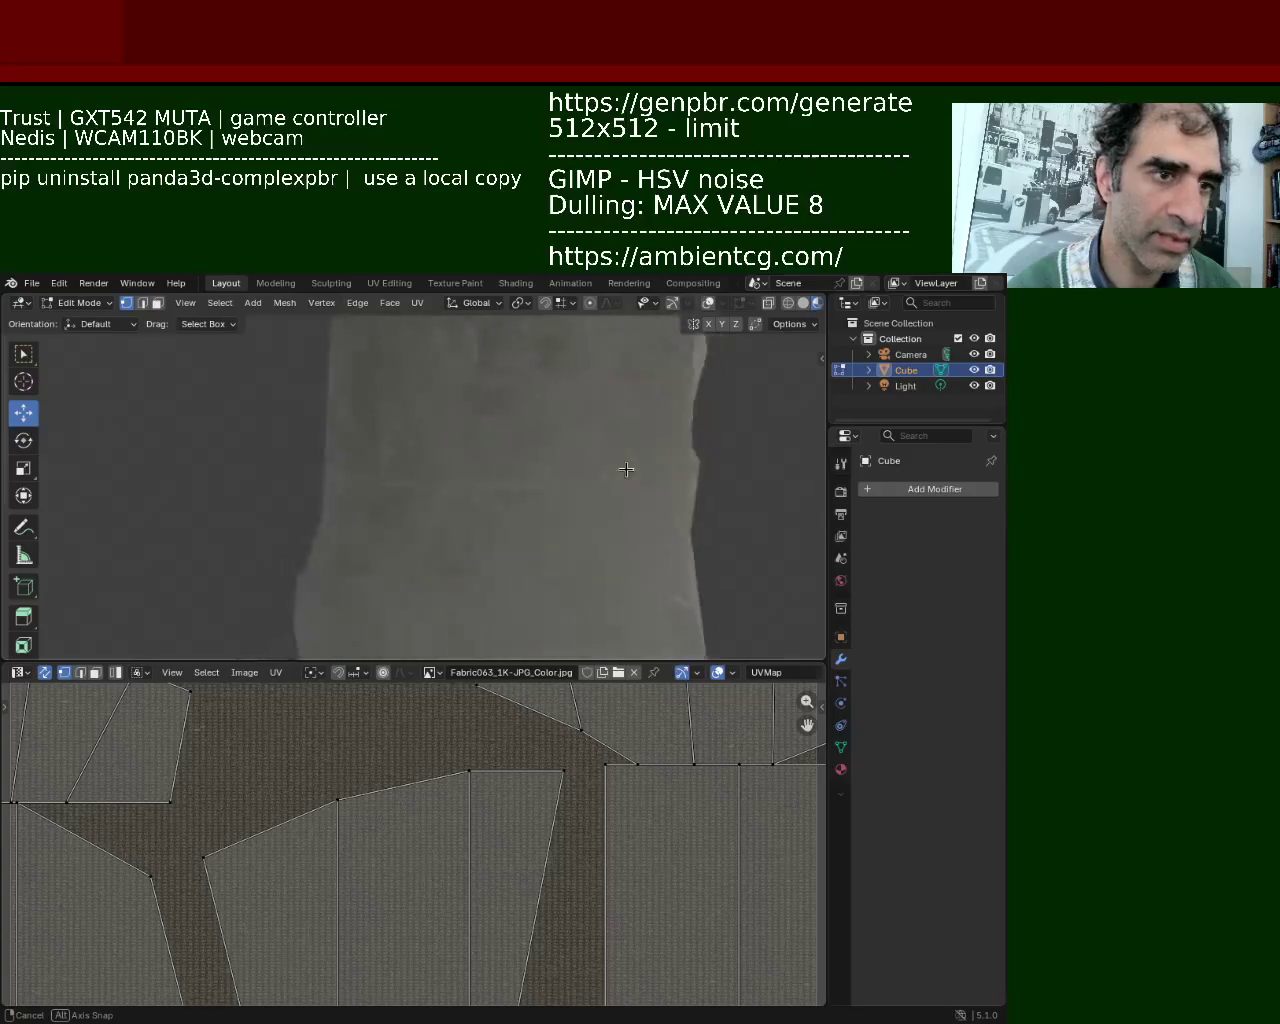
mouse_move(499, 441)
middle_down()
mouse_move(757, 463)
mouse_move(474, 522)
mouse_move(520, 591)
mouse_move(608, 537)
mouse_move(574, 534)
middle_up()
mouse_move(446, 457)
middle_down()
mouse_move(555, 433)
mouse_move(577, 394)
mouse_move(503, 380)
mouse_move(450, 401)
mouse_move(466, 466)
mouse_move(514, 492)
mouse_move(457, 478)
mouse_move(452, 513)
mouse_move(491, 489)
mouse_move(403, 475)
mouse_move(306, 514)
mouse_move(466, 471)
mouse_move(503, 414)
mouse_move(506, 434)
mouse_move(571, 486)
mouse_move(526, 474)
mouse_move(548, 372)
middle_up()
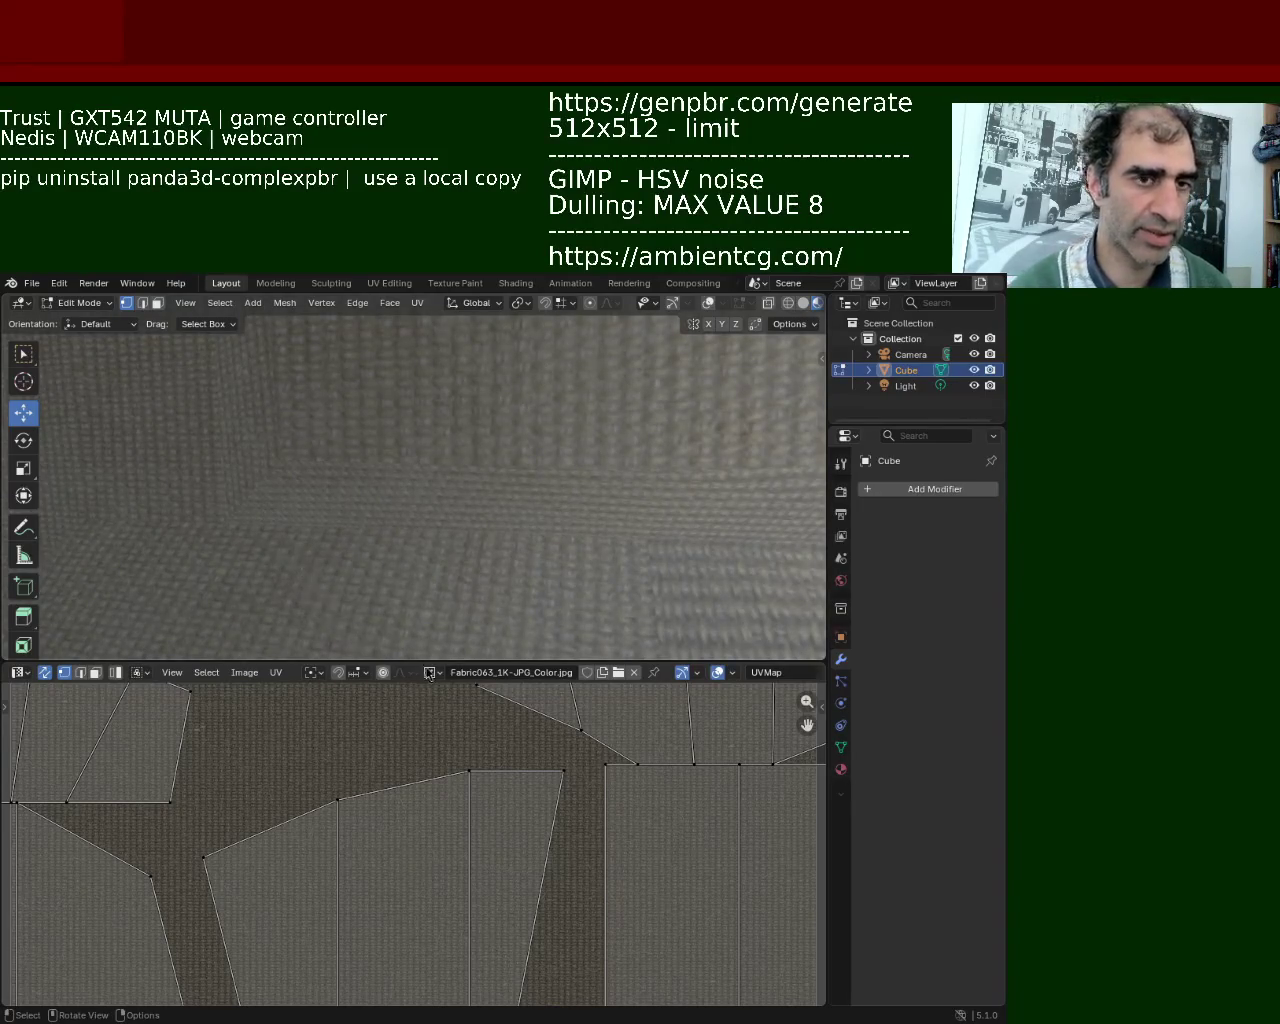
ctrl+scroll(515, 466, up, 2)
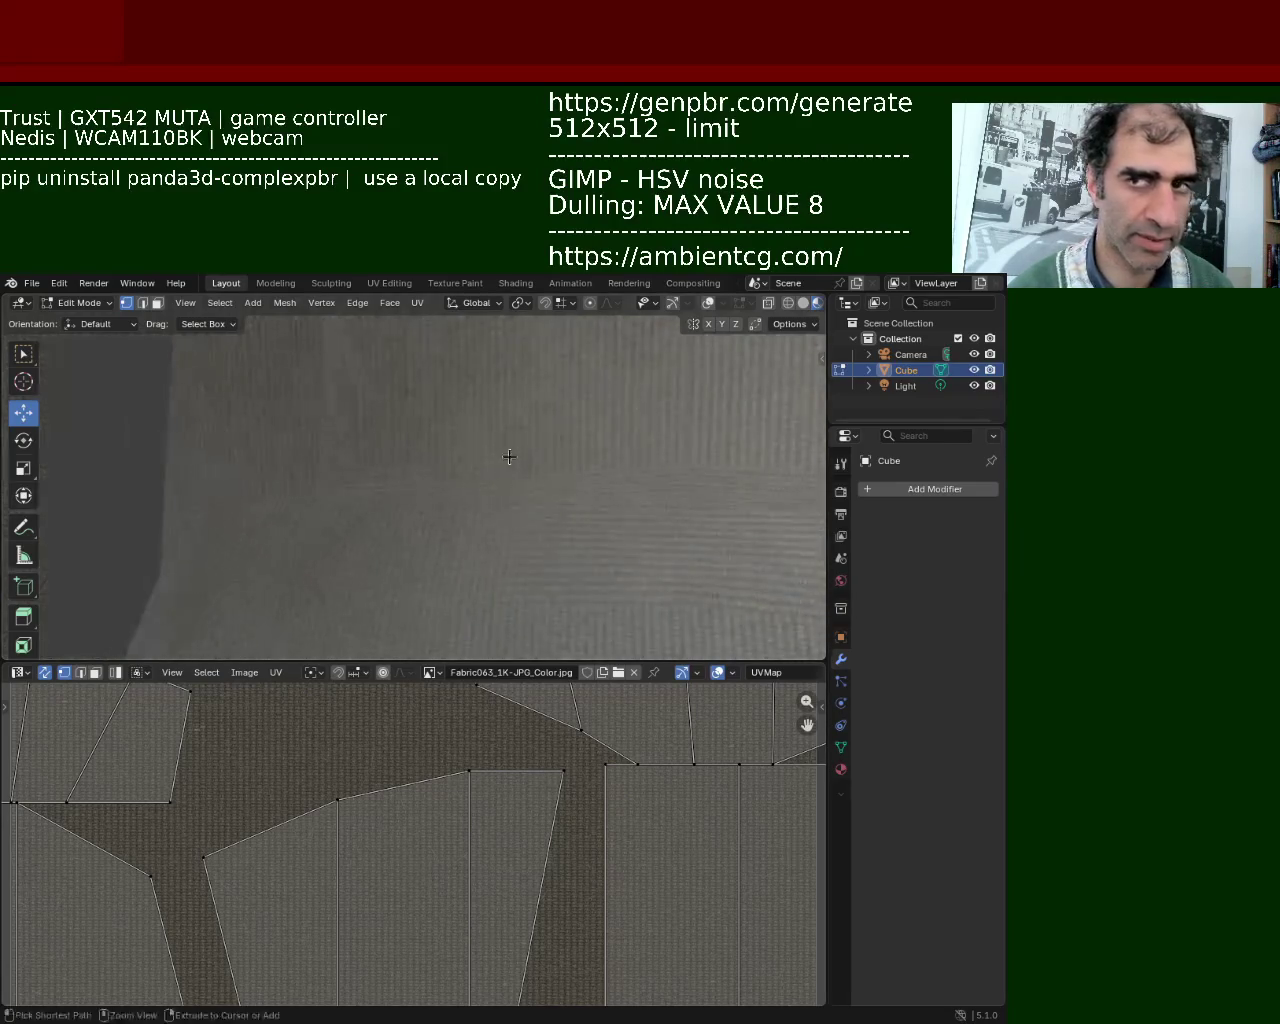
ctrl+scroll(515, 466, up, 2)
ctrl+scroll(530, 490, up, 2)
ctrl+scroll(510, 500, up, 2)
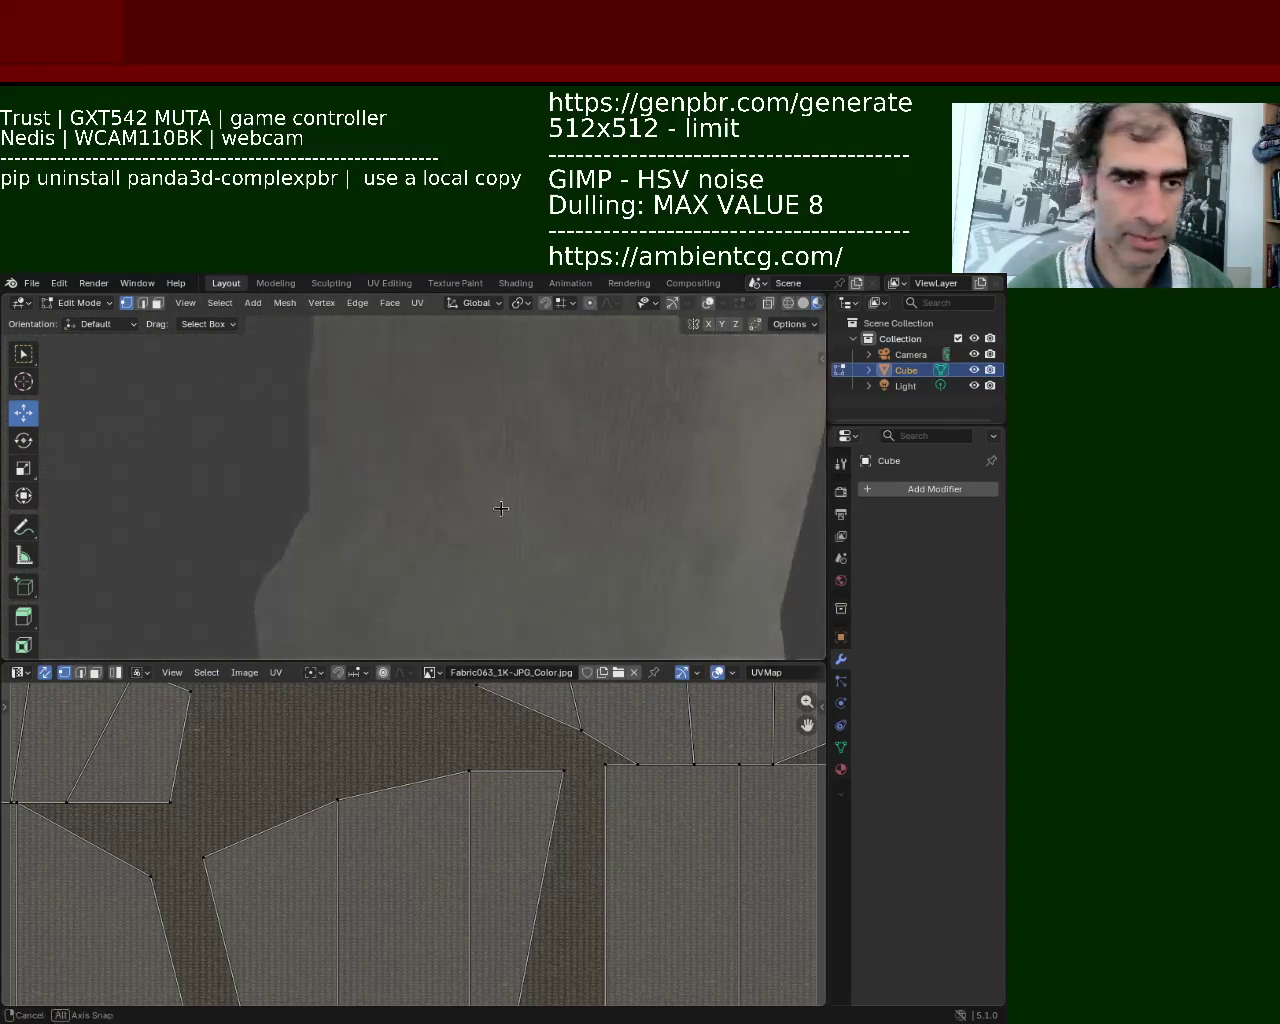
mouse_move(482, 467)
middle_down()
mouse_move(540, 508)
mouse_move(560, 557)
mouse_move(634, 568)
mouse_move(646, 471)
mouse_move(628, 493)
mouse_move(471, 497)
mouse_move(500, 486)
mouse_move(394, 543)
mouse_move(309, 466)
mouse_move(423, 480)
mouse_move(261, 549)
middle_up()
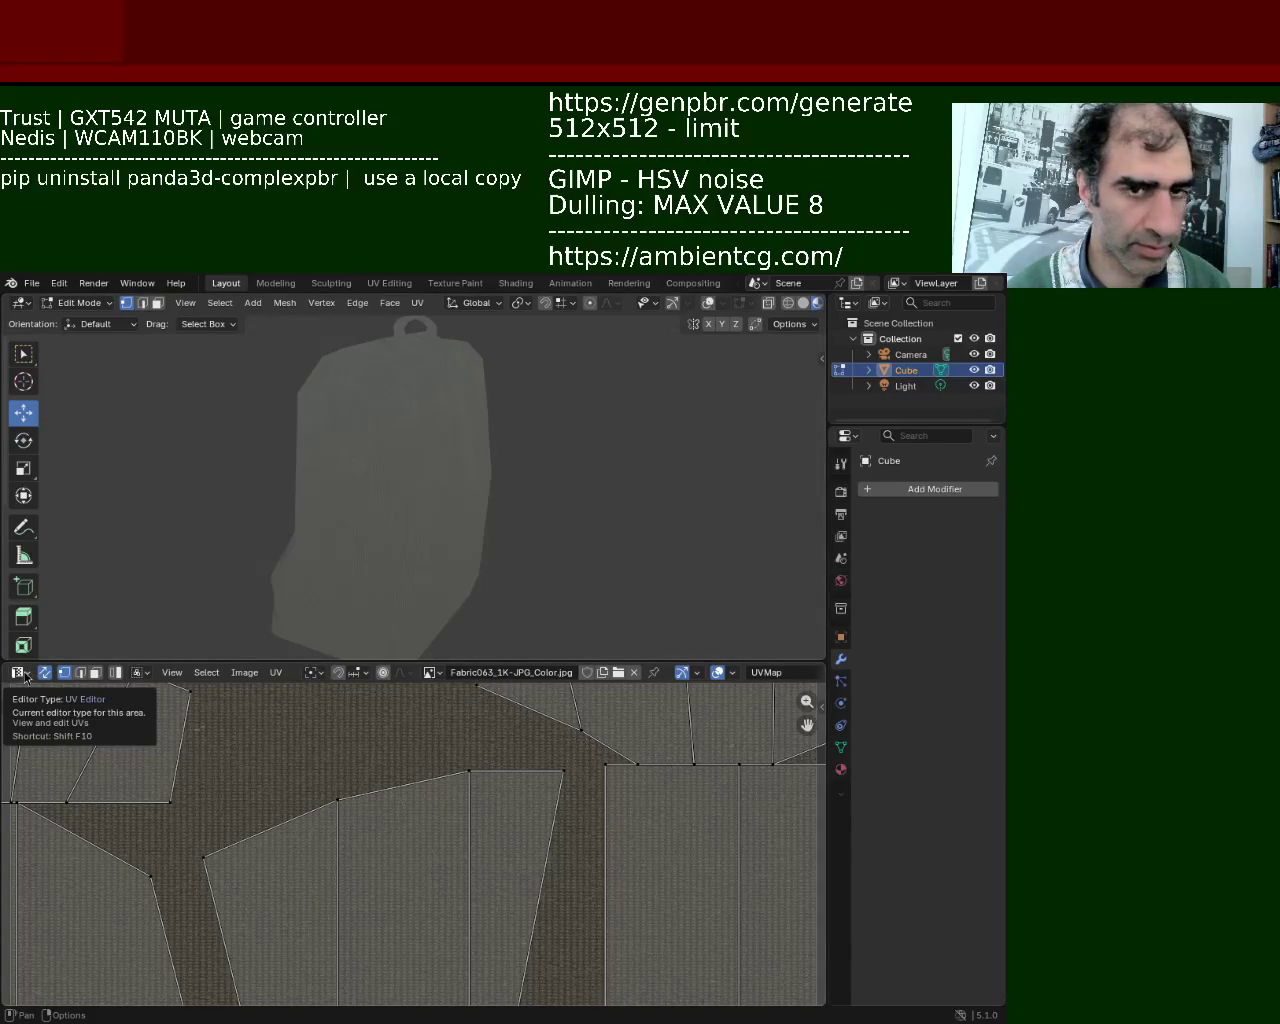
click(839, 771)
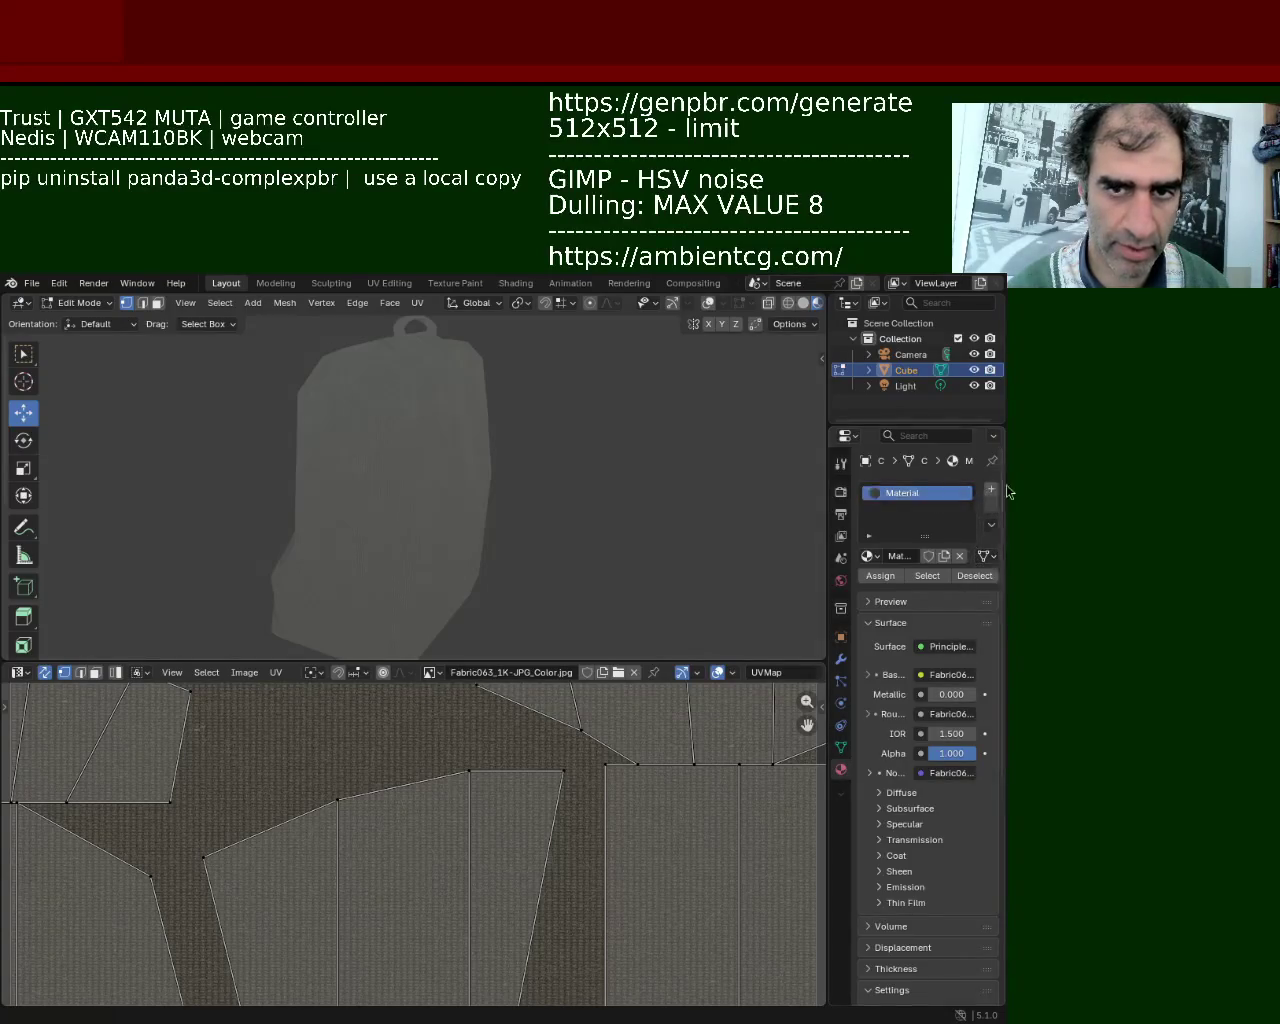
Add a second material slot with new Material.001 and turn the lower area into a Shader Editor
click(992, 490)
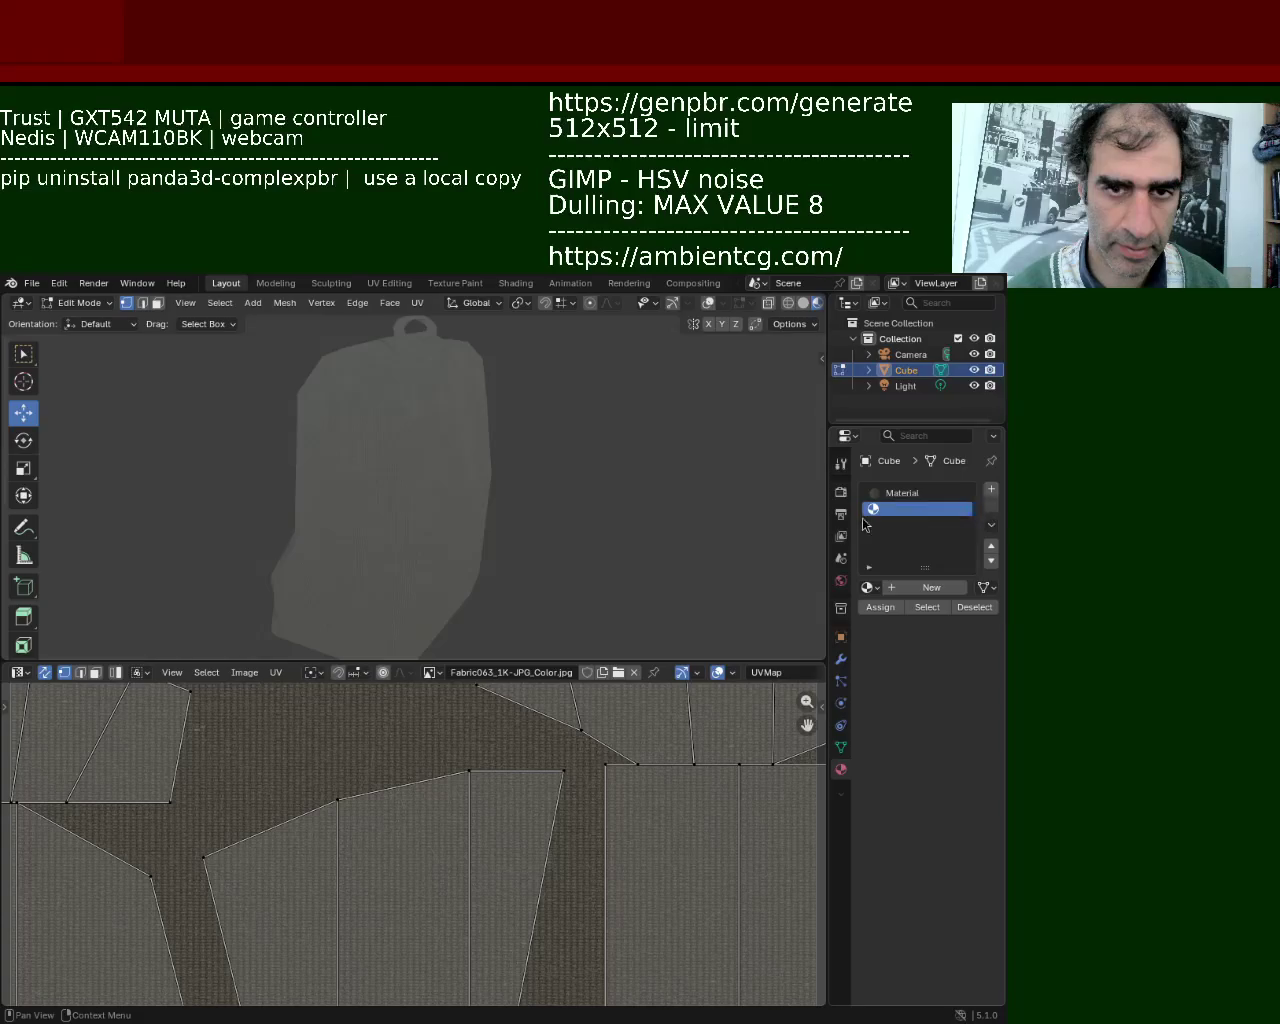
click(931, 587)
click(18, 673)
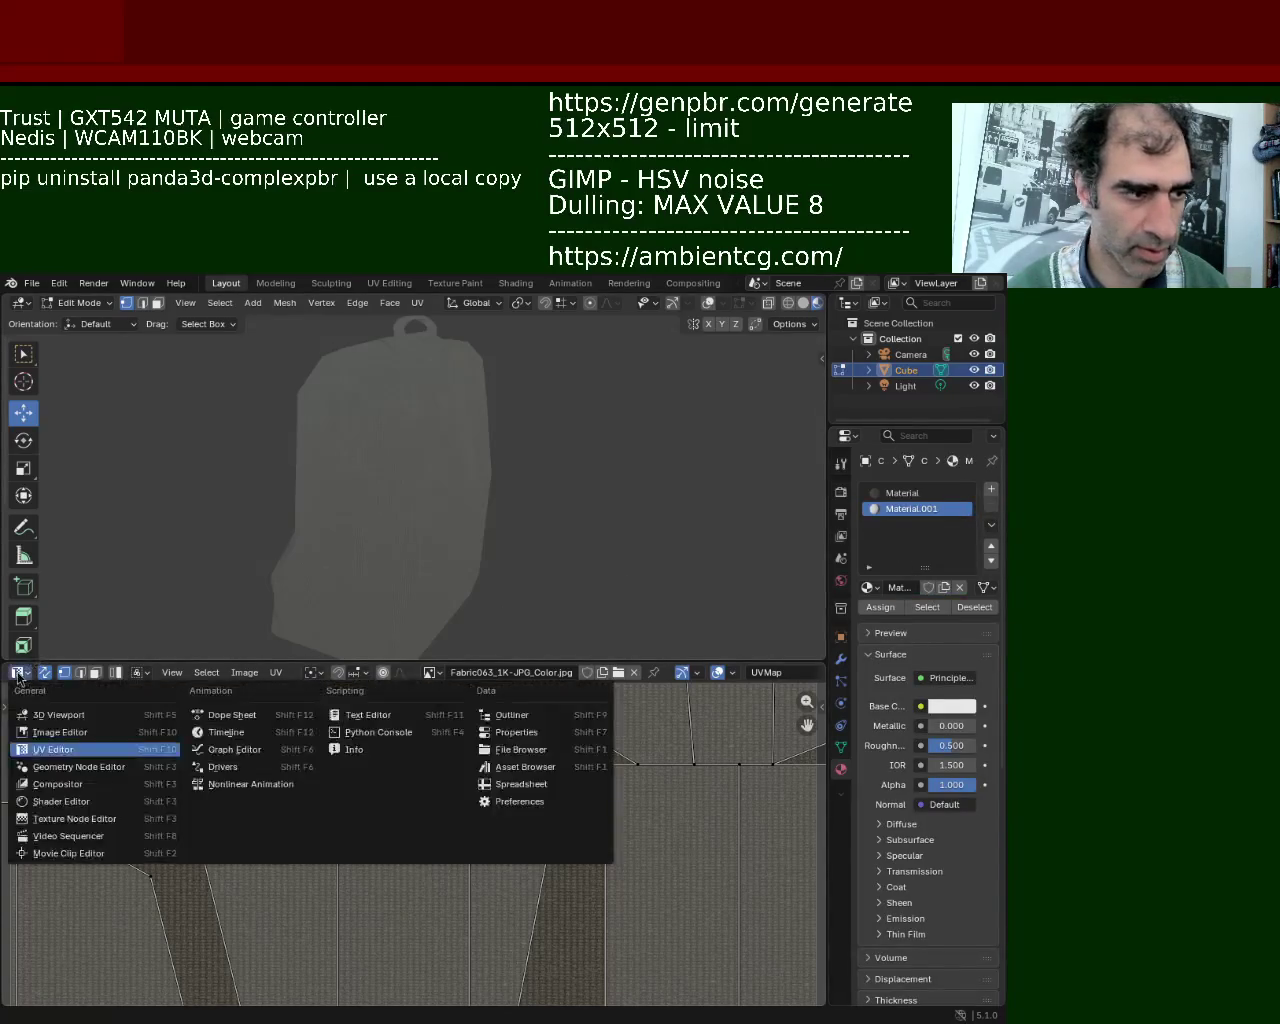
click(61, 801)
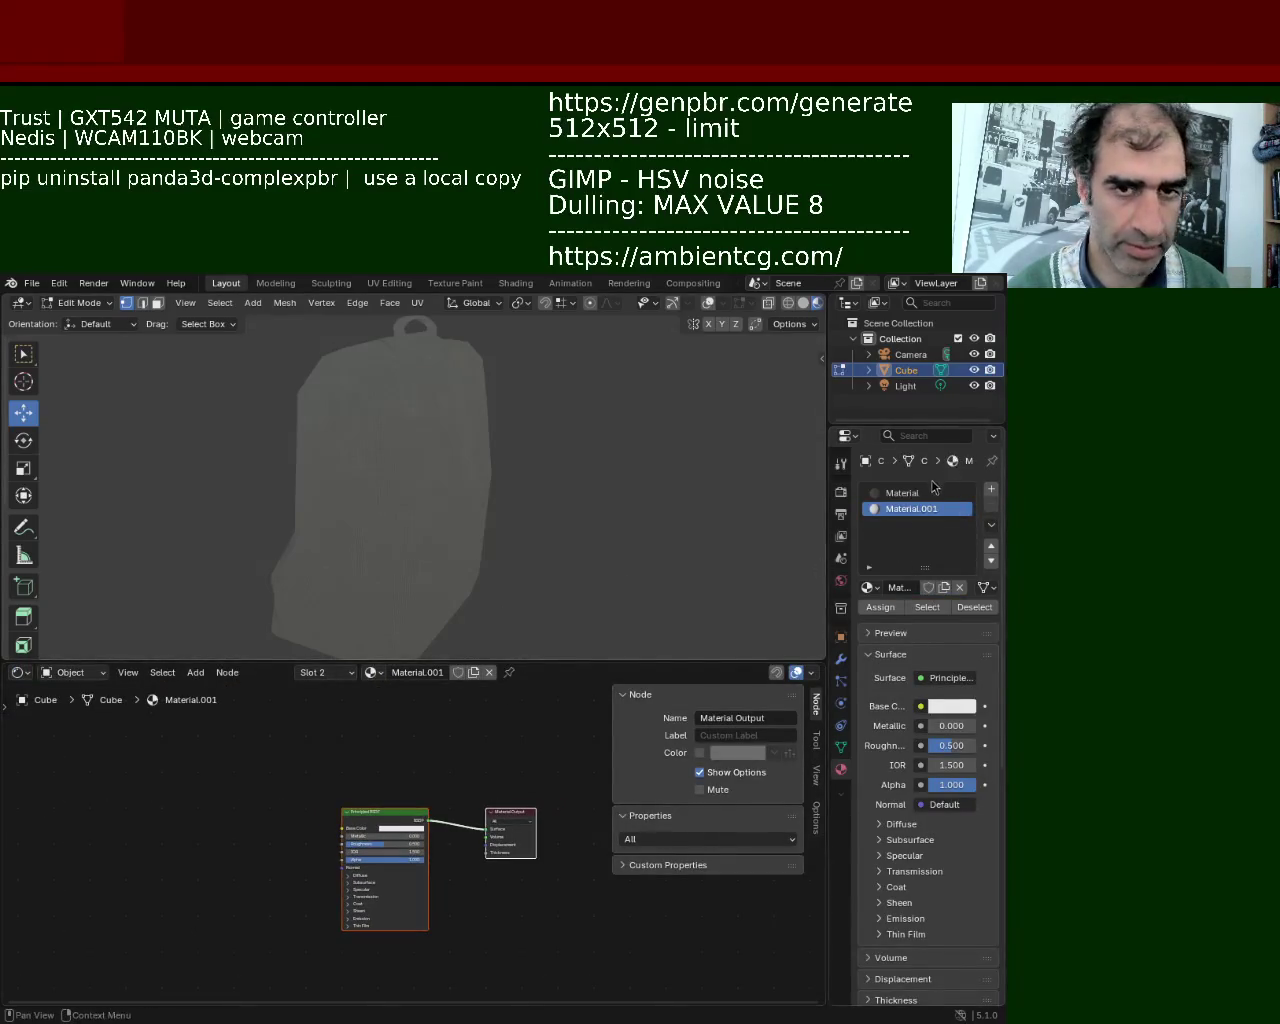
Bring an Image Texture node from the fabric material into Material.001's node graph
click(931, 492)
scroll(469, 920, down, 1)
scroll(409, 900, down, 2)
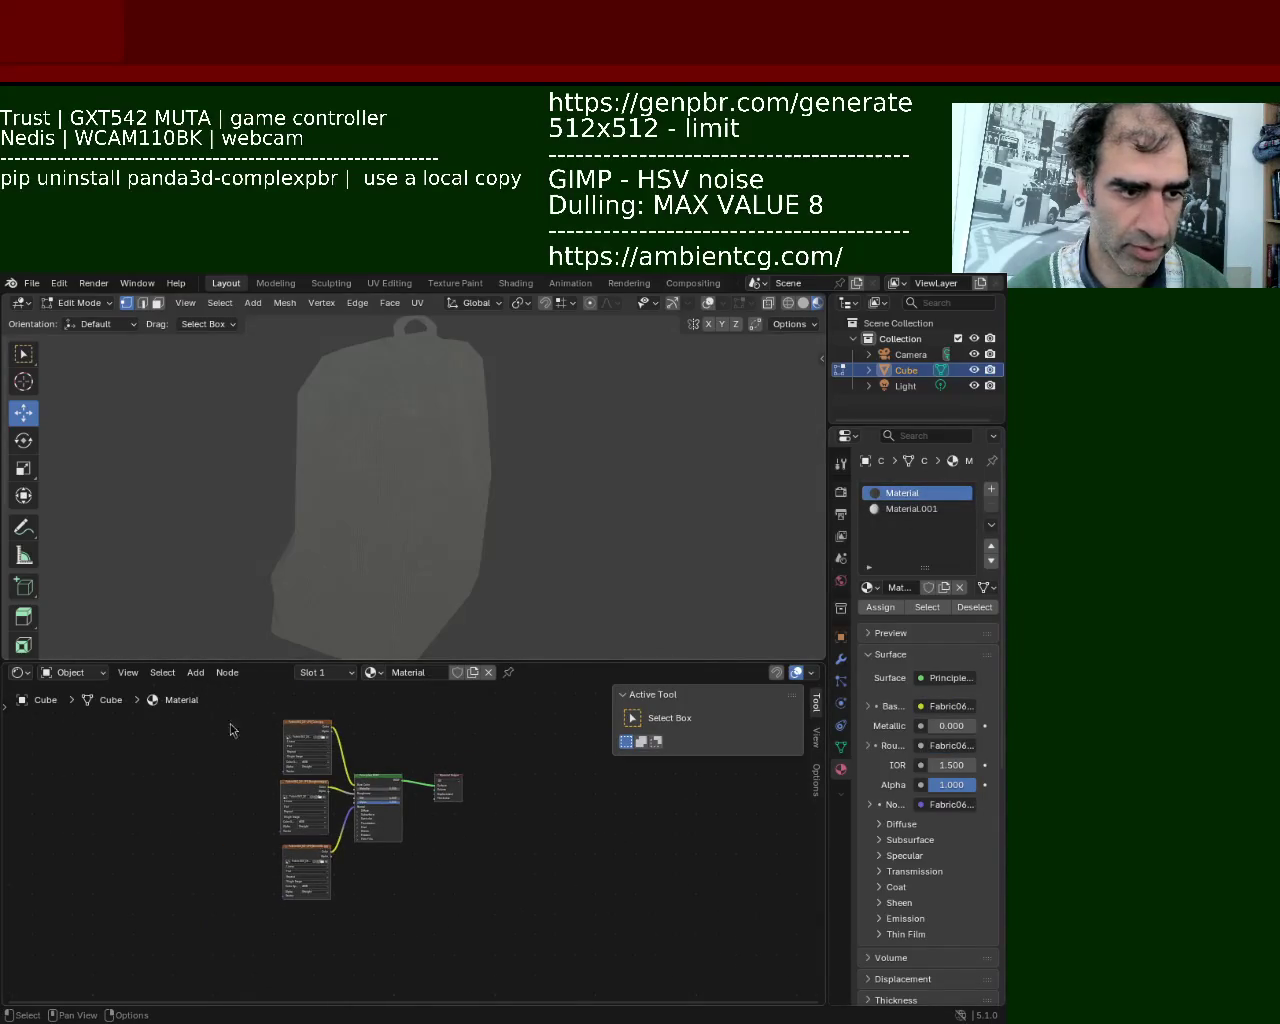
drag(228, 722, 345, 940)
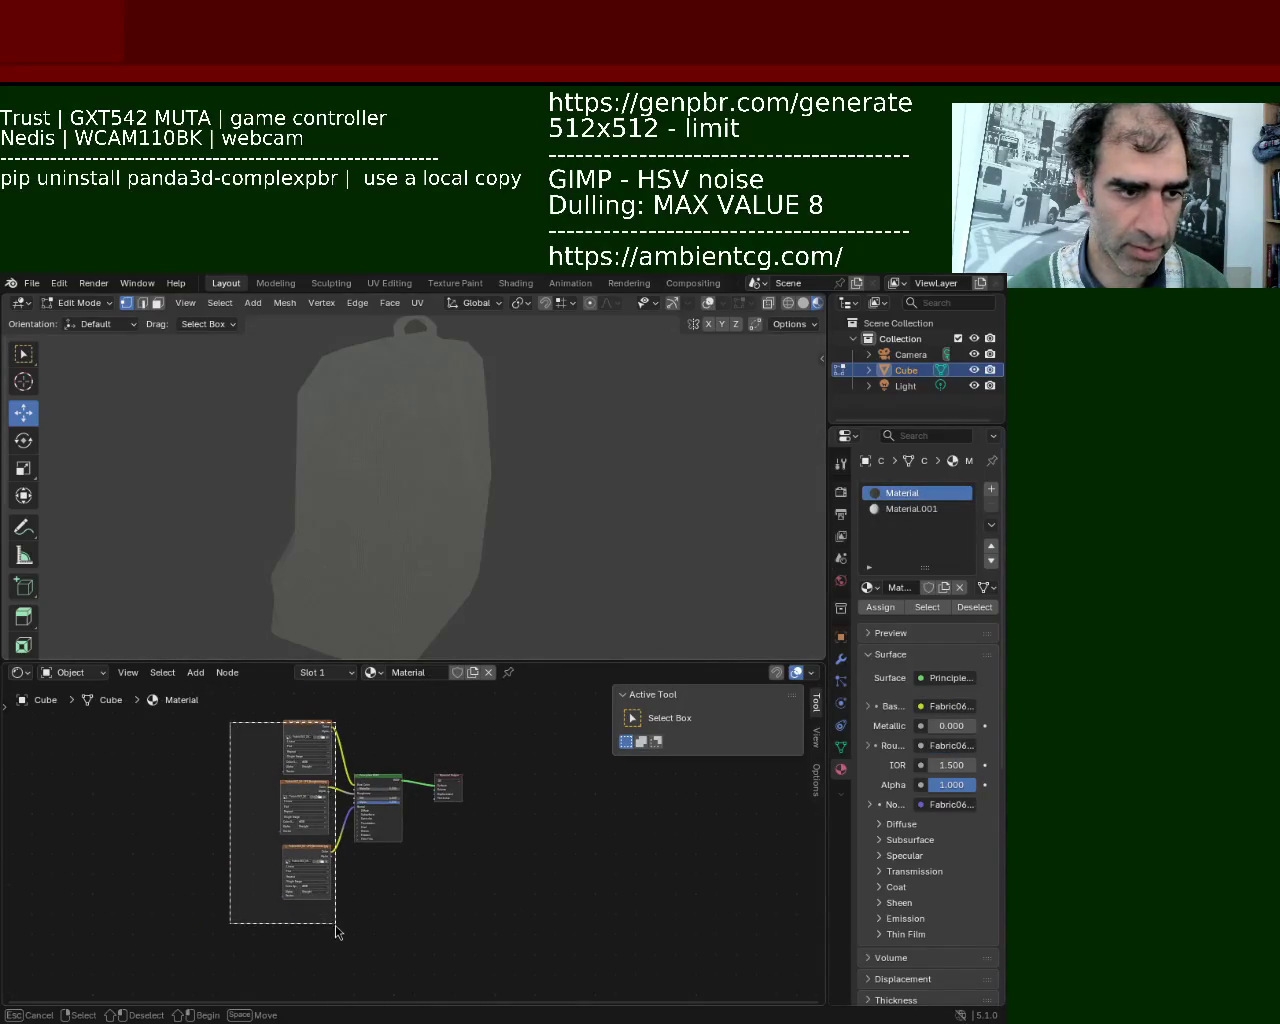
click(911, 509)
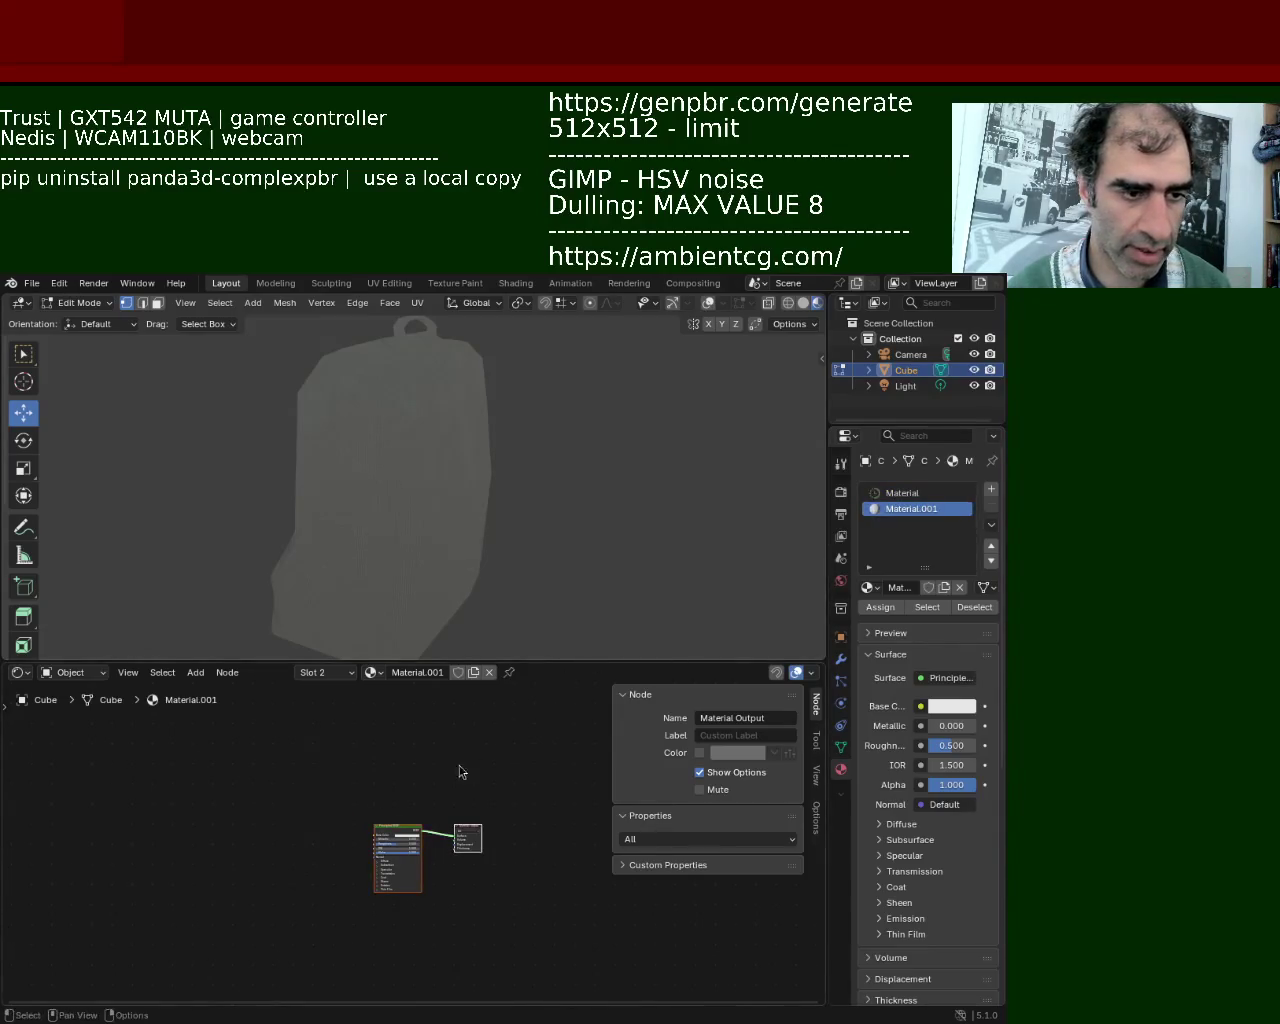
scroll(260, 820, up, 4)
key(ctrl+v)
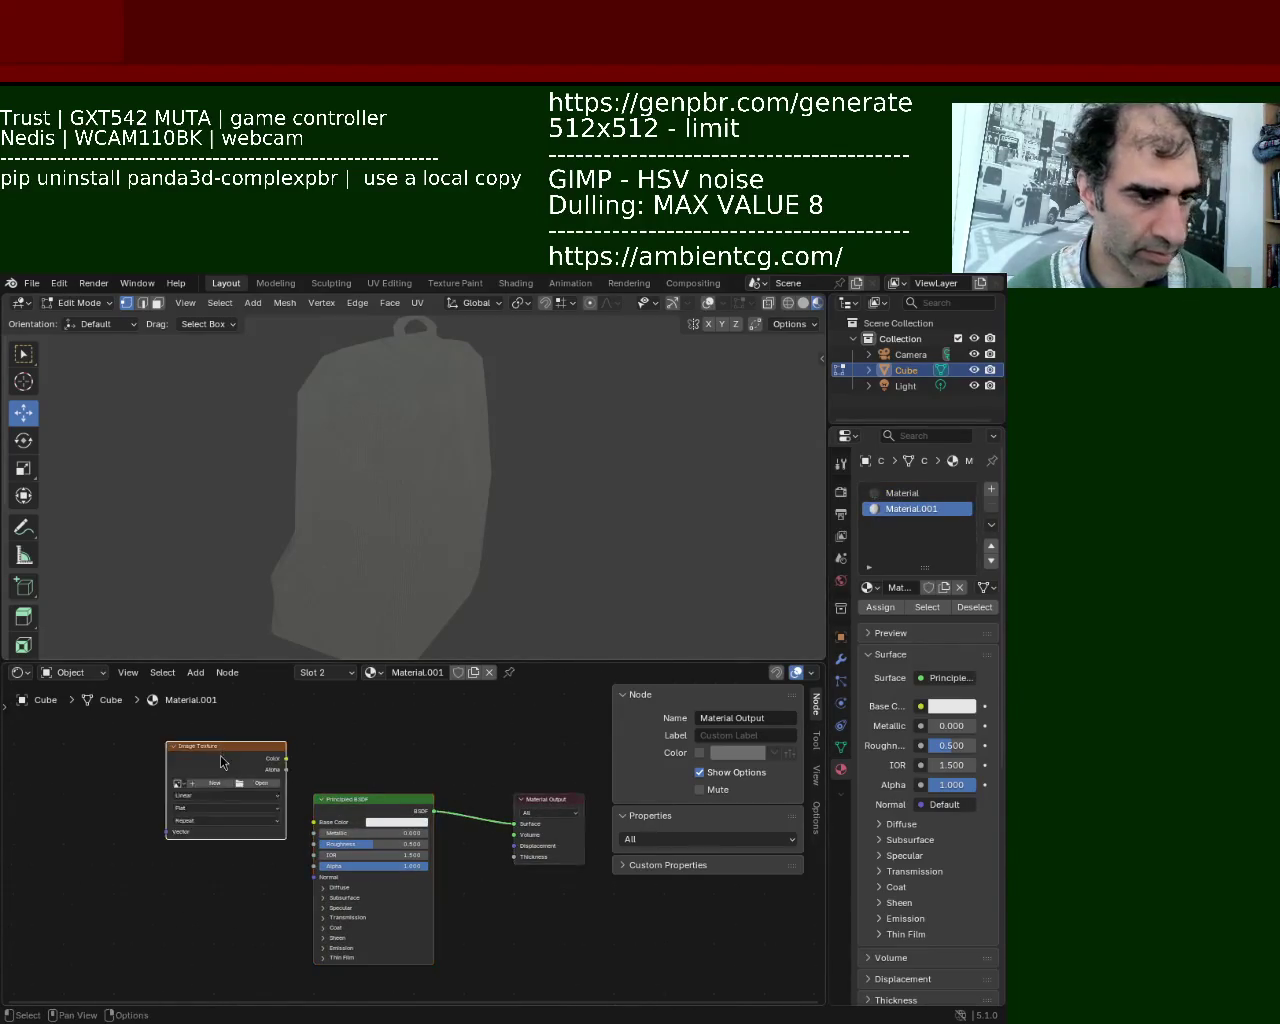
Duplicate the Image Texture node and wire the two into Material.001's Base Color and Roughness
key(ctrl+c)
key(ctrl+v)
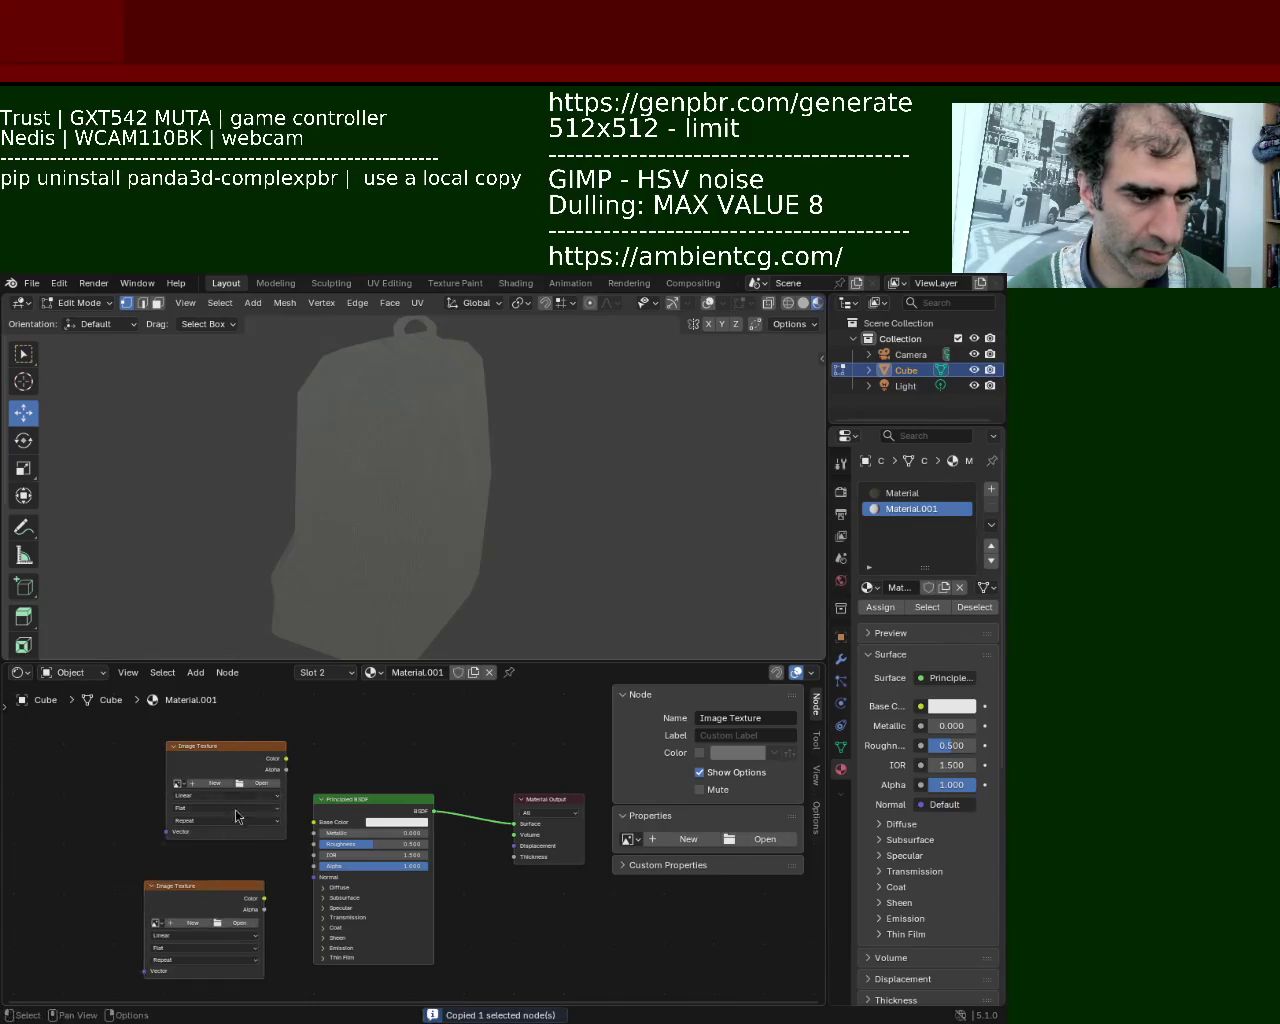
drag(237, 767, 207, 723)
drag(228, 901, 213, 864)
drag(265, 717, 315, 822)
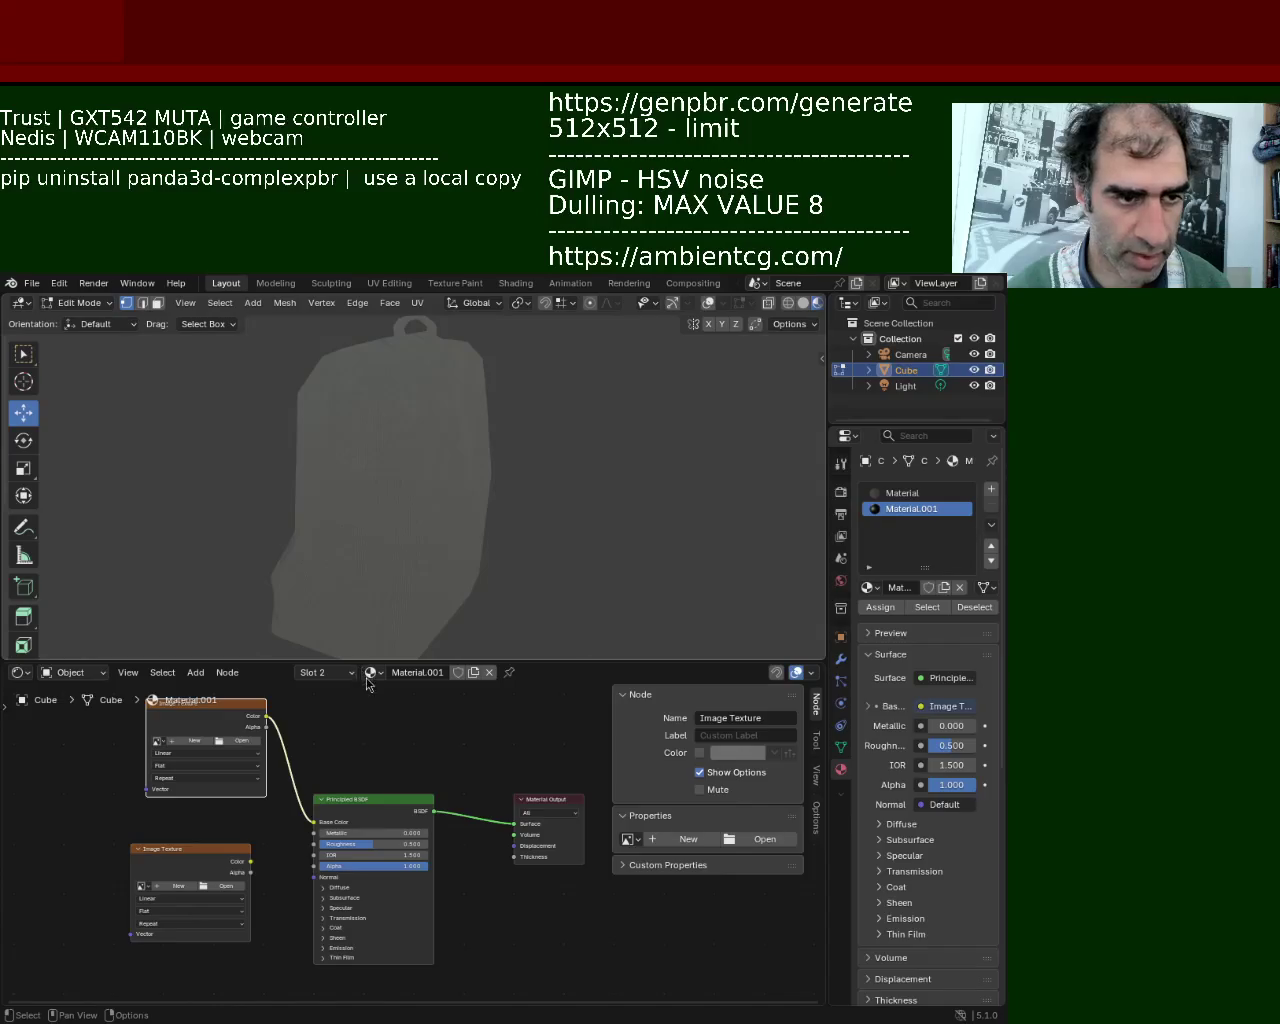
mouse_move(250, 861)
mouse_down()
mouse_move(314, 833)
mouse_move(314, 844)
mouse_up()
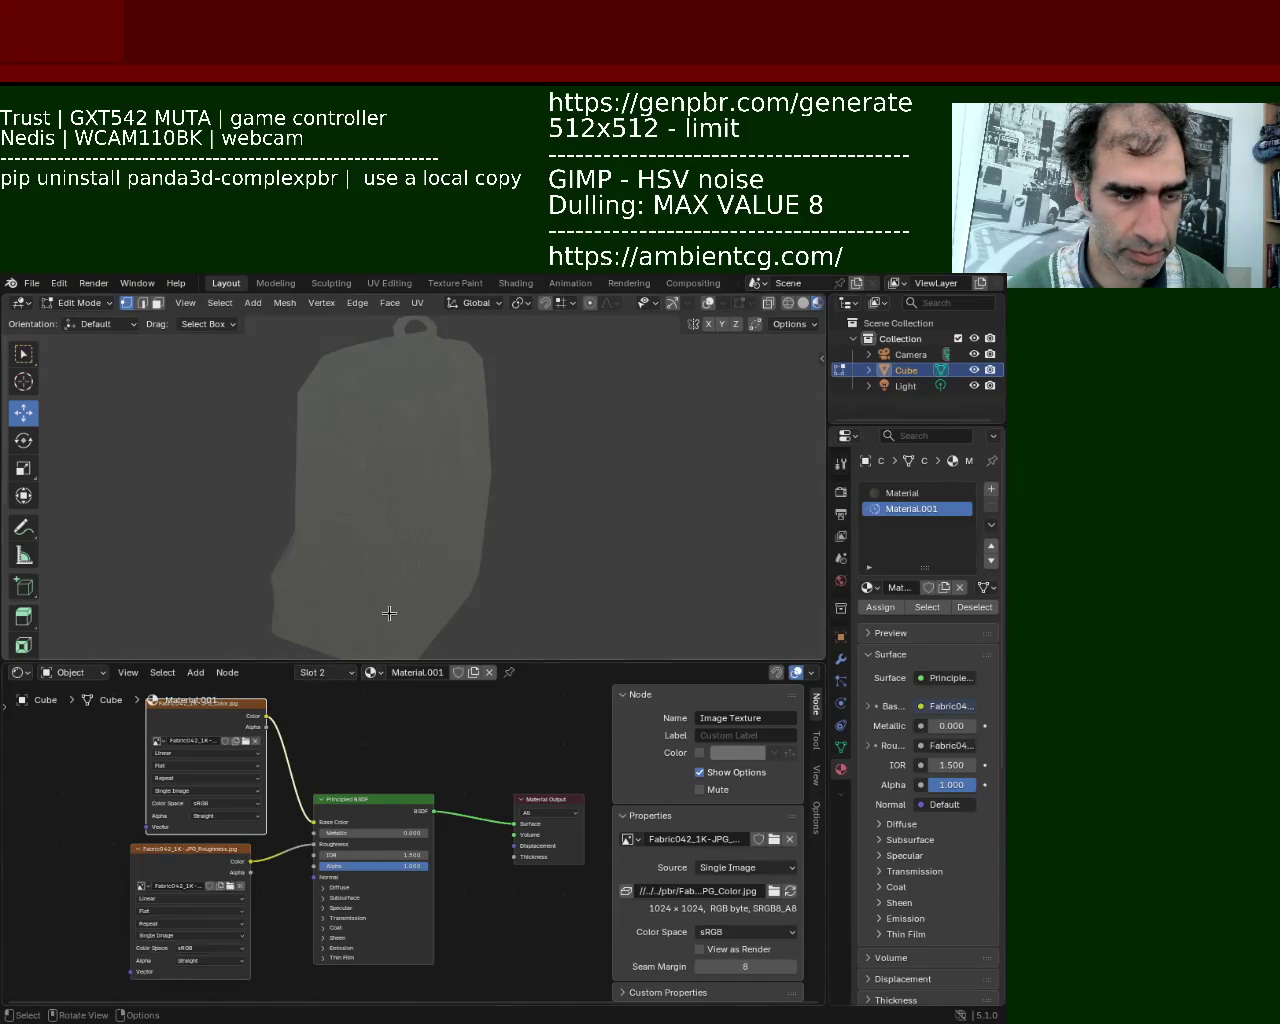
Nudge the roughness texture node into its final position
drag(229, 860, 246, 858)
click(246, 858)
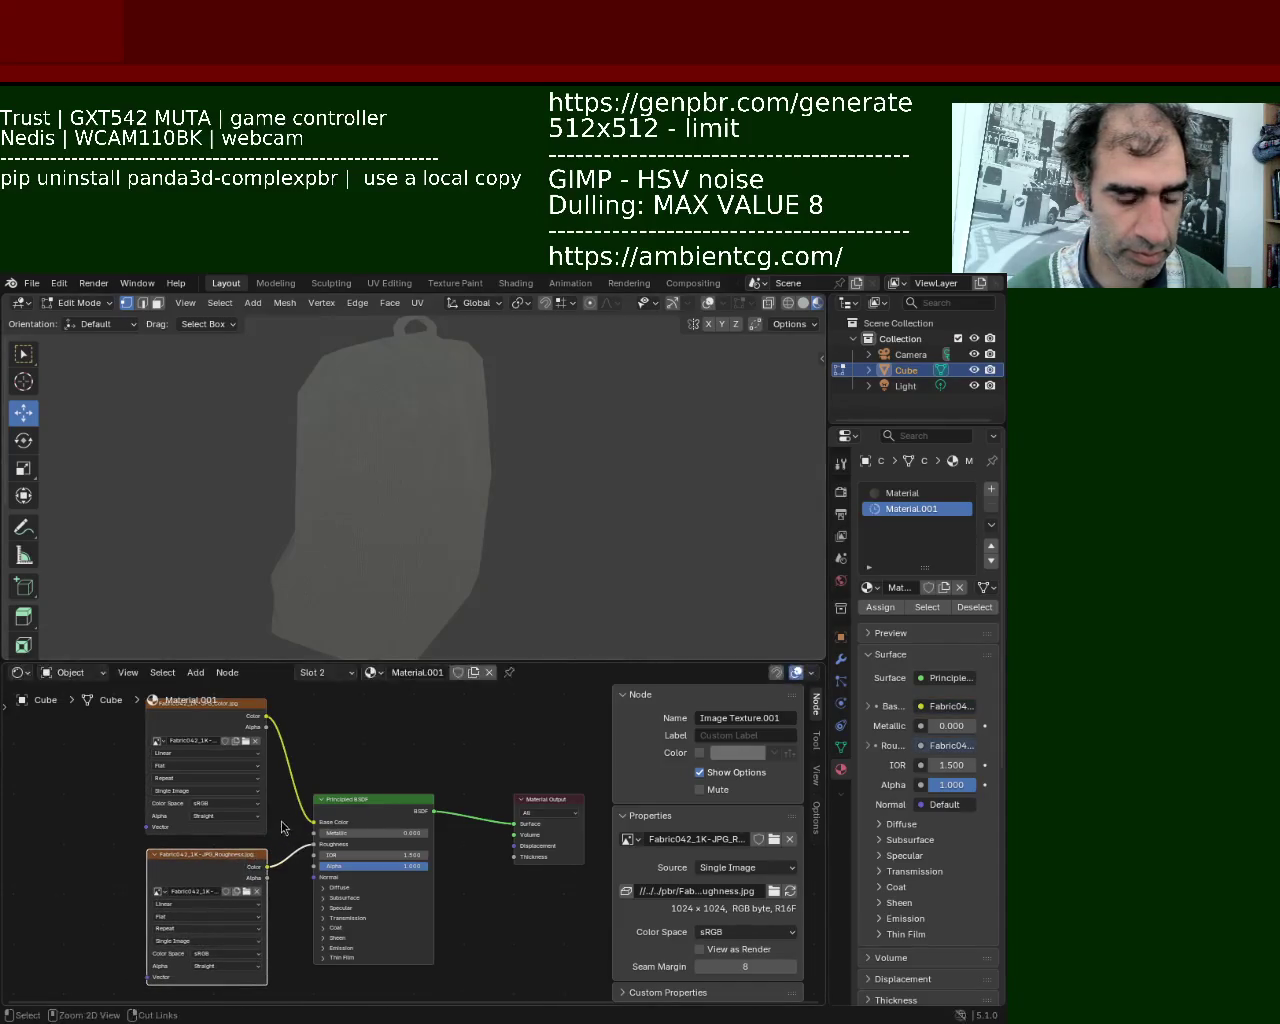
scroll(228, 894, up, 3)
scroll(229, 894, down, 1)
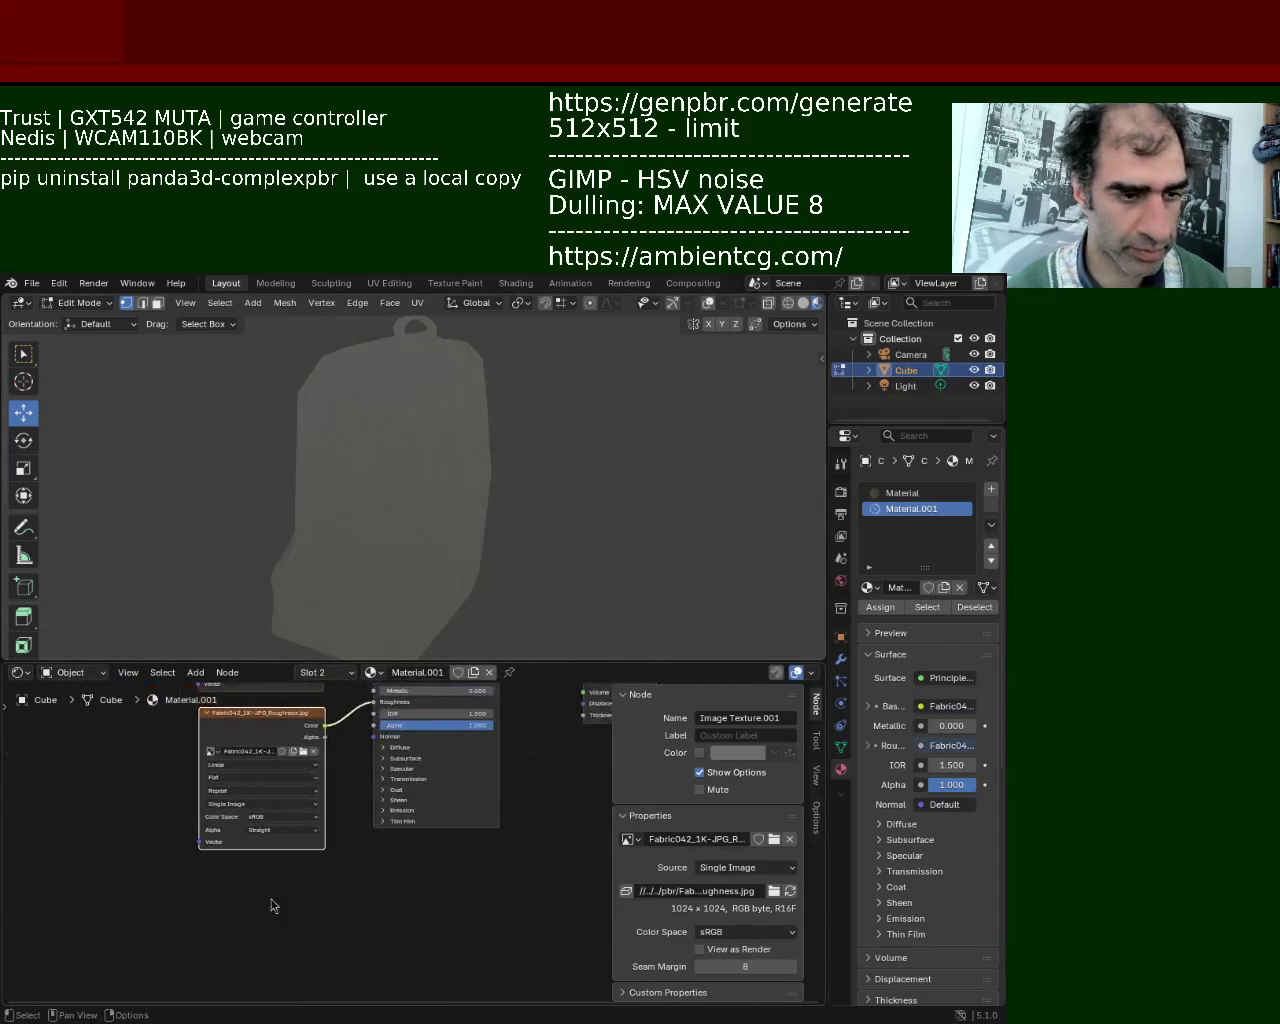
Add a third Image Texture feeding Normal and load Fabric042_1K-JPG_NormalGL.jpg into it
key(shift+a)
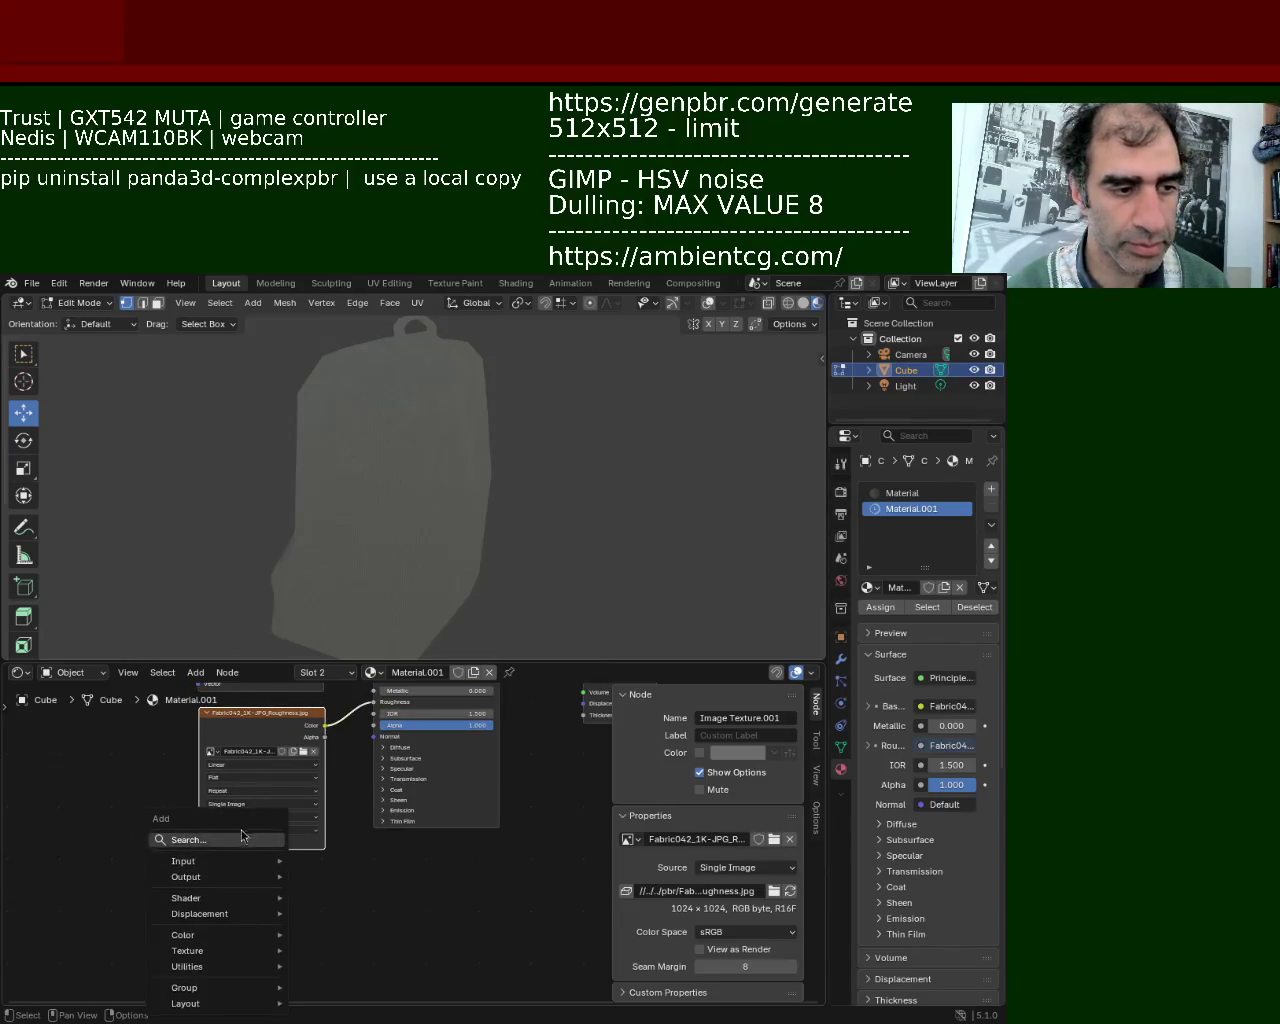
click(246, 840)
text(ima)
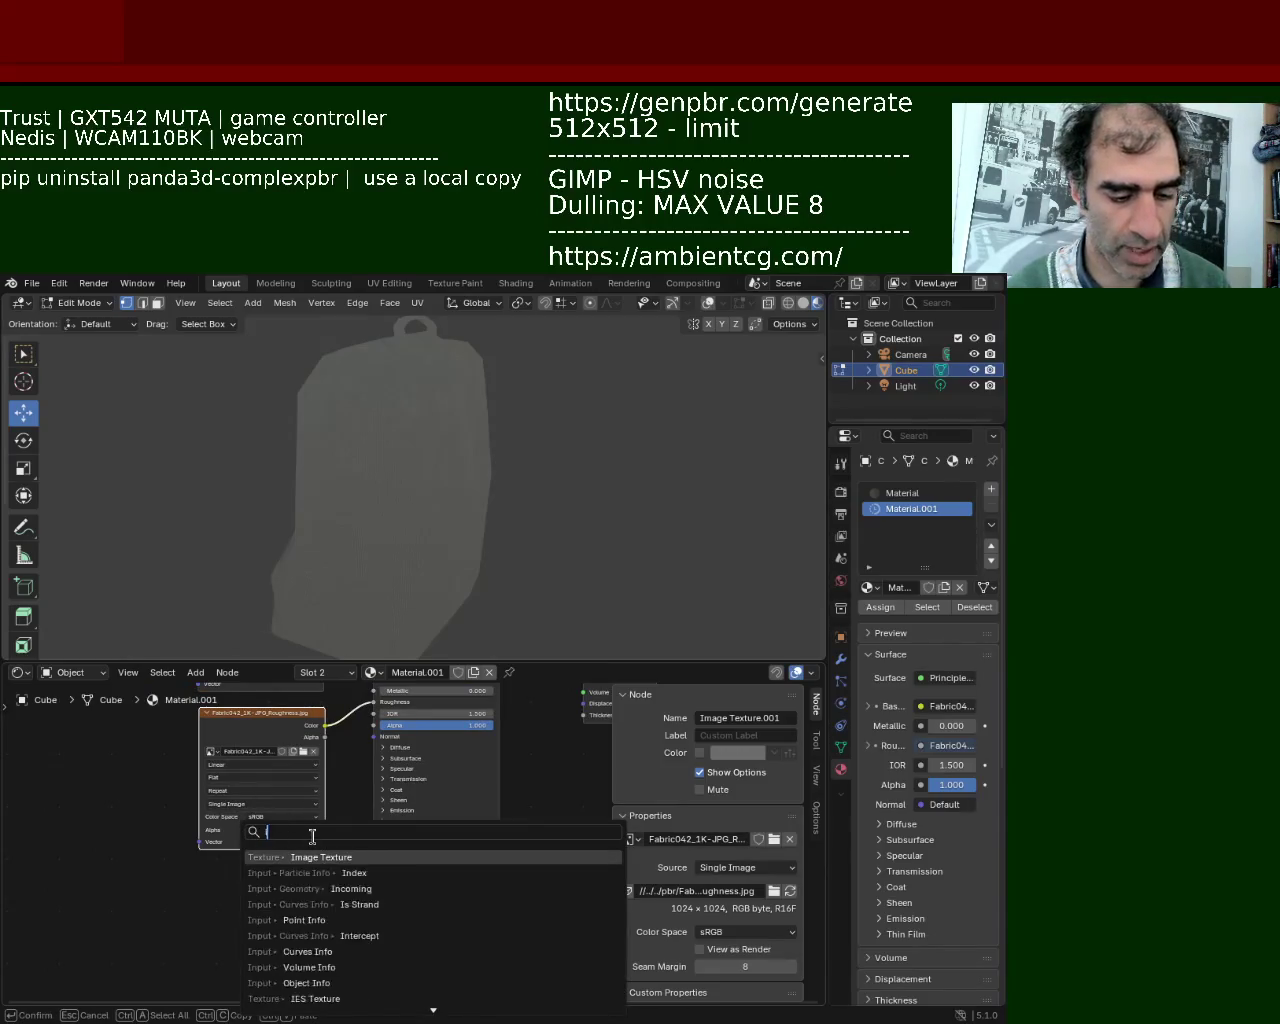
key(Return)
click(200, 865)
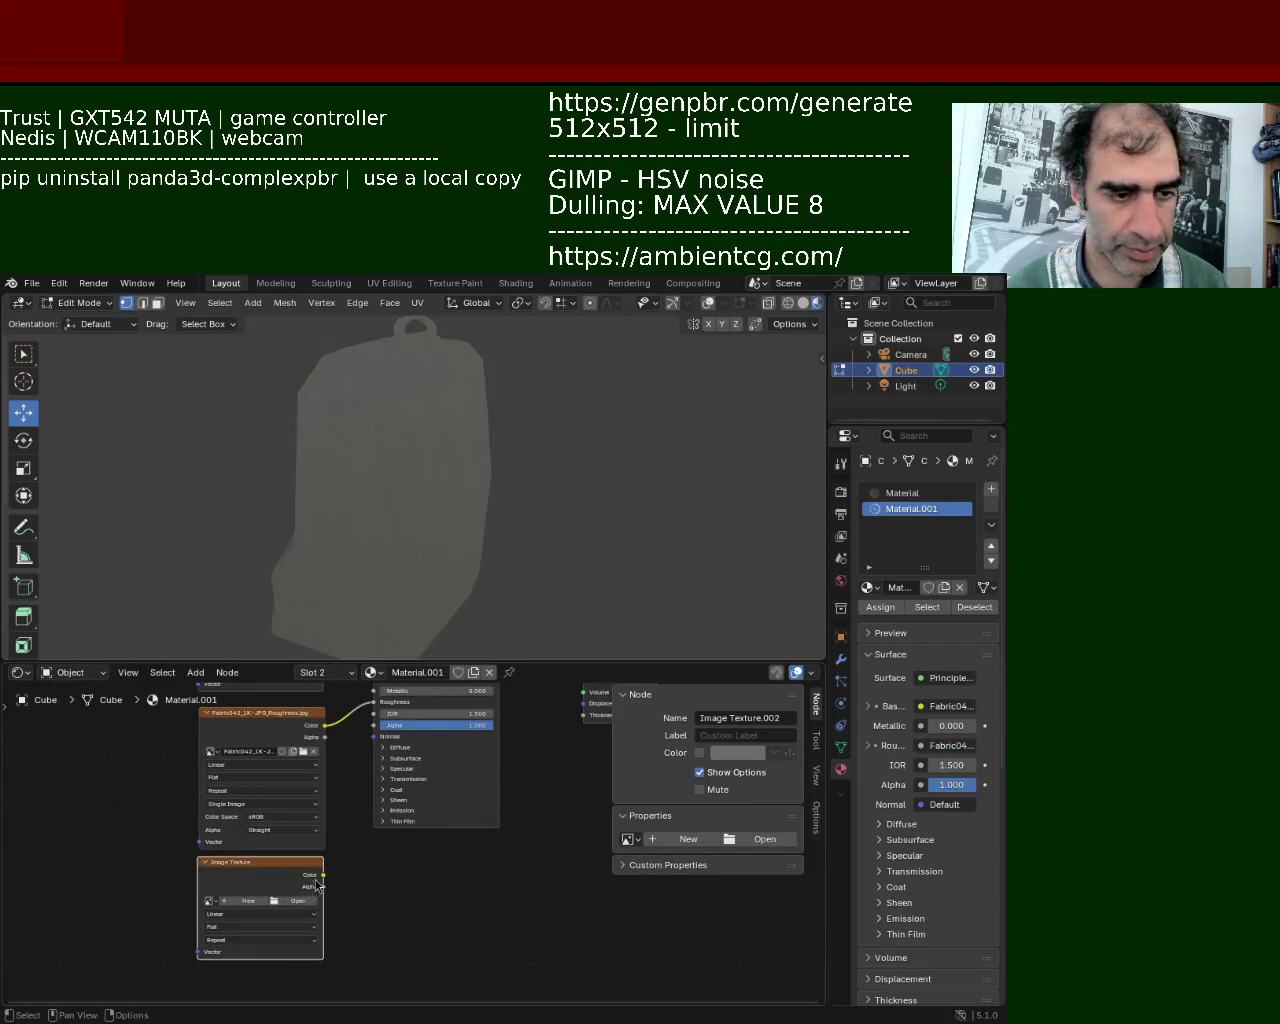
drag(323, 875, 374, 736)
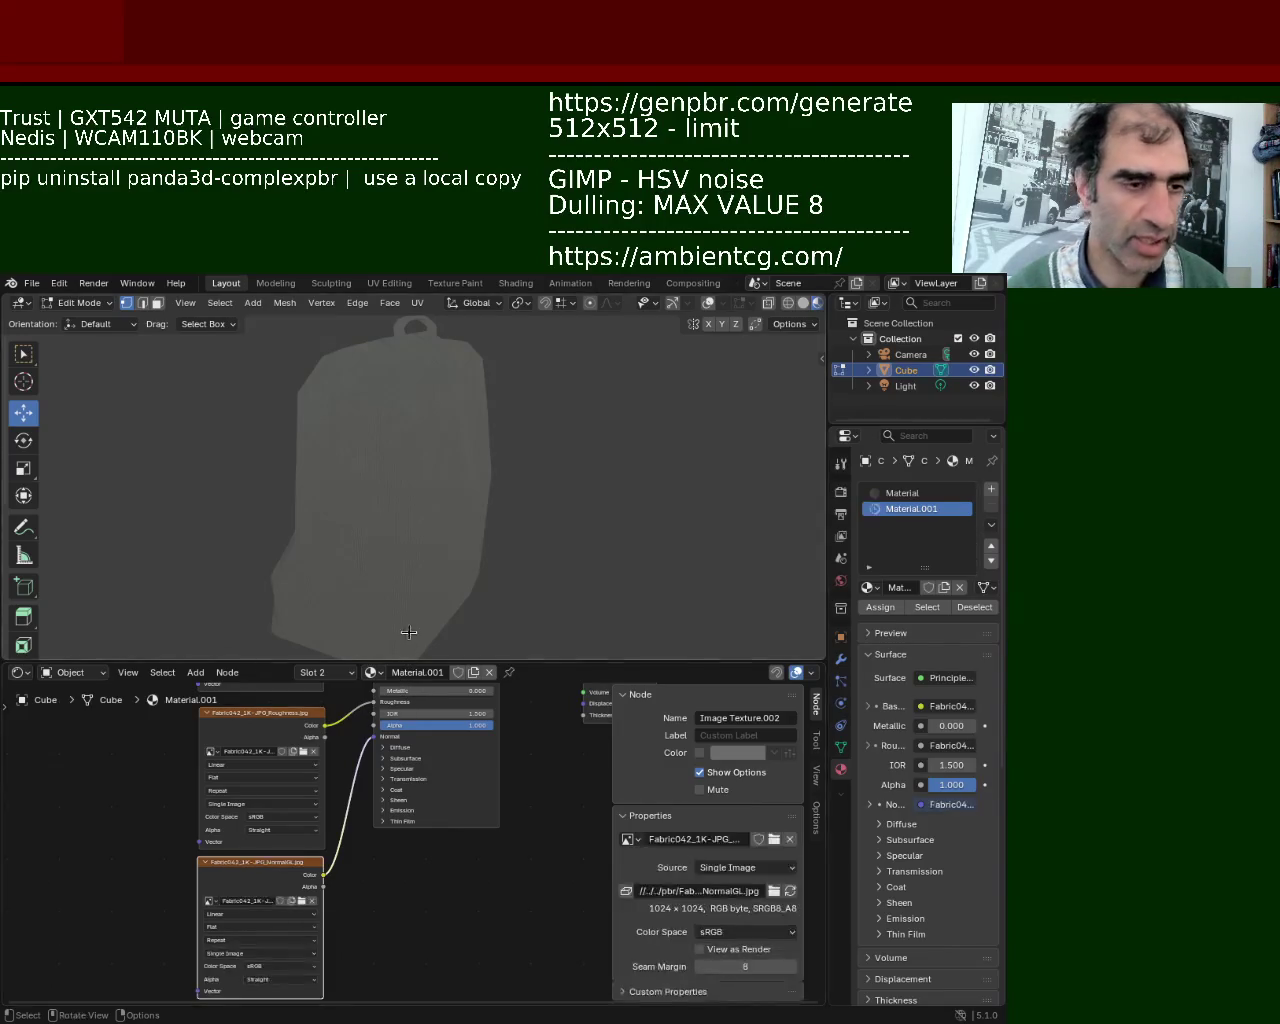
middle_drag(509, 518, 471, 523)
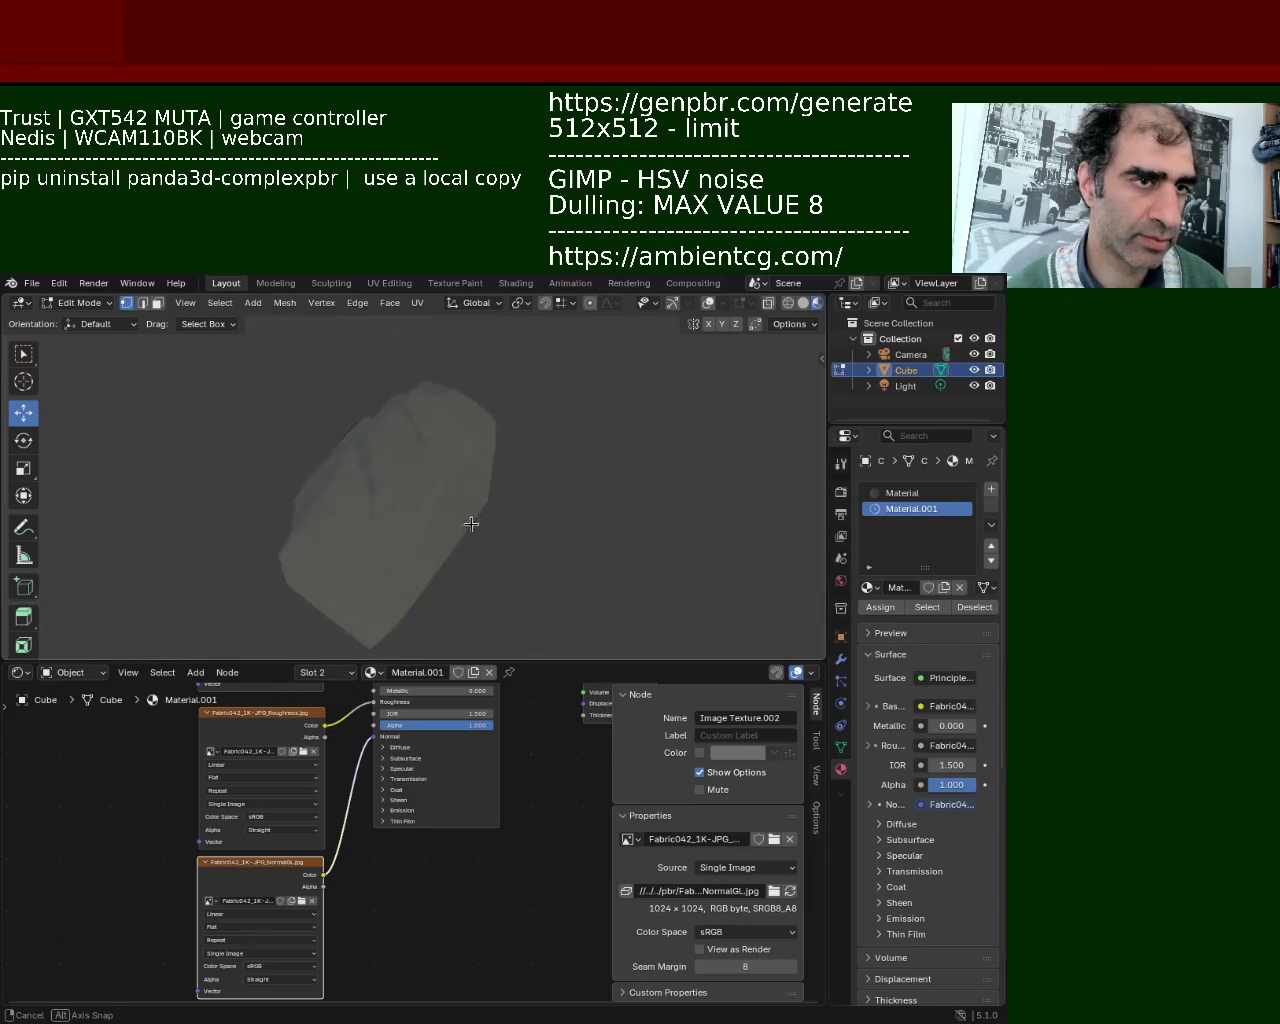
Turn on viewport overlays and gizmos and enable X-ray with Alt+Z
click(708, 302)
click(672, 302)
mouse_move(415, 488)
middle_down()
mouse_move(488, 412)
mouse_move(516, 456)
mouse_move(438, 460)
middle_up()
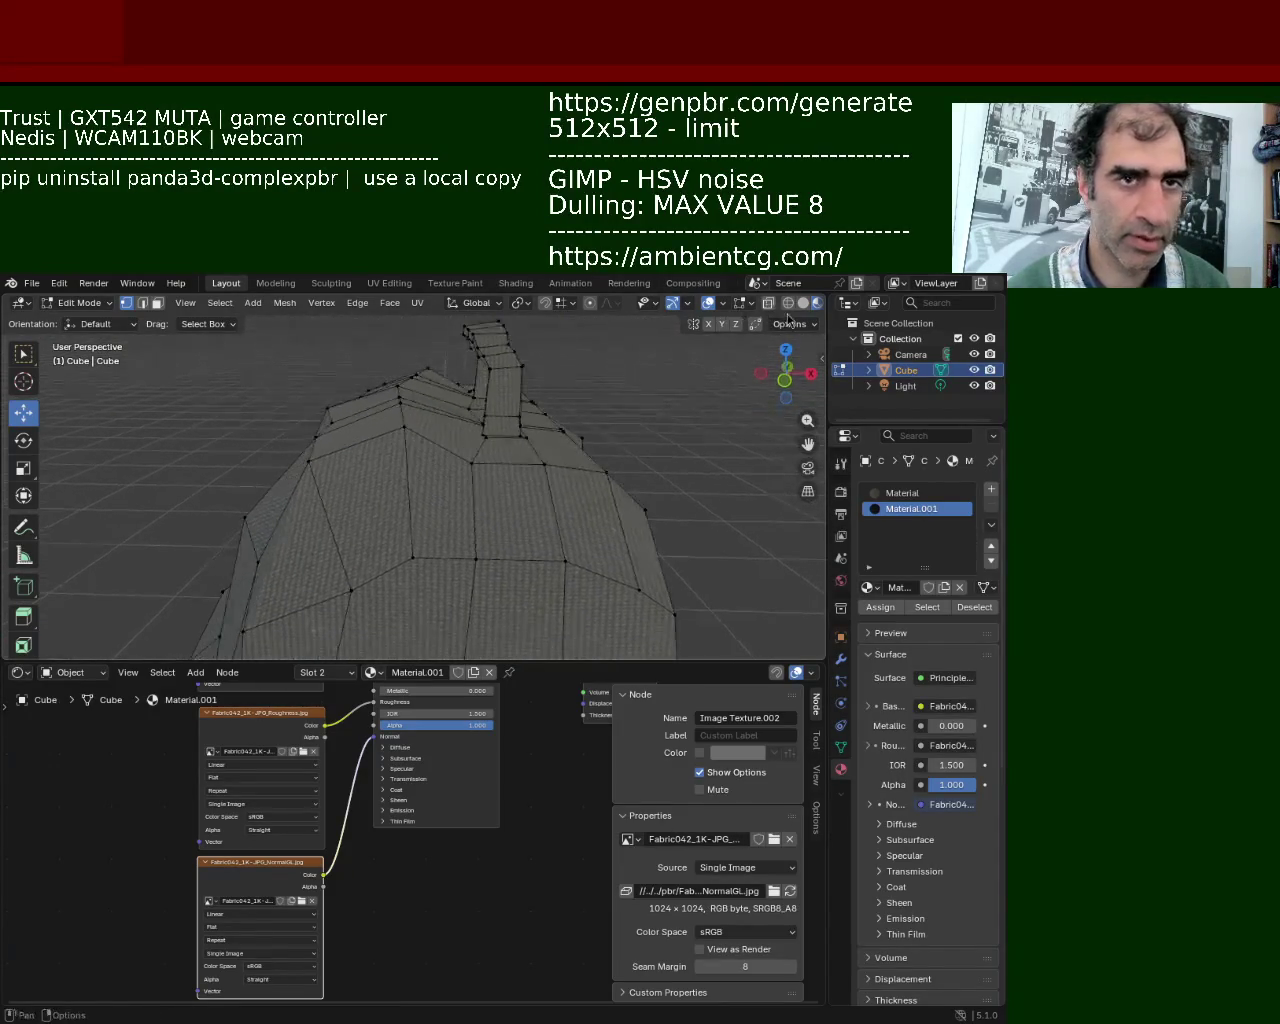
key(alt+z)
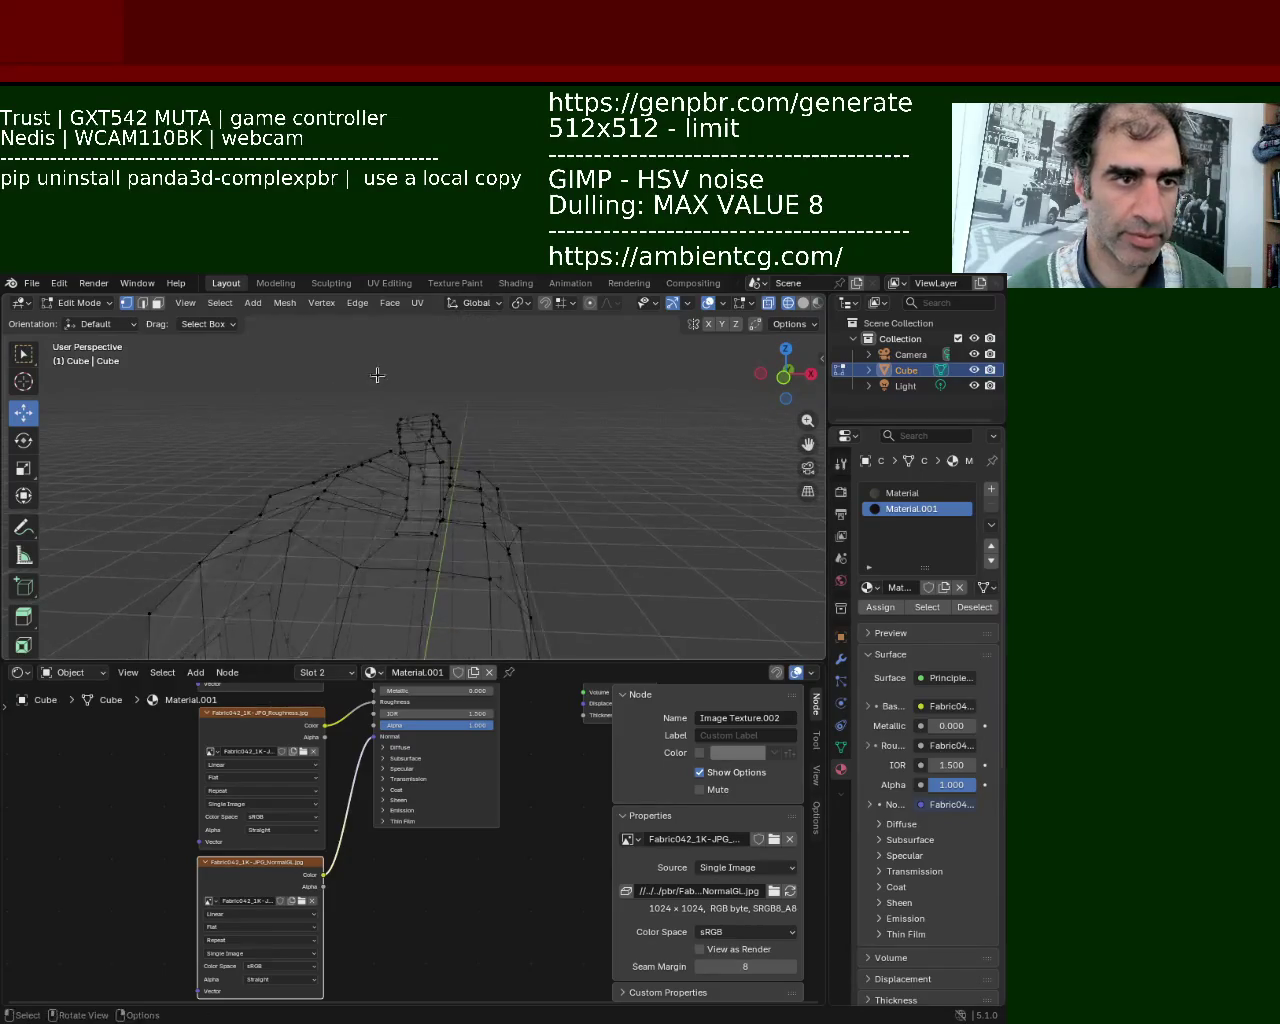
Box-select the handle loop on top of the backpack from a higher view
middle_drag(438, 460, 417, 355)
drag(417, 355, 518, 444)
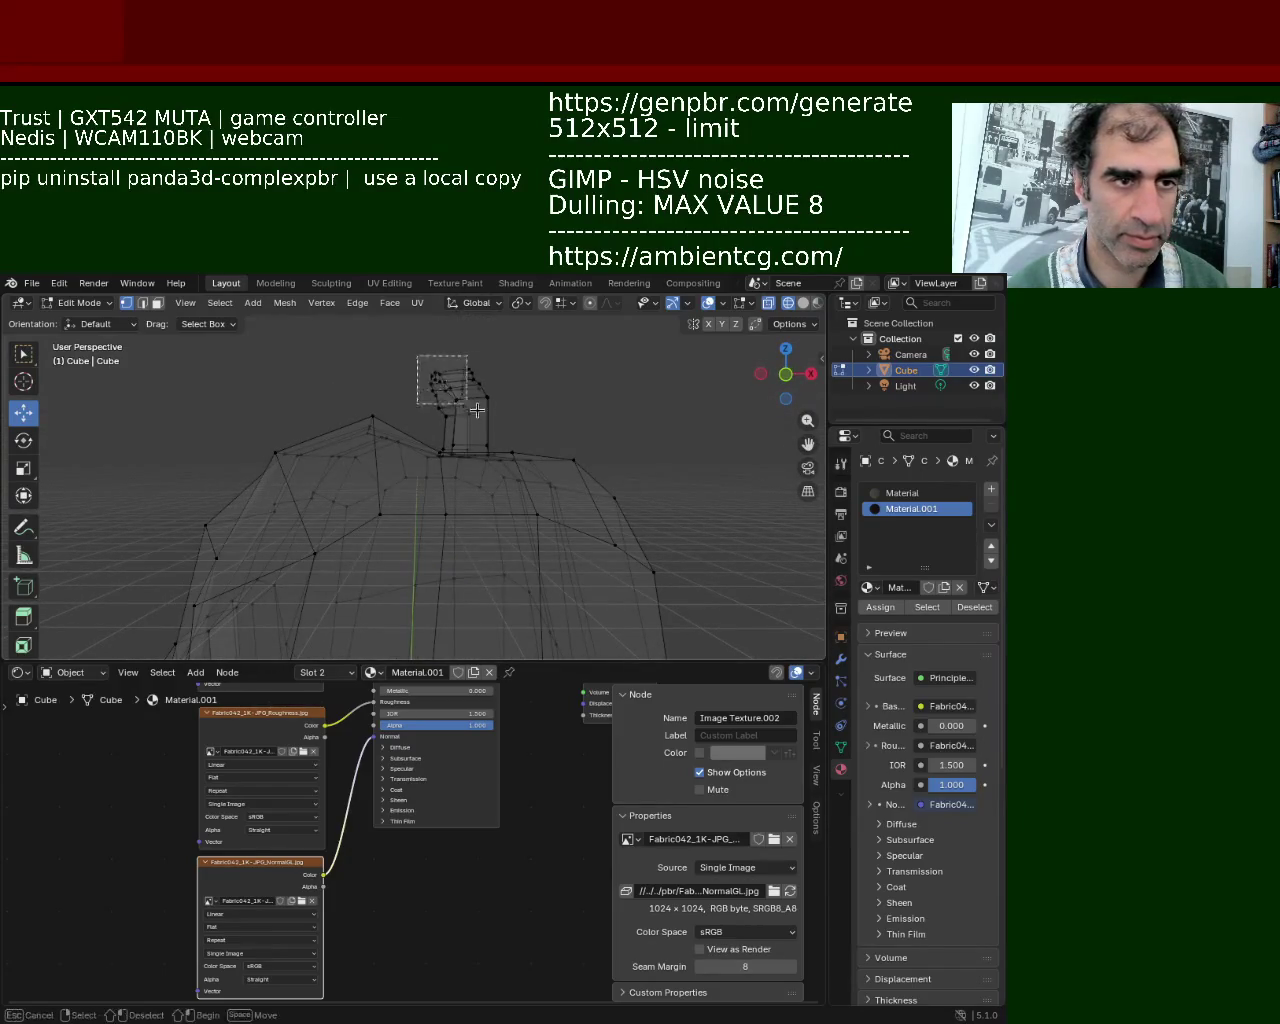
mouse_move(518, 444)
middle_down()
mouse_move(461, 502)
mouse_move(453, 469)
middle_up()
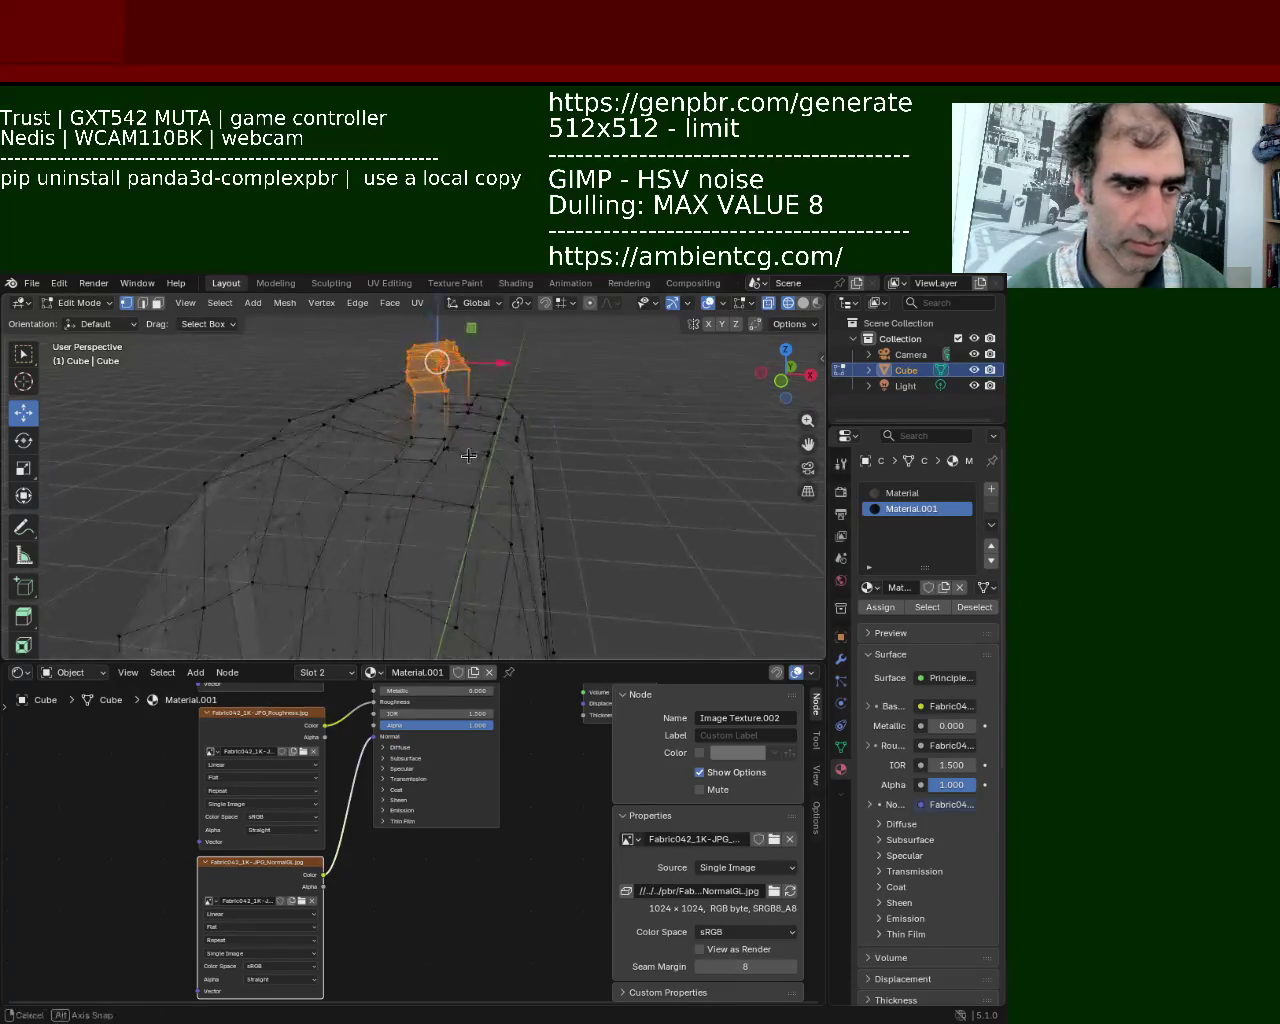